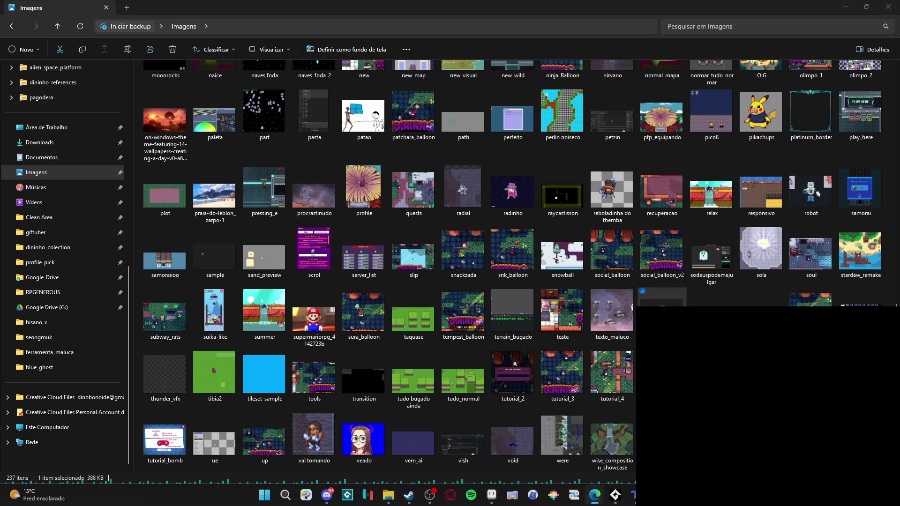
Close the unsaved Sprite-0001 without saving so shop.aseprite is the open document.
{"action": "key", "text": "super+shift+s"}
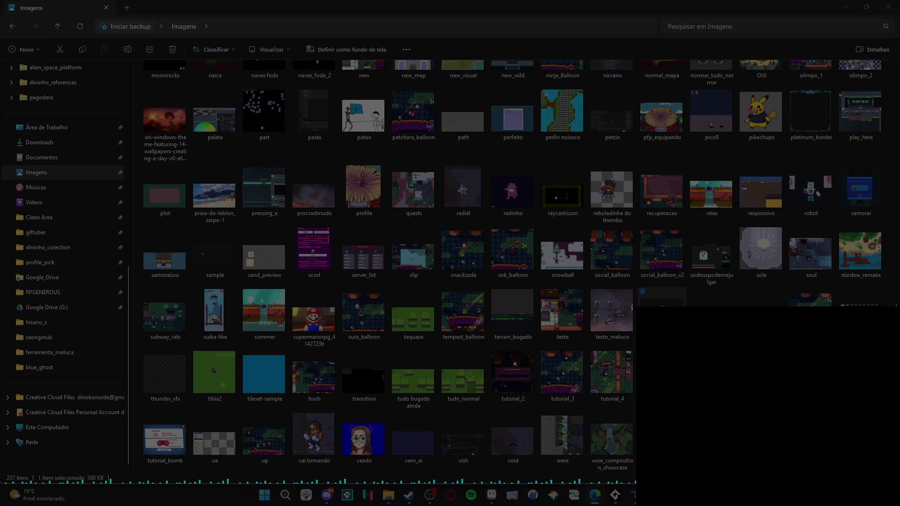
{"action": "key", "text": "Escape"}
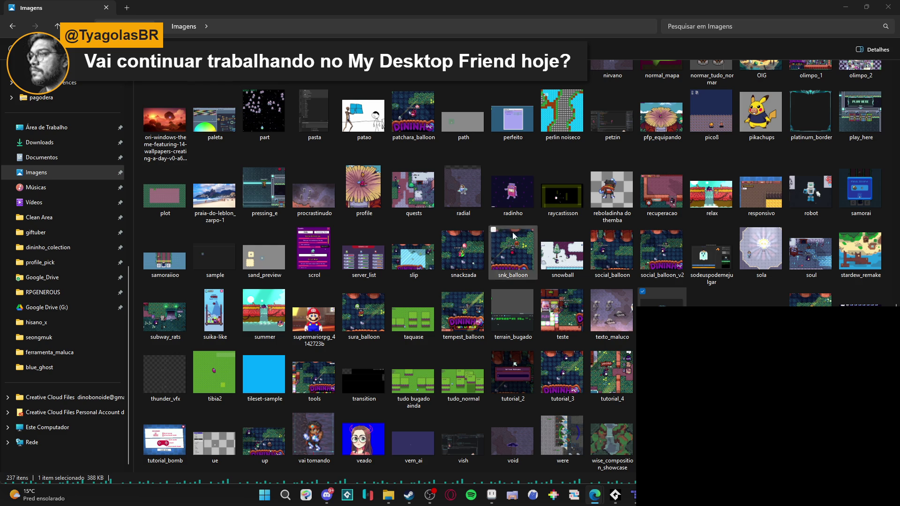
{"action": "left_click", "coordinate": [846, 7]}
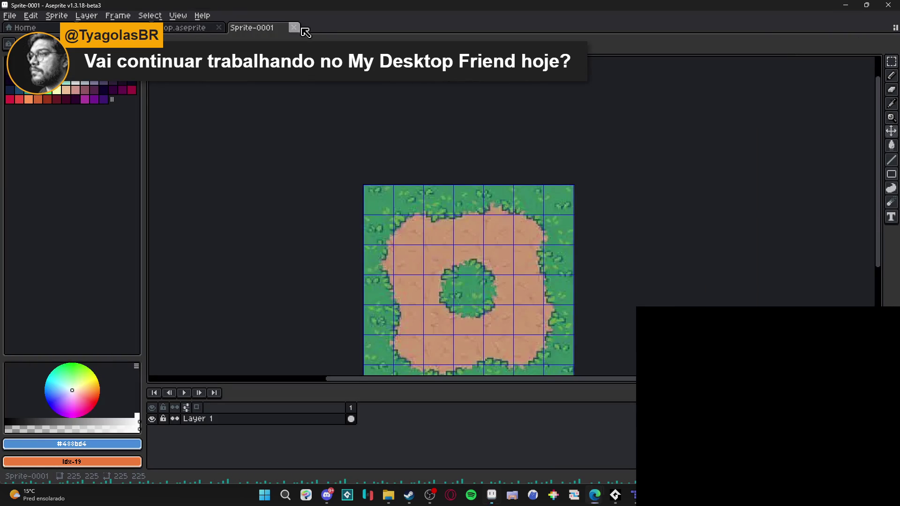
{"action": "left_click", "coordinate": [294, 27]}
{"action": "left_click", "coordinate": [464, 268]}
Cycle through the open applications, ending in the browser.
{"action": "key", "text": "alt+Tab"}
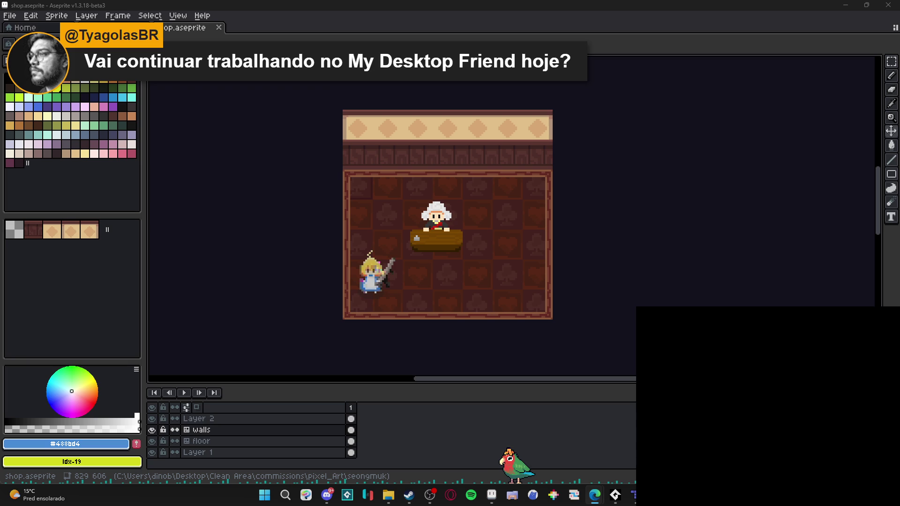
{"action": "key", "text": "alt+Tab"}
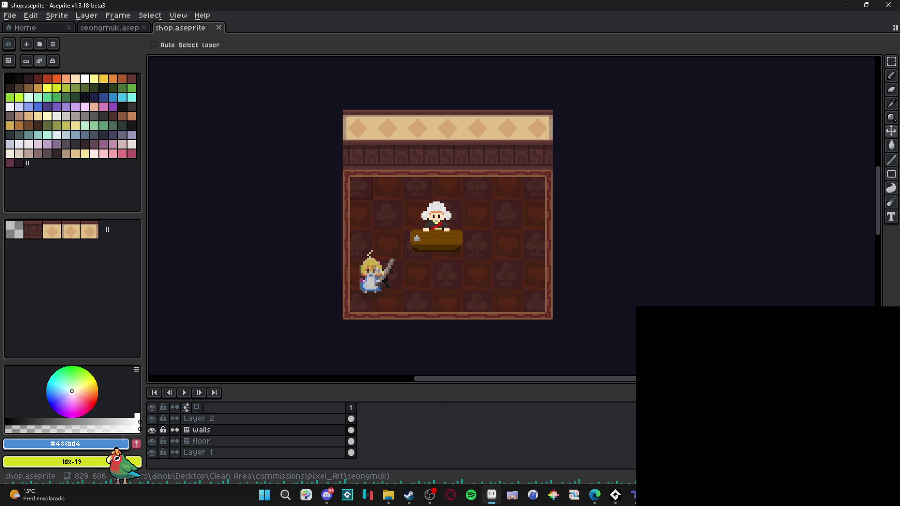
{"action": "key", "text": "alt+Tab"}
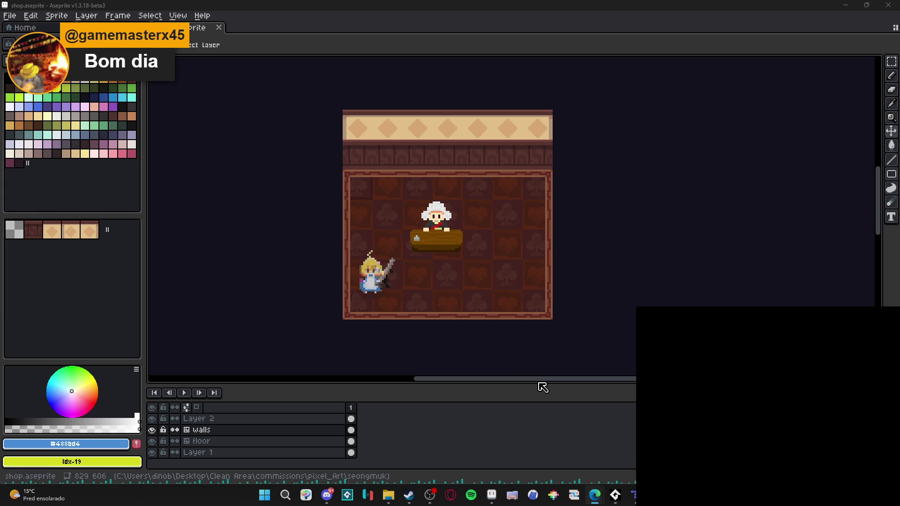
Dock seongmuk.aseprite as a left split pane beside the shop room.
{"action": "scroll", "coordinate": [426, 210], "scroll_direction": "up", "scroll_amount": 1}
{"action": "scroll", "coordinate": [426, 209], "scroll_direction": "down", "scroll_amount": 3}
{"action": "scroll", "coordinate": [576, 344], "scroll_direction": "up", "scroll_amount": 1}
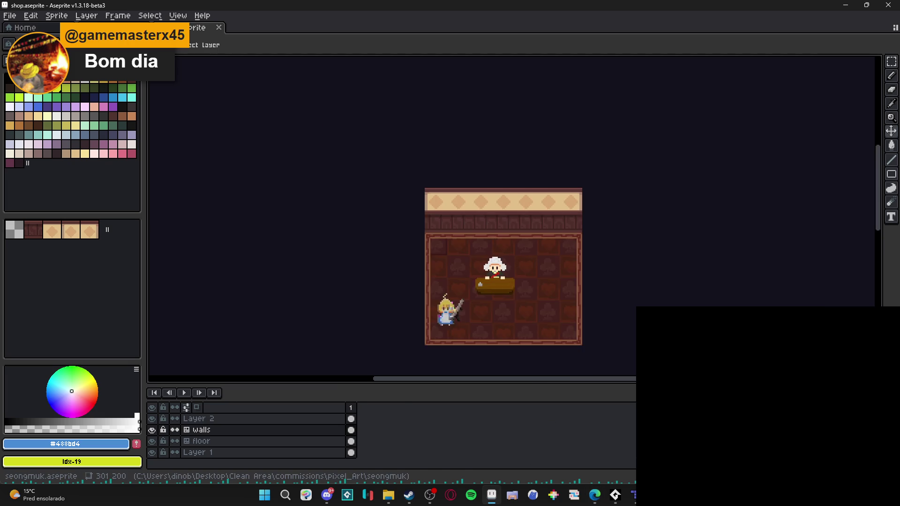
{"action": "key", "text": "ctrl+Tab"}
{"action": "left_click_drag", "start_coordinate": [197, 27], "coordinate": [178, 228]}
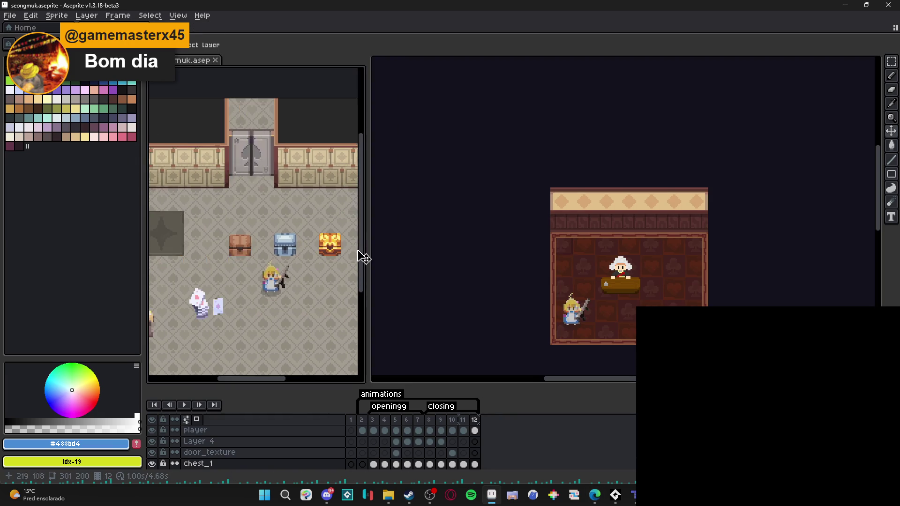
{"action": "scroll", "coordinate": [346, 217], "scroll_direction": "down", "scroll_amount": 1}
{"action": "left_click", "coordinate": [412, 249]}
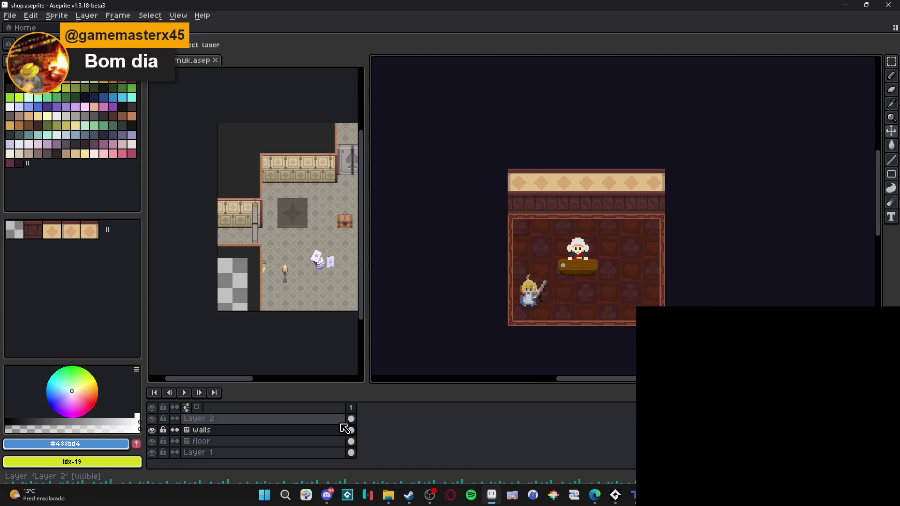
Go to frame 1 of the seongmuk animation and bring up File Explorer.
{"action": "left_click", "coordinate": [323, 314]}
{"action": "left_click", "coordinate": [351, 420]}
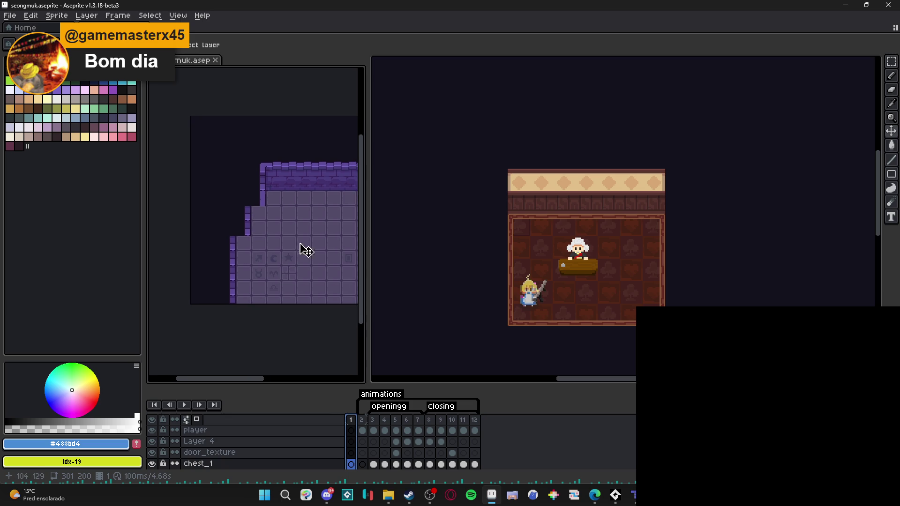
{"action": "left_click", "coordinate": [390, 496]}
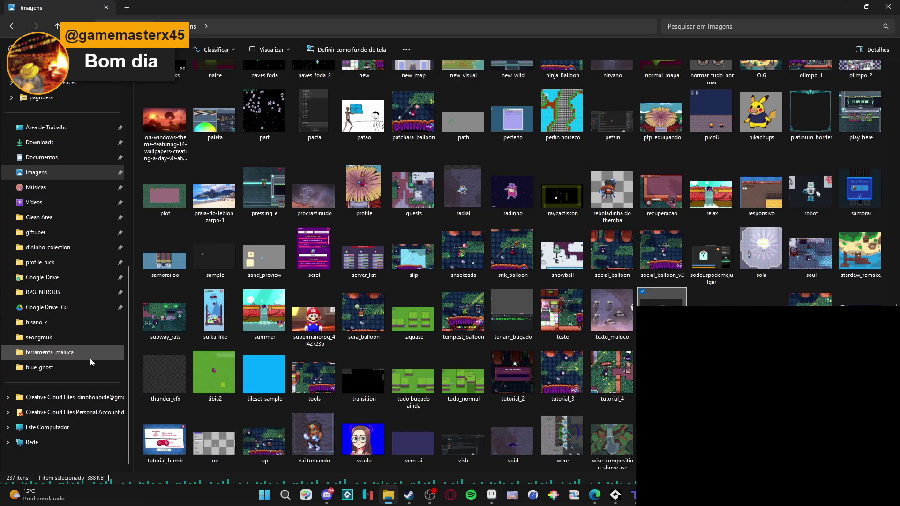
Open spr_seongmuk_tileset.aseprite from the seongmuk folder and drag its tab toward the left pane.
{"action": "left_click", "coordinate": [39, 338]}
{"action": "key", "text": "alt+Tab"}
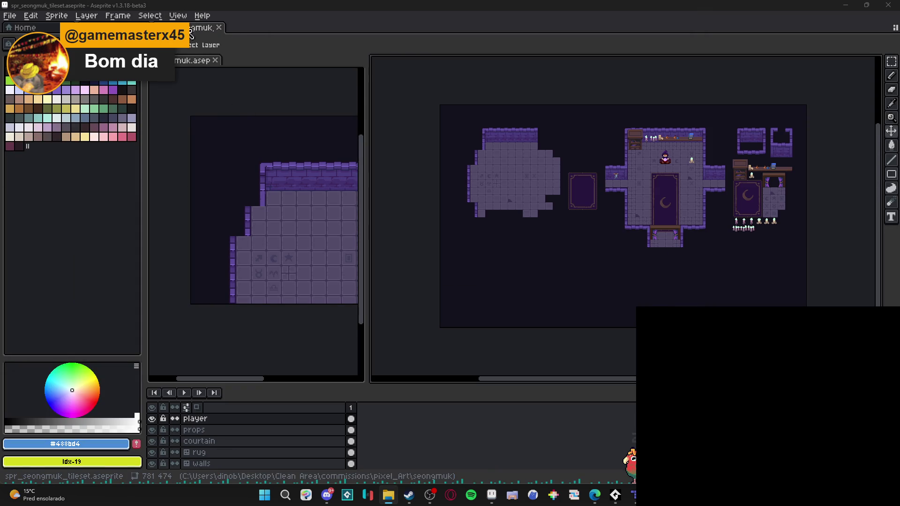
{"action": "left_click_drag", "start_coordinate": [271, 70], "coordinate": [217, 70]}
Zoom and pan the tileset view to its walls and rug, and frame the shop room on the right.
{"action": "scroll", "coordinate": [263, 186], "scroll_direction": "up", "scroll_amount": 2}
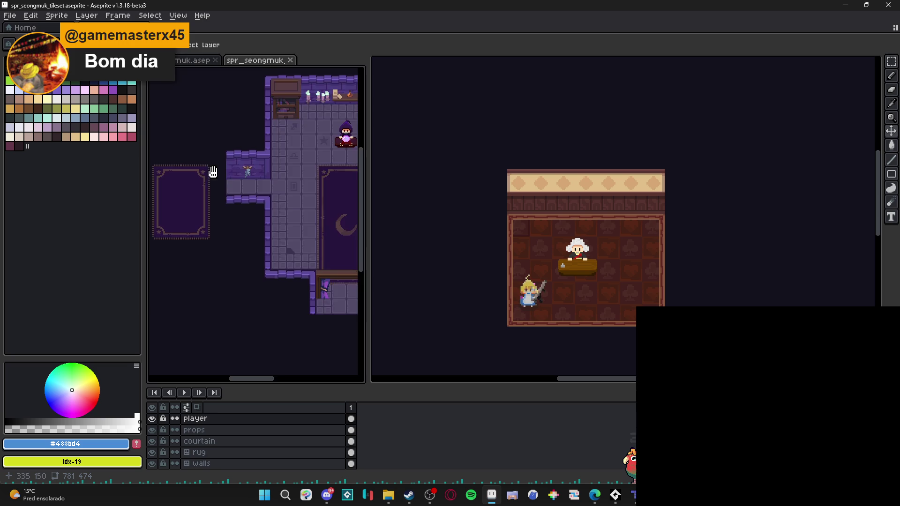
{"action": "left_click_drag", "start_coordinate": [211, 177], "coordinate": [242, 193]}
{"action": "scroll", "coordinate": [243, 194], "scroll_direction": "down", "scroll_amount": 3}
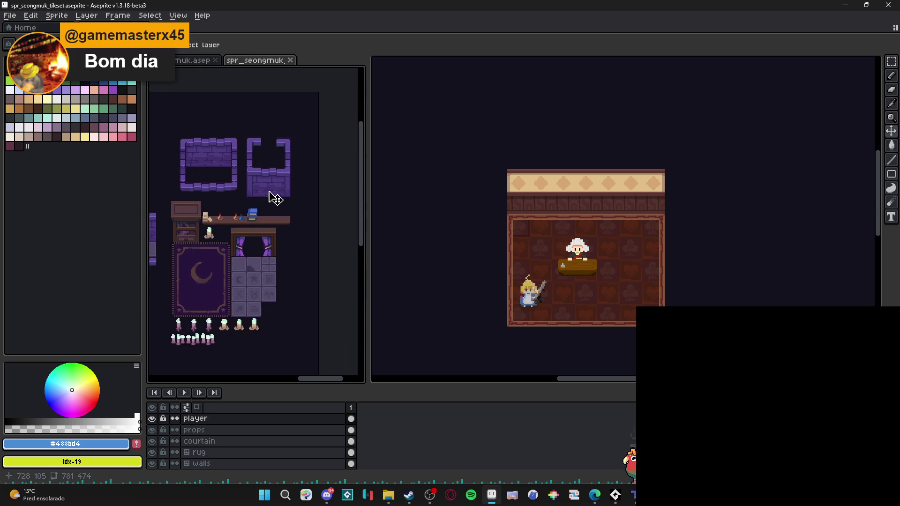
{"action": "scroll", "coordinate": [282, 204], "scroll_direction": "up", "scroll_amount": 2}
{"action": "left_click_drag", "start_coordinate": [290, 209], "coordinate": [328, 221]}
{"action": "mouse_move", "coordinate": [596, 213]}
{"action": "left_mouse_down"}
{"action": "mouse_move", "coordinate": [544, 213]}
{"action": "mouse_move", "coordinate": [580, 221]}
{"action": "left_mouse_up"}
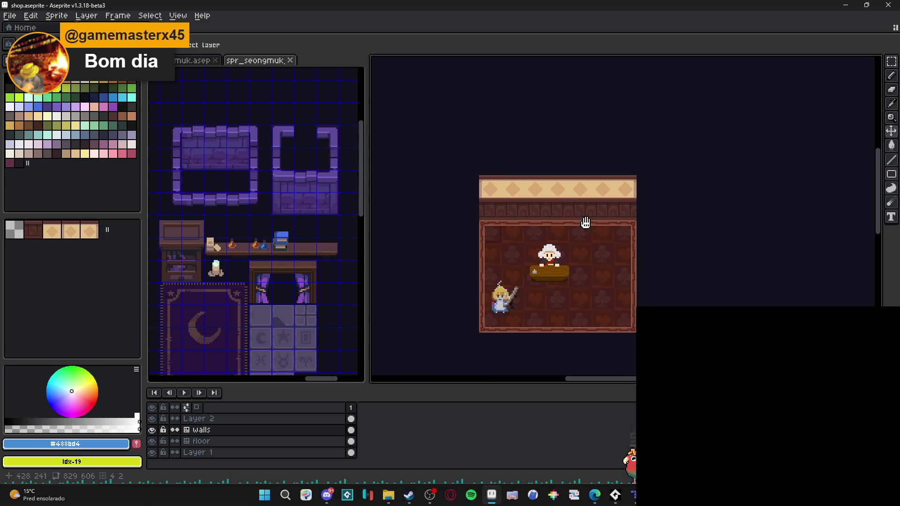
{"action": "scroll", "coordinate": [515, 202], "scroll_direction": "up", "scroll_amount": 1}
{"action": "scroll", "coordinate": [521, 188], "scroll_direction": "down", "scroll_amount": 3}
{"action": "scroll", "coordinate": [525, 178], "scroll_direction": "up", "scroll_amount": 1}
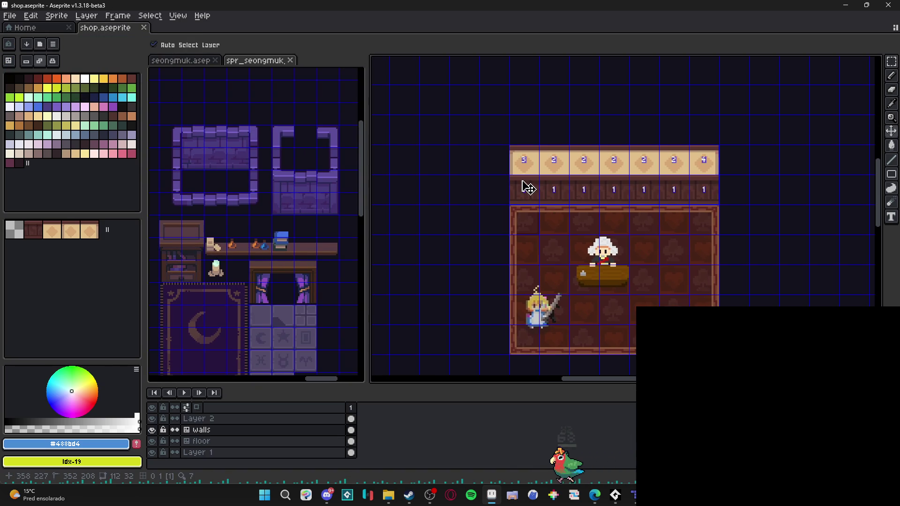
{"action": "scroll", "coordinate": [527, 184], "scroll_direction": "up", "scroll_amount": 1}
{"action": "left_click_drag", "start_coordinate": [539, 177], "coordinate": [527, 169]}
Show the tile grid, switch the walls layer to tile mode, and stamp cream diamond wall tiles outside the room.
{"action": "key", "text": "ctrl"}
{"action": "key", "text": "ctrl+apostrophe"}
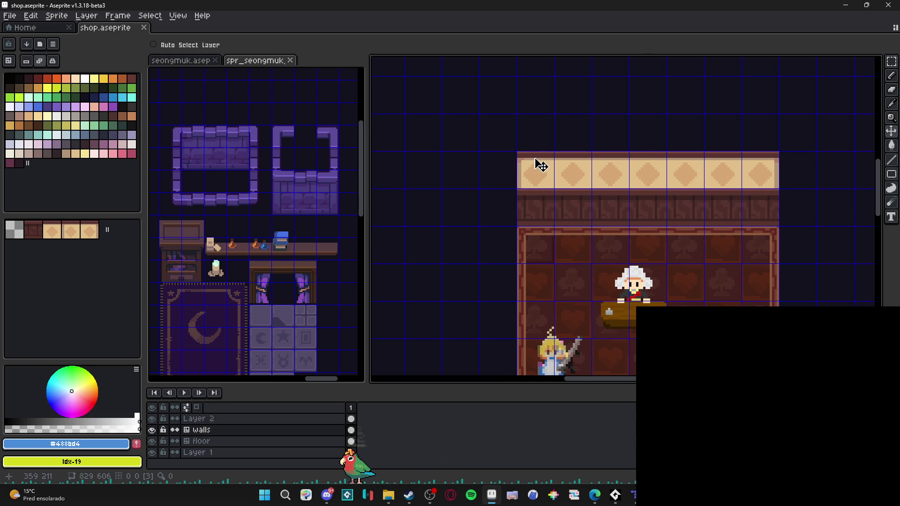
{"action": "key", "text": "space+Tab"}
{"action": "scroll", "coordinate": [458, 218], "scroll_direction": "right", "scroll_amount": 10}
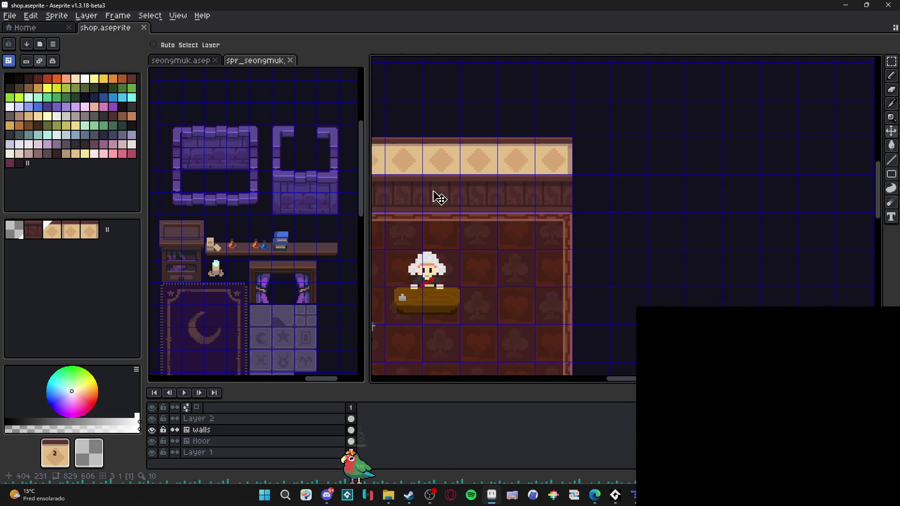
{"action": "scroll", "coordinate": [492, 214], "scroll_direction": "left", "scroll_amount": 8}
{"action": "left_click", "coordinate": [711, 206]}
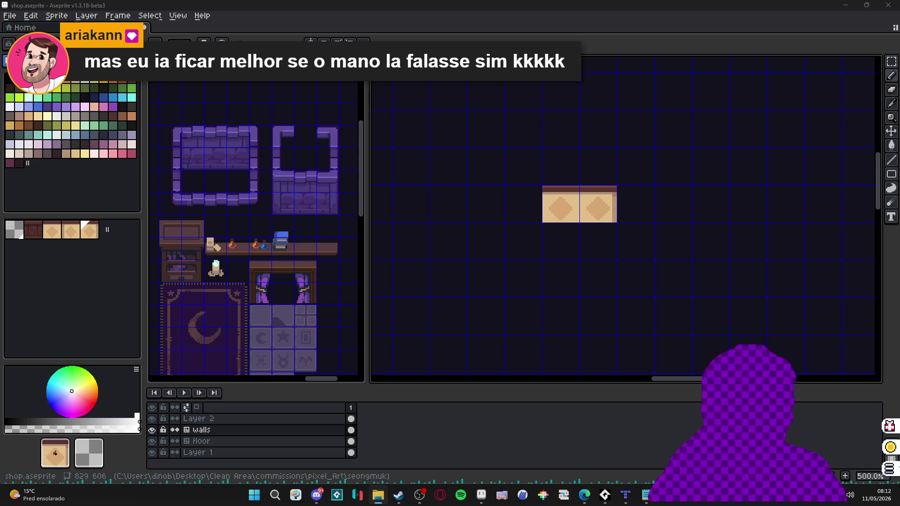
Stamp a third cream diamond tile at the left end of the strip.
{"action": "left_click_drag", "start_coordinate": [558, 223], "coordinate": [517, 236]}
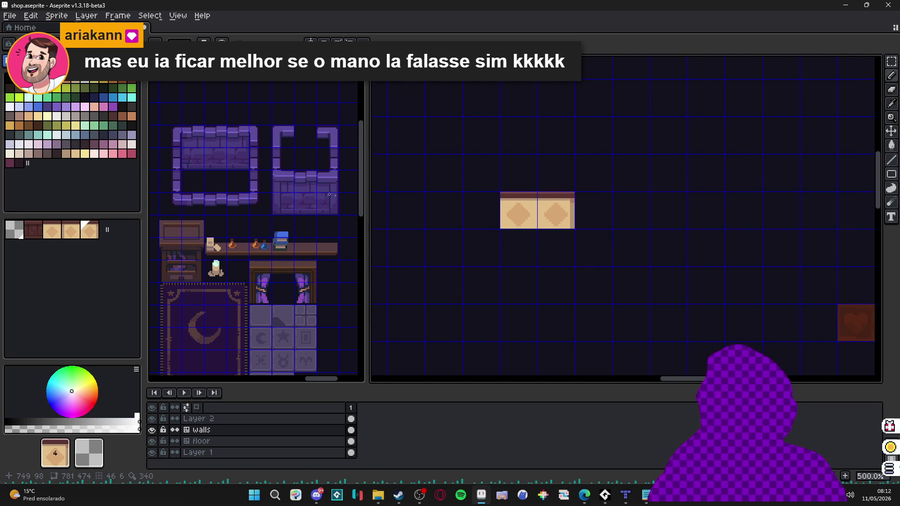
{"action": "scroll", "coordinate": [300, 183], "scroll_direction": "down", "scroll_amount": 3}
{"action": "scroll", "coordinate": [300, 184], "scroll_direction": "up", "scroll_amount": 3}
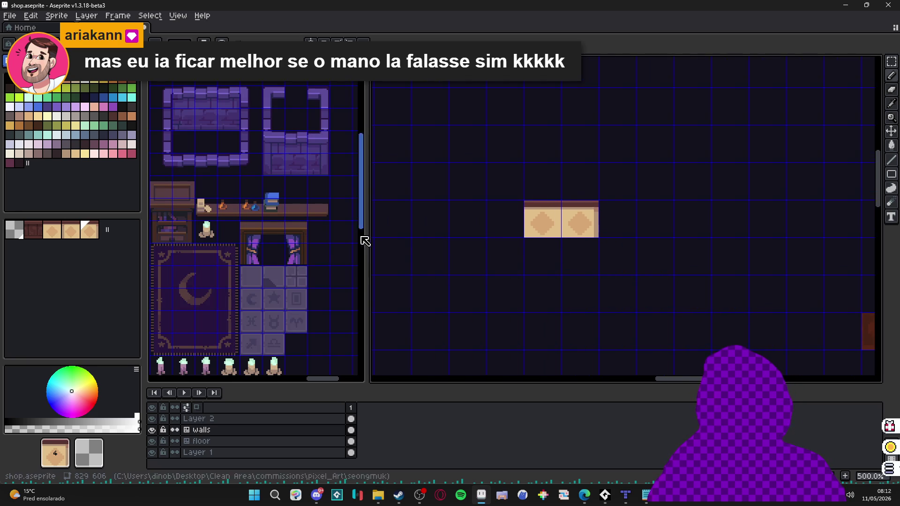
{"action": "scroll", "coordinate": [241, 228], "scroll_direction": "down", "scroll_amount": 3}
{"action": "scroll", "coordinate": [241, 228], "scroll_direction": "up", "scroll_amount": 2}
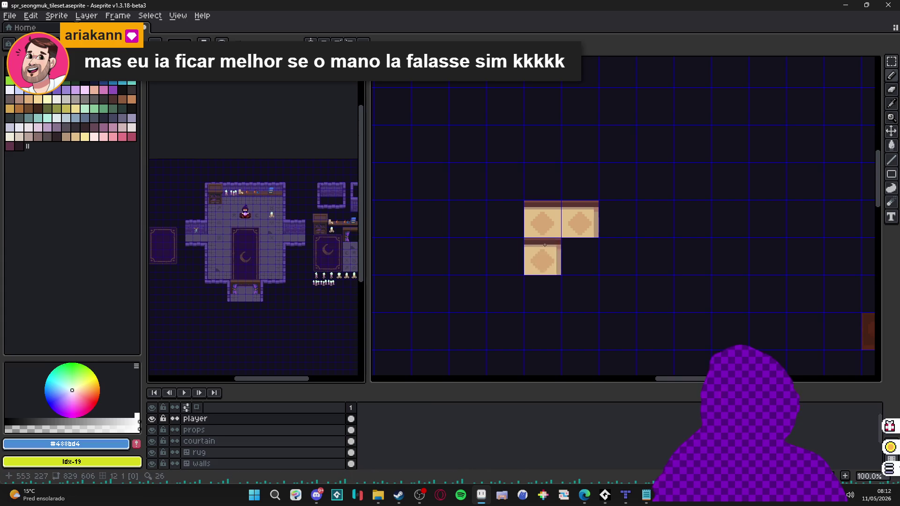
{"action": "scroll", "coordinate": [550, 230], "scroll_direction": "down", "scroll_amount": 2}
{"action": "mouse_move", "coordinate": [550, 230]}
{"action": "left_mouse_down"}
{"action": "mouse_move", "coordinate": [704, 242]}
{"action": "mouse_move", "coordinate": [546, 242]}
{"action": "left_mouse_up"}
{"action": "left_click", "coordinate": [500, 237]}
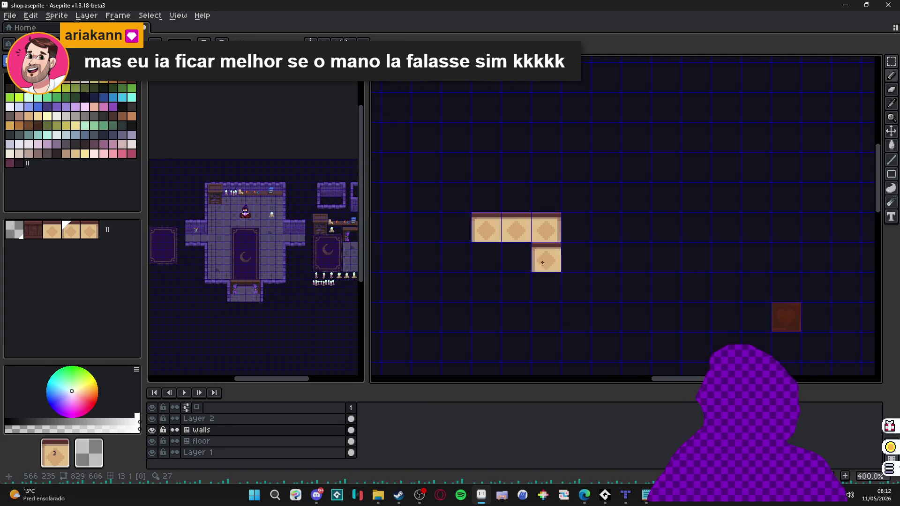
Check the seongmuk tileset reference, then return to shop.aseprite.
{"action": "scroll", "coordinate": [539, 258], "scroll_direction": "up", "scroll_amount": 1}
{"action": "scroll", "coordinate": [472, 239], "scroll_direction": "up", "scroll_amount": 2}
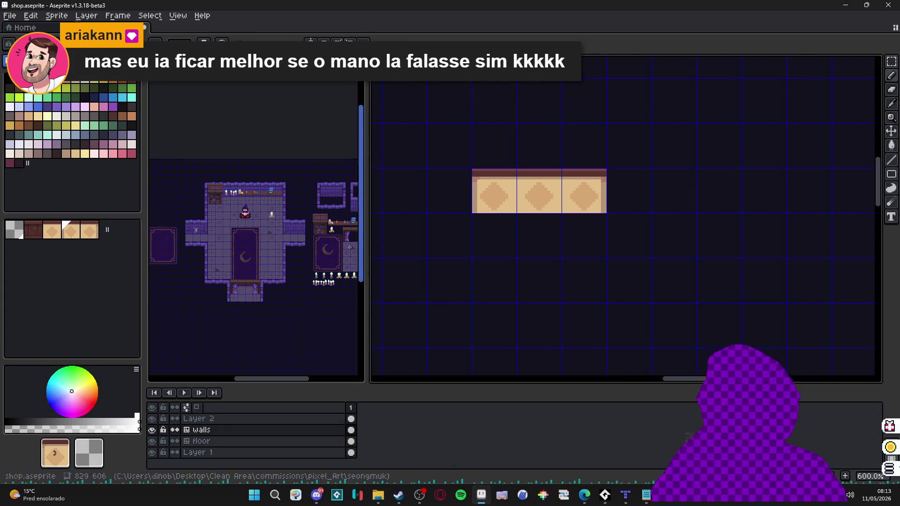
{"action": "scroll", "coordinate": [267, 233], "scroll_direction": "down", "scroll_amount": 1}
{"action": "left_click", "coordinate": [266, 233]}
{"action": "scroll", "coordinate": [253, 211], "scroll_direction": "up", "scroll_amount": 3}
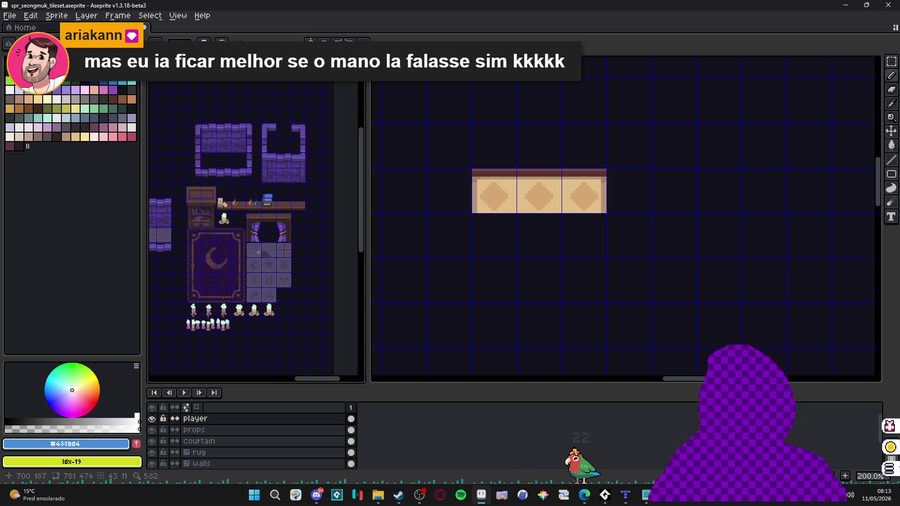
{"action": "left_click", "coordinate": [518, 237]}
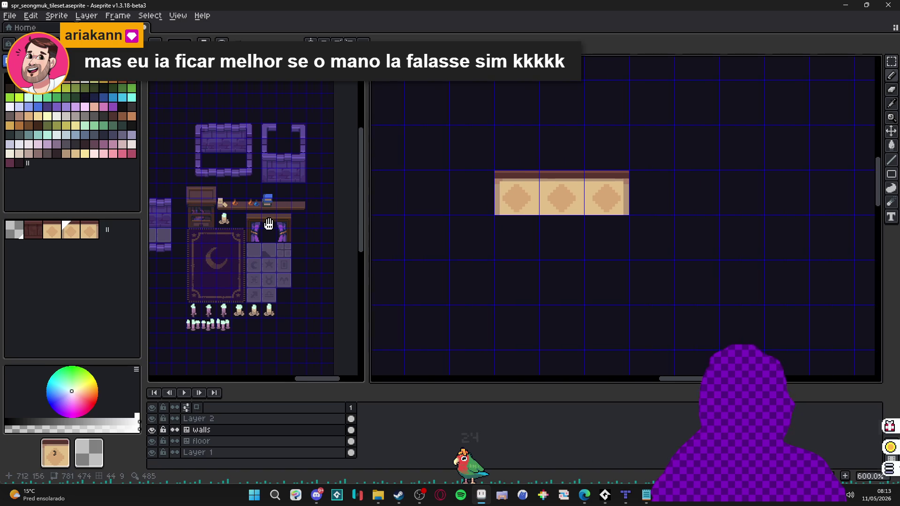
{"action": "left_click", "coordinate": [286, 222]}
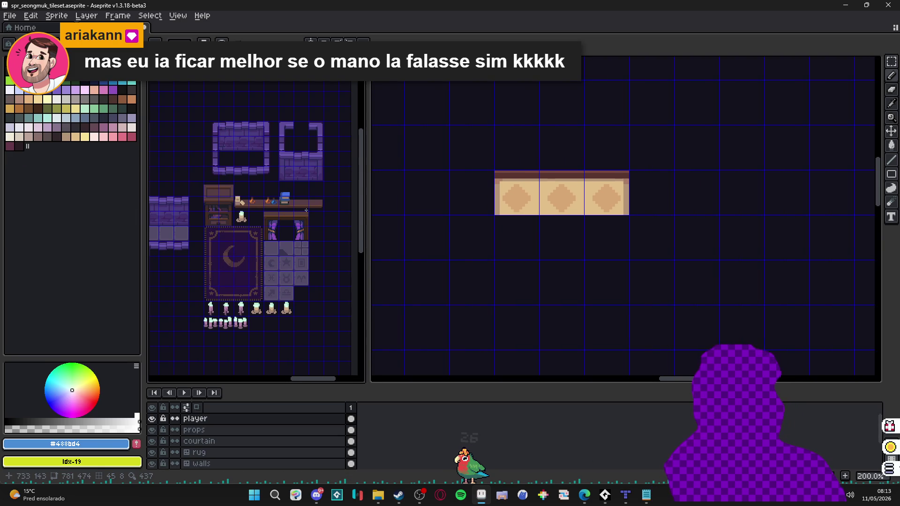
{"action": "scroll", "coordinate": [307, 210], "scroll_direction": "down", "scroll_amount": 1}
{"action": "scroll", "coordinate": [307, 210], "scroll_direction": "up", "scroll_amount": 2}
{"action": "scroll", "coordinate": [281, 221], "scroll_direction": "down", "scroll_amount": 2}
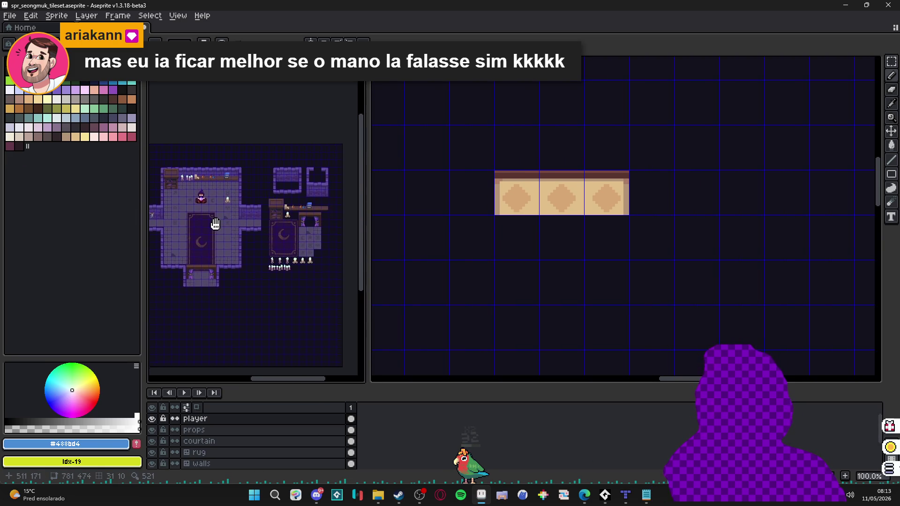
{"action": "left_click_drag", "start_coordinate": [222, 225], "coordinate": [236, 218]}
{"action": "key", "text": "ctrl+Tab"}
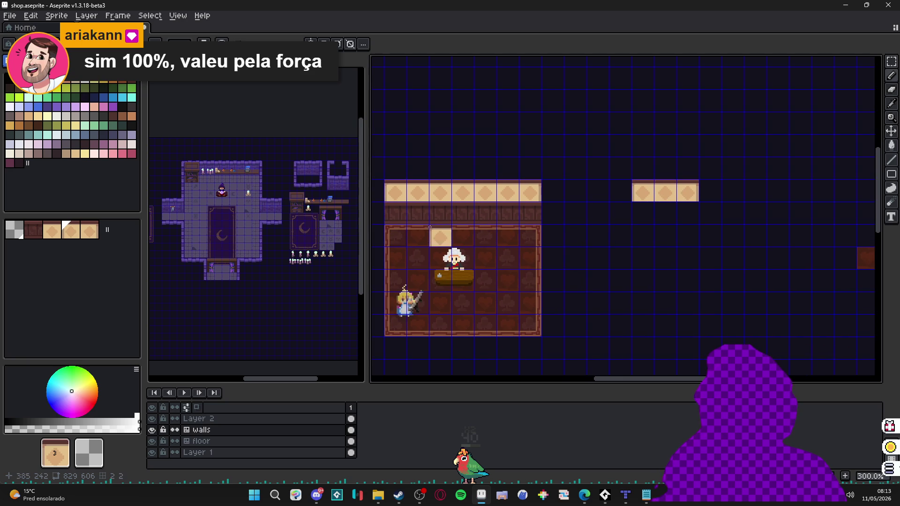
Paint dark brown wall tiles beneath the three diamond panel tiles.
{"action": "left_click", "coordinate": [426, 223], "text": "alt"}
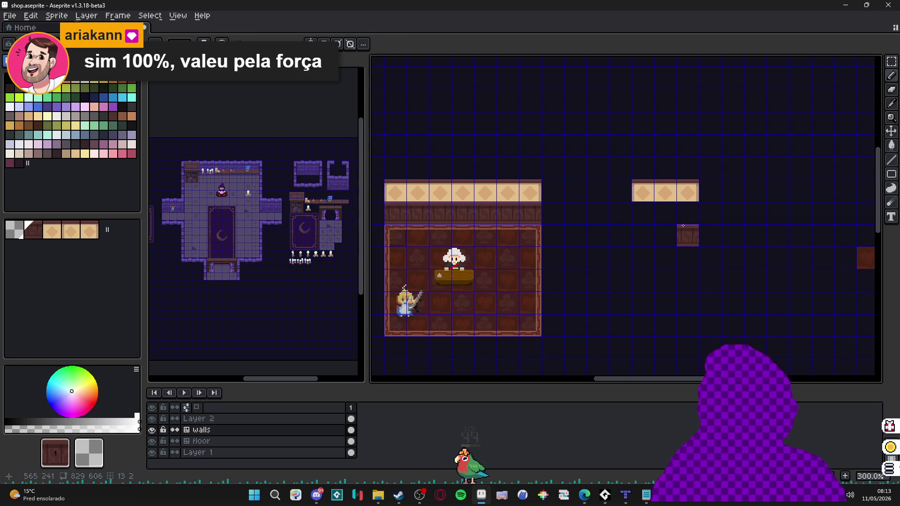
{"action": "left_click", "coordinate": [643, 214]}
{"action": "scroll", "coordinate": [609, 225], "scroll_direction": "right", "scroll_amount": 2}
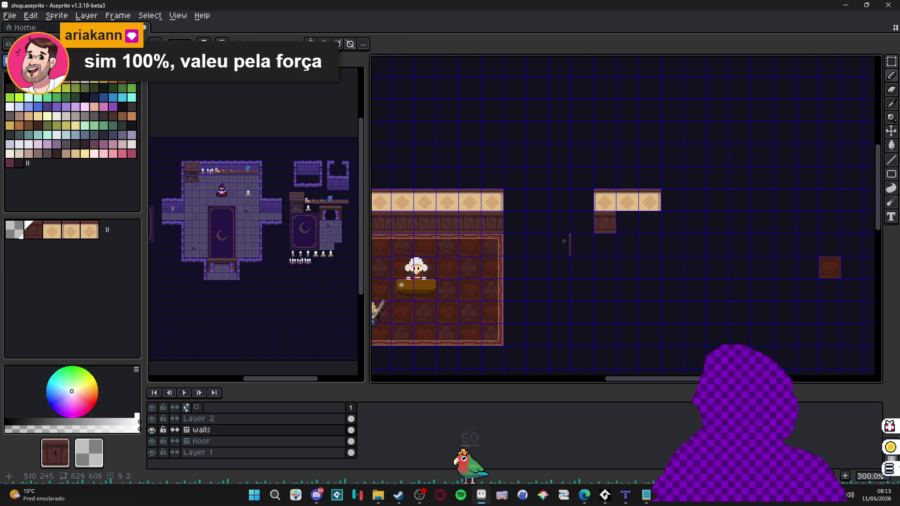
{"action": "left_click_drag", "start_coordinate": [628, 223], "coordinate": [649, 222]}
Bring the room's left side into view, glance at the tileset document, and show tile numbers.
{"action": "scroll", "coordinate": [586, 230], "scroll_direction": "down", "scroll_amount": 1}
{"action": "scroll", "coordinate": [586, 229], "scroll_direction": "right", "scroll_amount": 1}
{"action": "mouse_move", "coordinate": [562, 226]}
{"action": "left_mouse_down"}
{"action": "mouse_move", "coordinate": [601, 252]}
{"action": "mouse_move", "coordinate": [659, 257]}
{"action": "mouse_move", "coordinate": [628, 244]}
{"action": "left_mouse_up"}
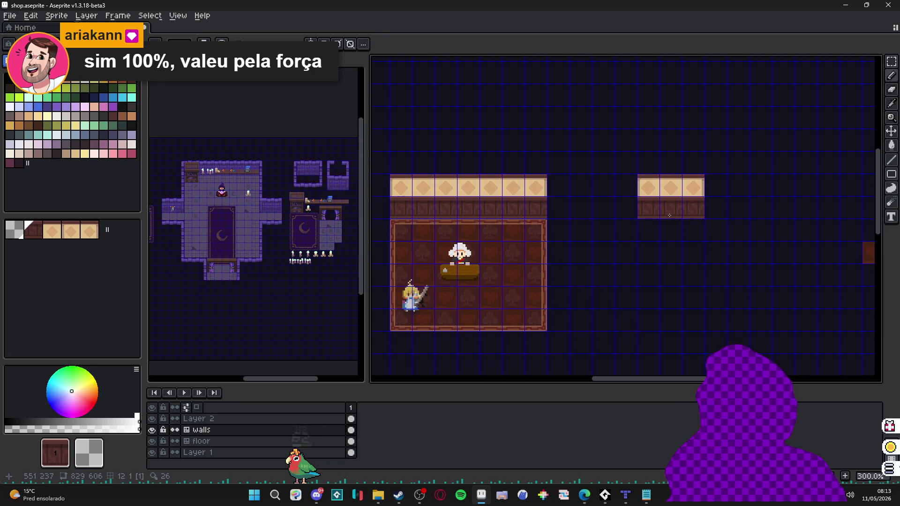
{"action": "key", "text": "ctrl+Tab"}
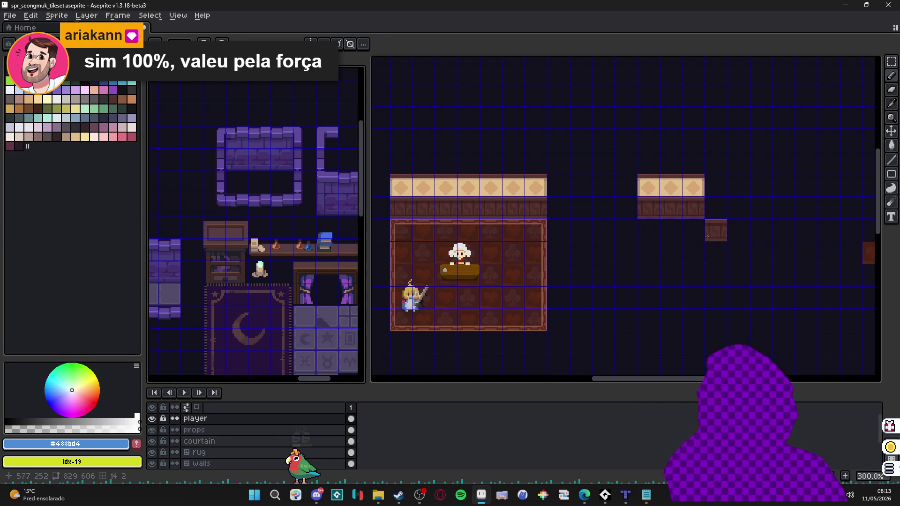
{"action": "key", "text": "ctrl+Tab"}
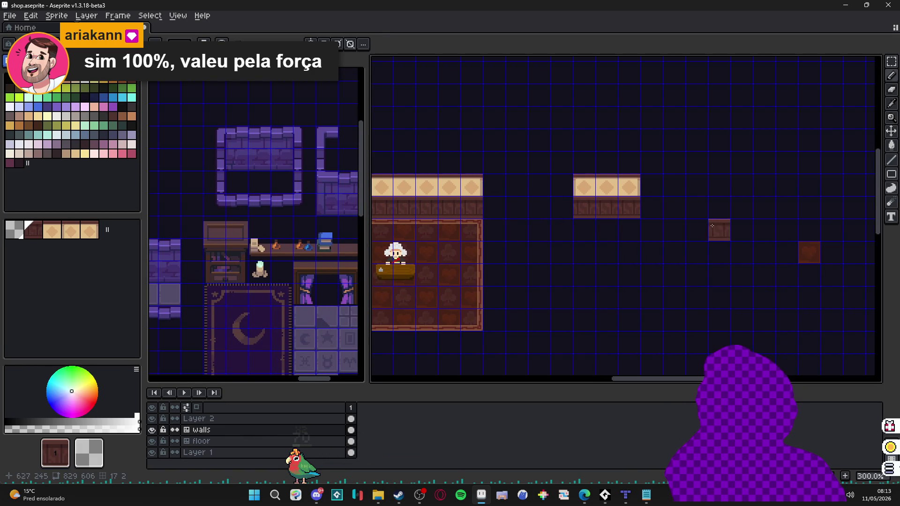
{"action": "key", "text": "ctrl"}
{"action": "scroll", "coordinate": [586, 179], "scroll_direction": "up", "scroll_amount": 3}
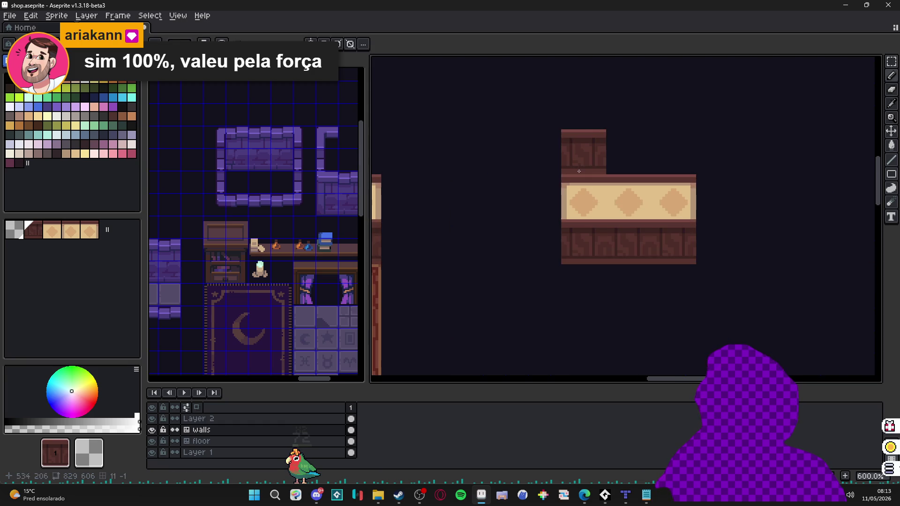
{"action": "key", "text": "ctrl"}
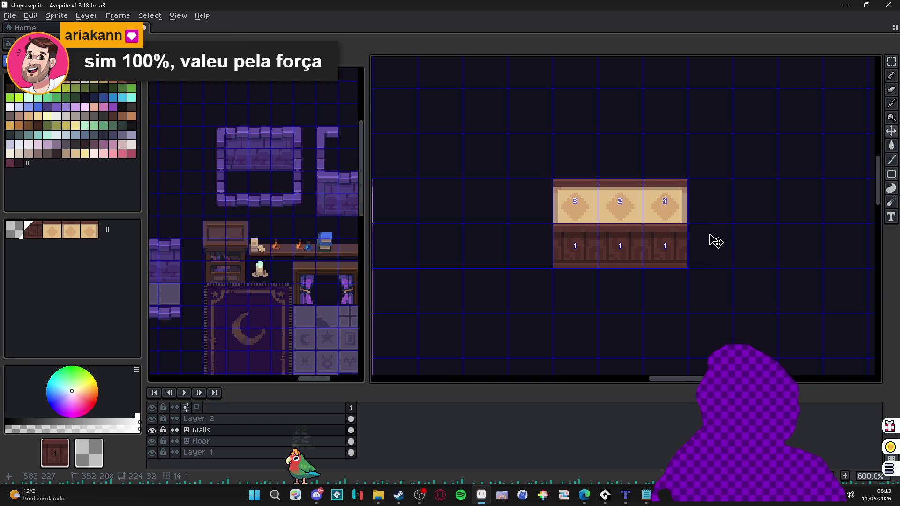
{"action": "left_click", "coordinate": [640, 215]}
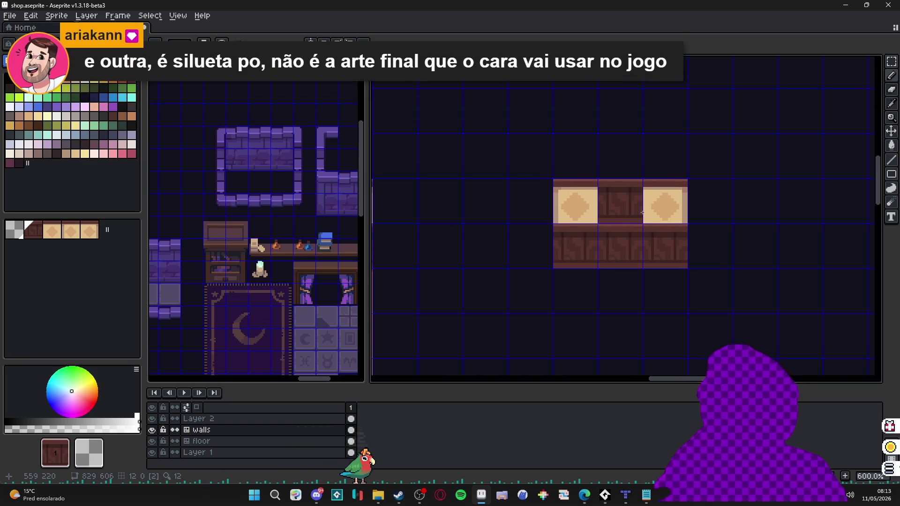
{"action": "key", "text": "ctrl+z"}
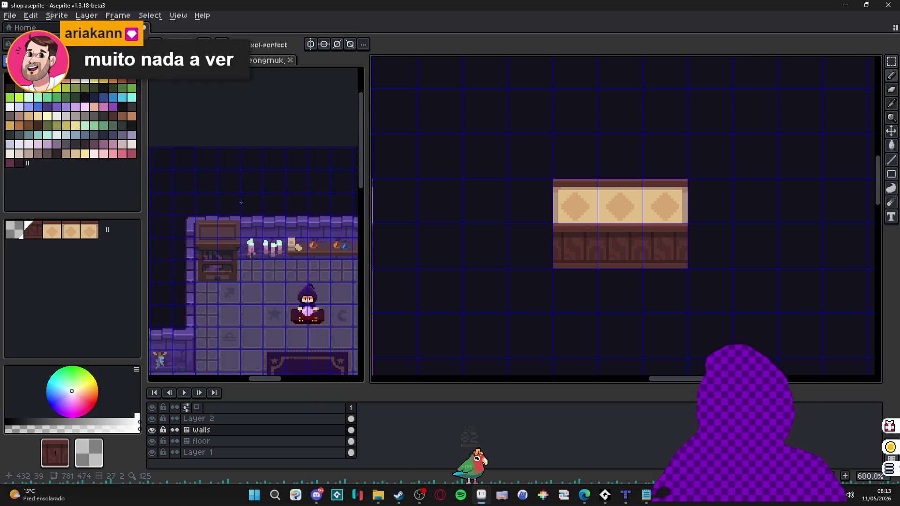
{"action": "left_click", "coordinate": [633, 206]}
{"action": "key", "text": "ctrl+z"}
{"action": "left_click_drag", "start_coordinate": [659, 207], "coordinate": [612, 192]}
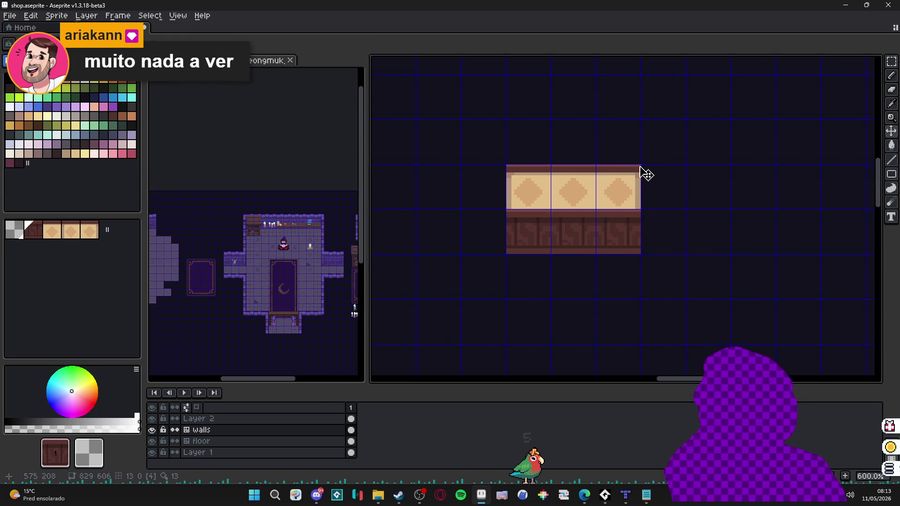
{"action": "key", "text": "m"}
{"action": "scroll", "coordinate": [639, 166], "scroll_direction": "up", "scroll_amount": 1}
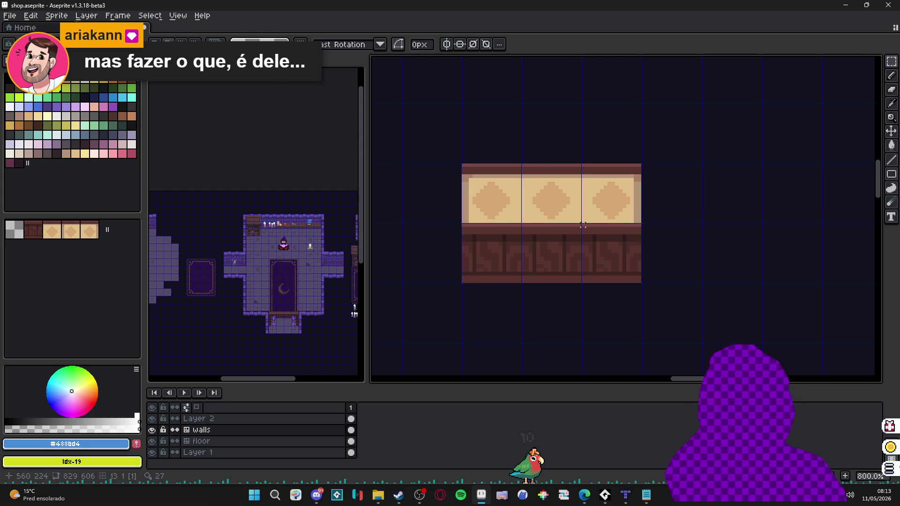
Select the upper wall strip and move the diamond panels down one pixel.
{"action": "left_click_drag", "start_coordinate": [583, 217], "coordinate": [580, 219]}
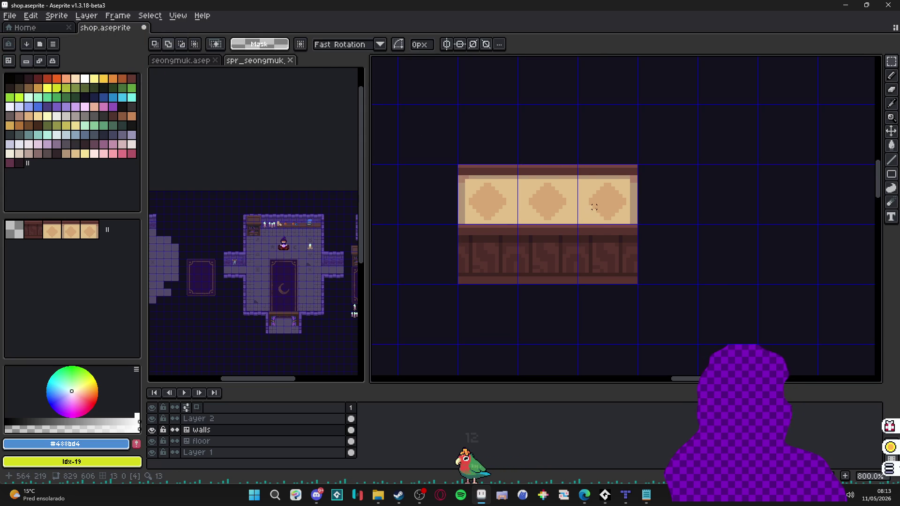
{"action": "scroll", "coordinate": [631, 168], "scroll_direction": "up", "scroll_amount": 2}
{"action": "scroll", "coordinate": [637, 166], "scroll_direction": "down", "scroll_amount": 2}
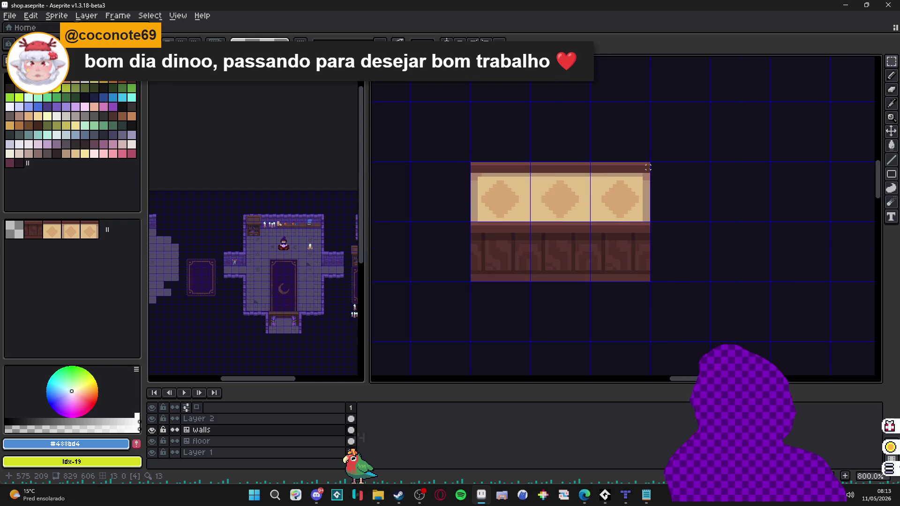
{"action": "scroll", "coordinate": [650, 164], "scroll_direction": "up", "scroll_amount": 2}
{"action": "mouse_move", "coordinate": [651, 162]}
{"action": "left_mouse_down"}
{"action": "mouse_move", "coordinate": [727, 171]}
{"action": "mouse_move", "coordinate": [617, 258]}
{"action": "mouse_move", "coordinate": [462, 279]}
{"action": "left_mouse_up"}
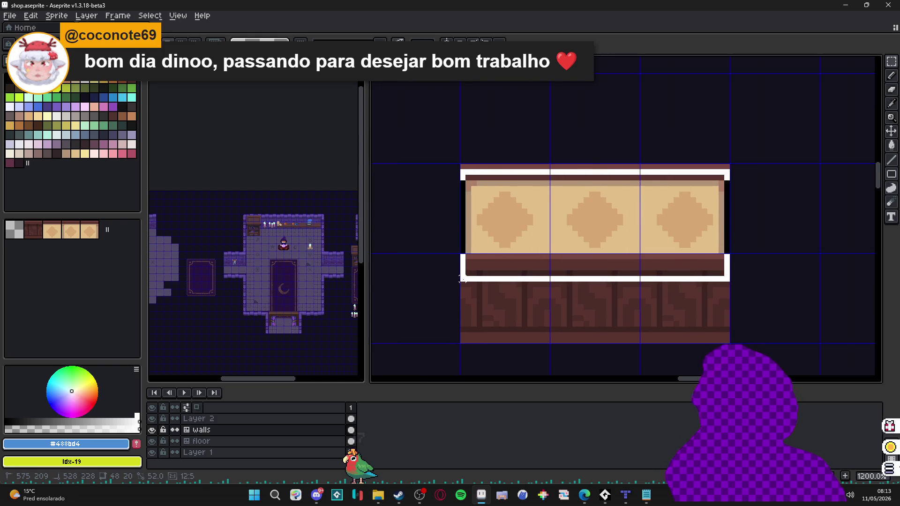
{"action": "left_click_drag", "start_coordinate": [550, 216], "coordinate": [553, 235]}
{"action": "key", "text": "b"}
Paint a solid #7a4841 brown trim band across the strip's top.
{"action": "left_click", "coordinate": [479, 167], "text": "alt"}
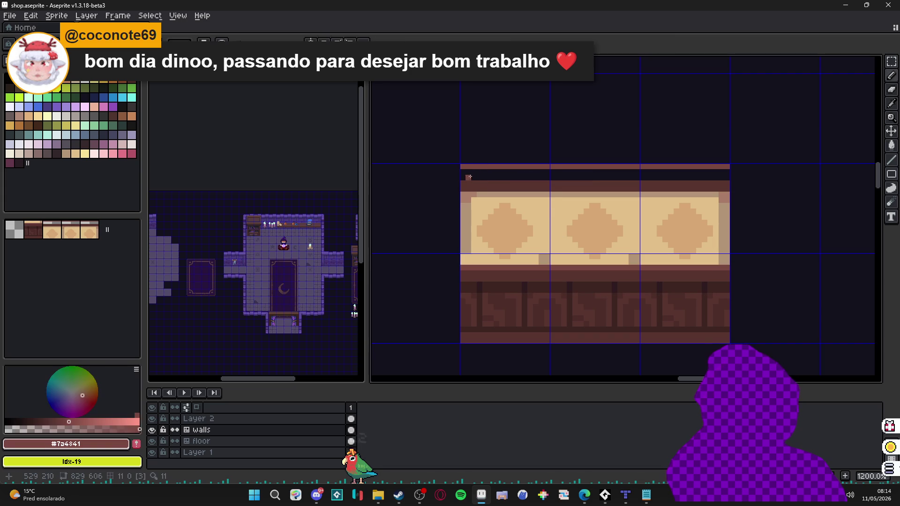
{"action": "mouse_move", "coordinate": [471, 175]}
{"action": "left_mouse_down"}
{"action": "mouse_move", "coordinate": [717, 180]}
{"action": "mouse_move", "coordinate": [473, 180]}
{"action": "left_mouse_up"}
{"action": "key", "text": "ctrl+z"}
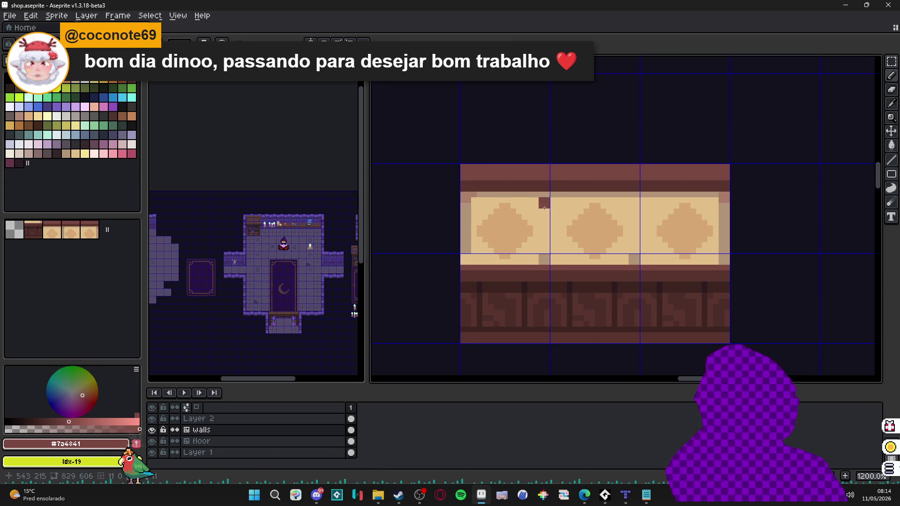
{"action": "scroll", "coordinate": [539, 211], "scroll_direction": "down", "scroll_amount": 2}
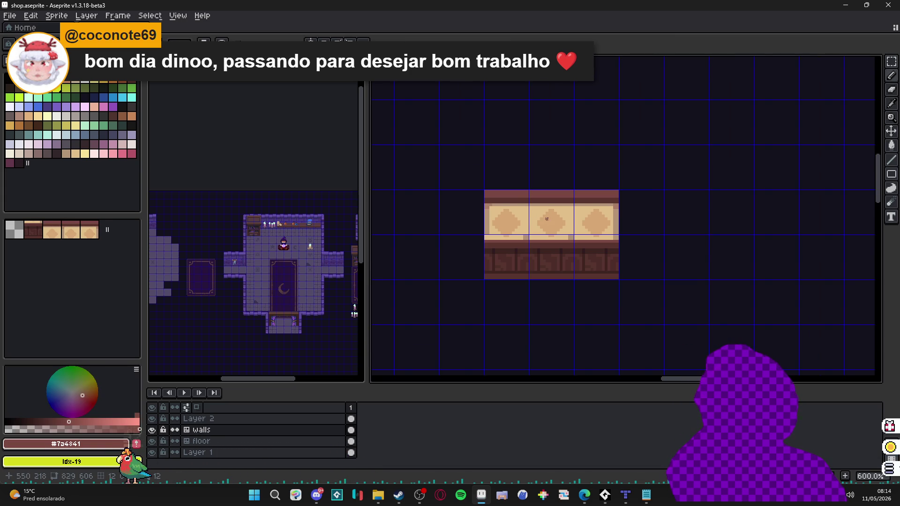
{"action": "scroll", "coordinate": [547, 219], "scroll_direction": "up", "scroll_amount": 2}
{"action": "left_click", "coordinate": [444, 183], "text": "alt"}
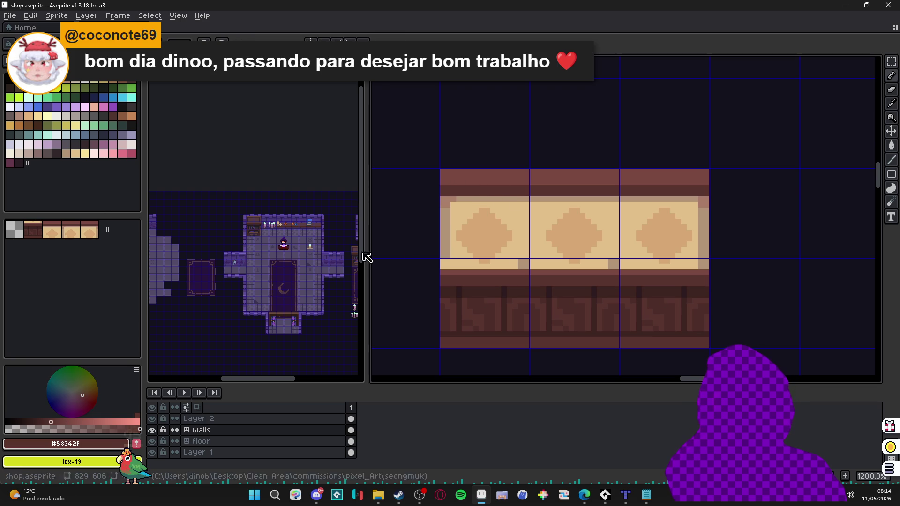
{"action": "scroll", "coordinate": [525, 280], "scroll_direction": "down", "scroll_amount": 2}
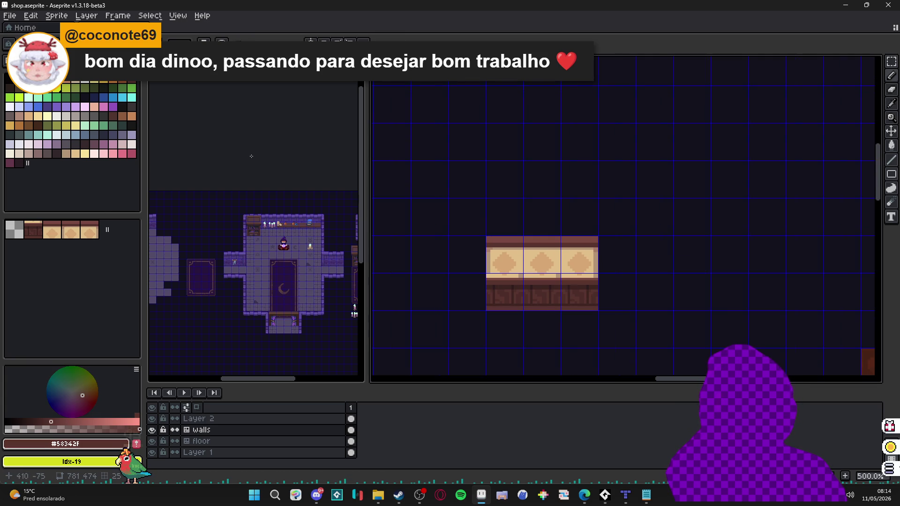
{"action": "left_click_drag", "start_coordinate": [320, 271], "coordinate": [232, 245]}
{"action": "left_click_drag", "start_coordinate": [454, 344], "coordinate": [445, 346]}
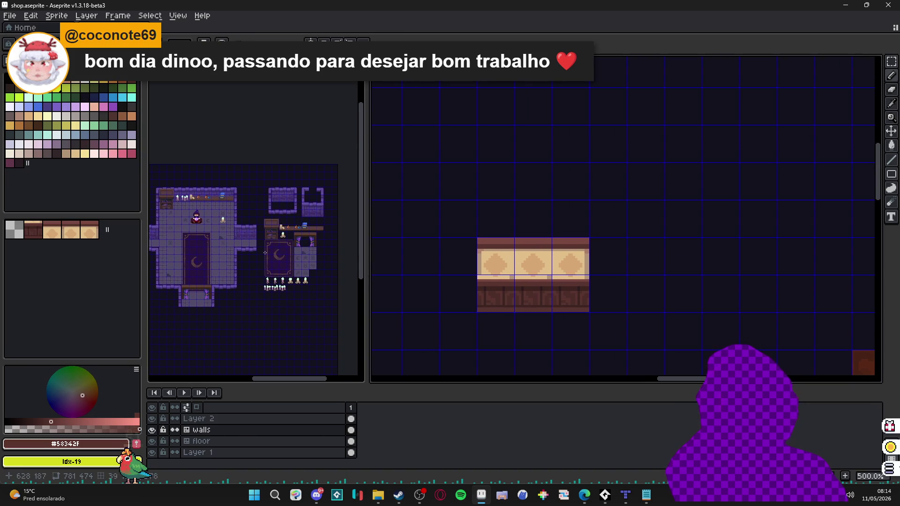
Draw a lighter #9f664b highlight stripe along the brown top trim.
{"action": "scroll", "coordinate": [277, 241], "scroll_direction": "up", "scroll_amount": 5}
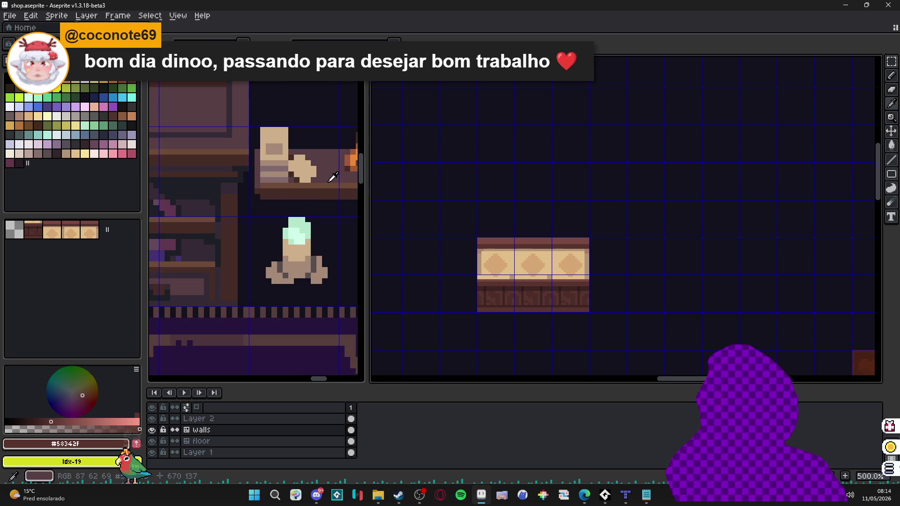
{"action": "scroll", "coordinate": [486, 248], "scroll_direction": "up", "scroll_amount": 5}
{"action": "left_click", "coordinate": [482, 227], "text": "alt"}
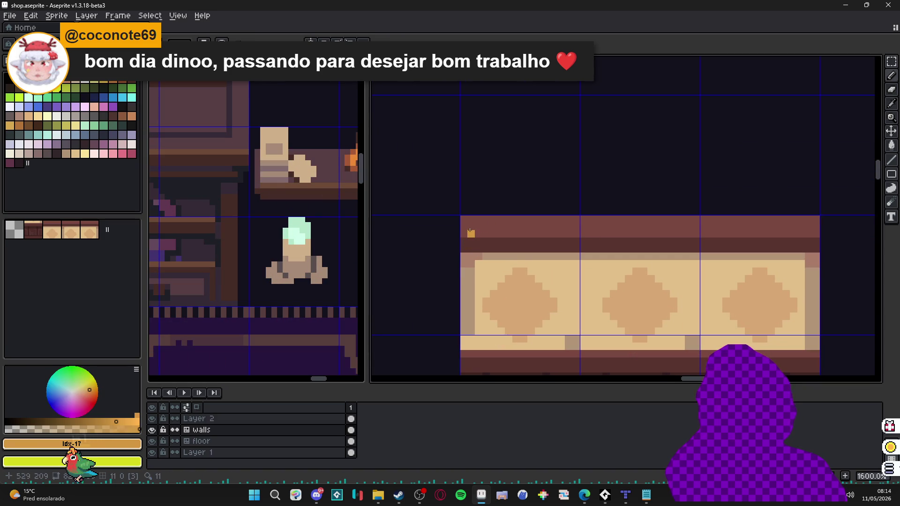
{"action": "left_click", "coordinate": [132, 116]}
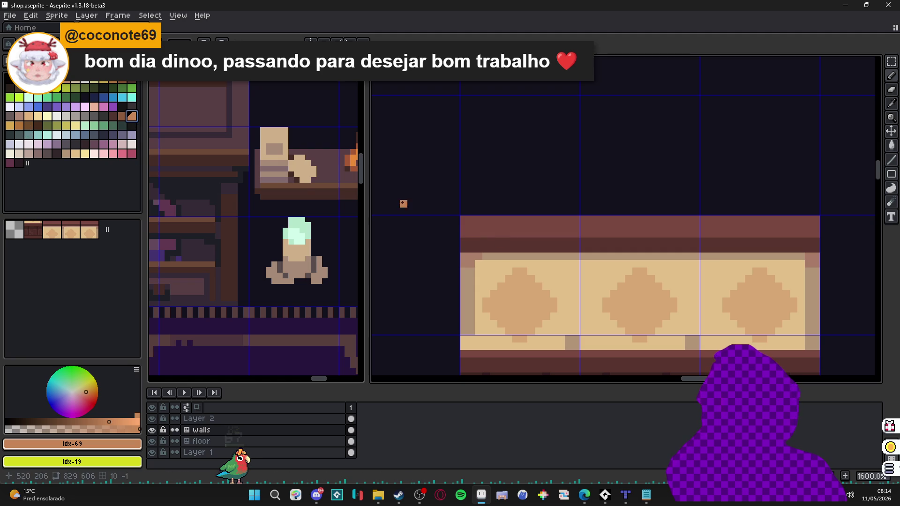
{"action": "mouse_move", "coordinate": [510, 254]}
{"action": "left_mouse_down"}
{"action": "mouse_move", "coordinate": [438, 241]}
{"action": "mouse_move", "coordinate": [443, 209]}
{"action": "left_mouse_up"}
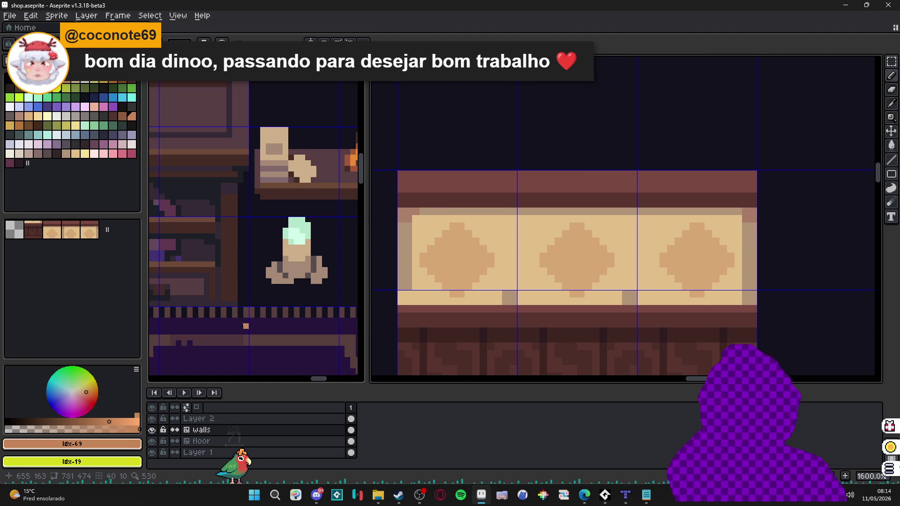
{"action": "left_click", "coordinate": [73, 427]}
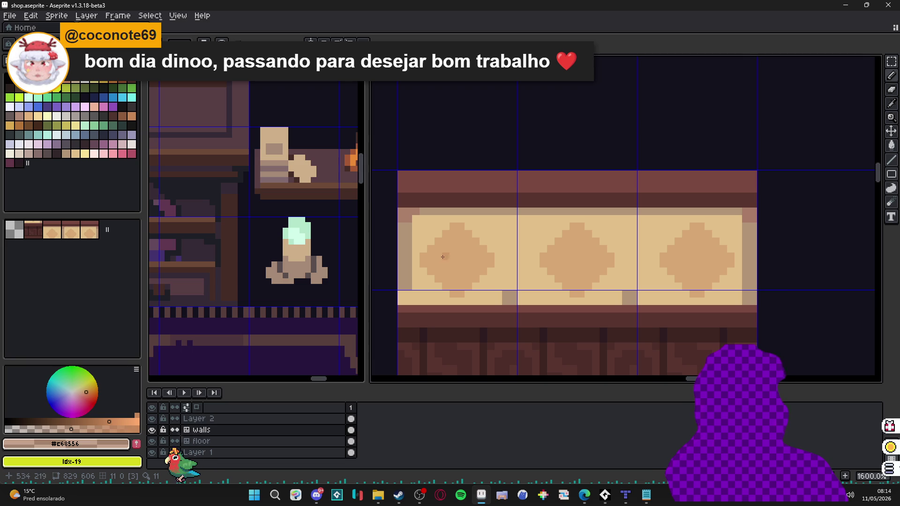
{"action": "left_click", "coordinate": [402, 184], "text": "alt"}
{"action": "left_click_drag", "start_coordinate": [402, 185], "coordinate": [758, 185]}
{"action": "scroll", "coordinate": [623, 226], "scroll_direction": "down", "scroll_amount": 1}
{"action": "scroll", "coordinate": [621, 226], "scroll_direction": "down", "scroll_amount": 3}
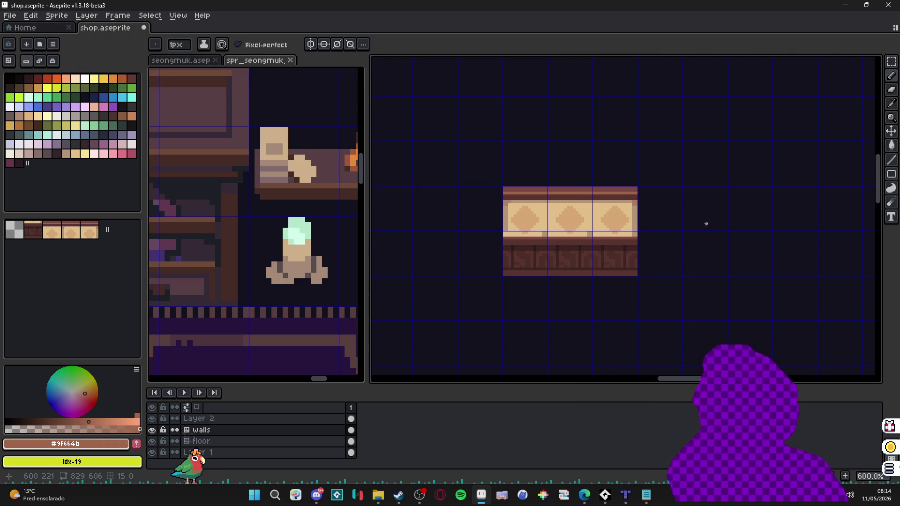
With a 2px brush, repaint the grey panel pixels using #b29476 and #e1bf89.
{"action": "scroll", "coordinate": [629, 187], "scroll_direction": "down", "scroll_amount": 1}
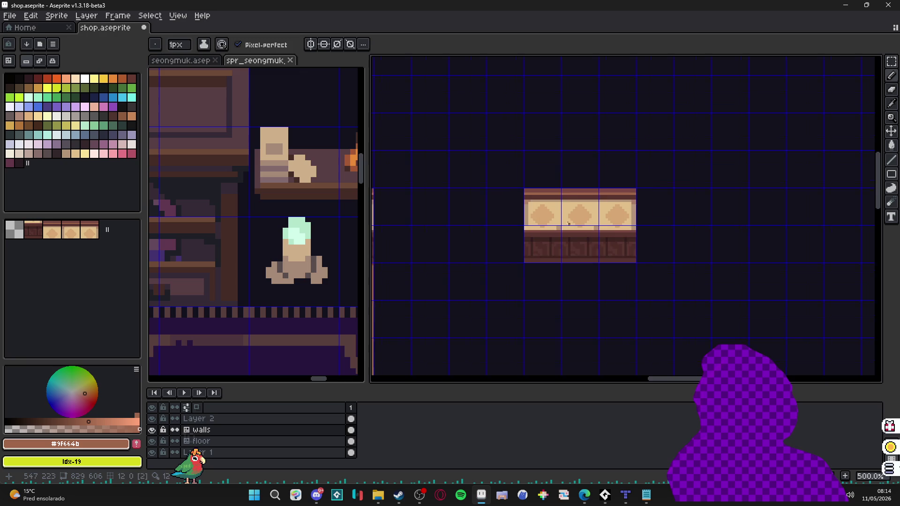
{"action": "scroll", "coordinate": [557, 244], "scroll_direction": "up", "scroll_amount": 2}
{"action": "scroll", "coordinate": [557, 244], "scroll_direction": "up", "scroll_amount": 3}
{"action": "left_click", "coordinate": [472, 201], "text": "alt"}
{"action": "key", "text": "plus"}
{"action": "left_click", "coordinate": [470, 232]}
{"action": "left_click", "coordinate": [546, 219], "text": "alt"}
{"action": "left_click_drag", "start_coordinate": [568, 228], "coordinate": [590, 227]}
Undo a stray tan dab and paint a tweak that adds a seventh wall tile.
{"action": "scroll", "coordinate": [499, 221], "scroll_direction": "down", "scroll_amount": 1}
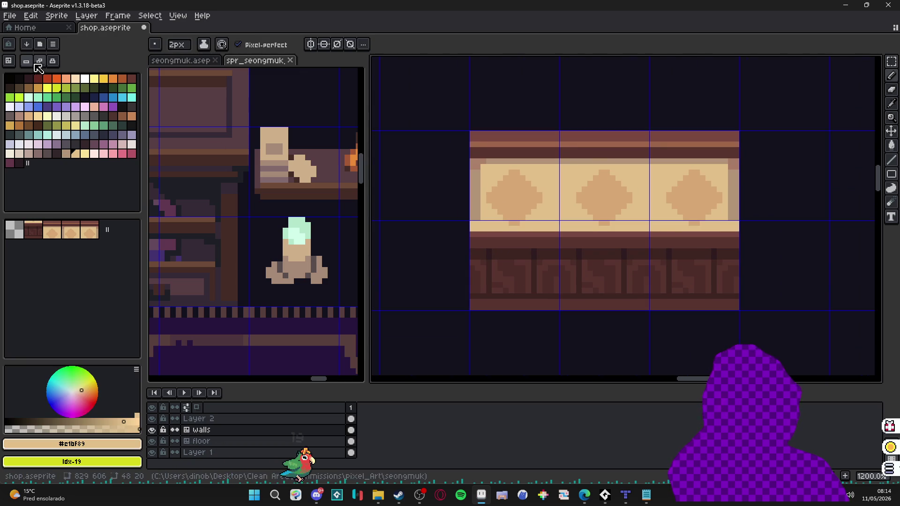
{"action": "scroll", "coordinate": [457, 185], "scroll_direction": "up", "scroll_amount": 1}
{"action": "left_click", "coordinate": [486, 209], "text": "alt"}
{"action": "left_click", "coordinate": [481, 245]}
{"action": "key", "text": "ctrl+z"}
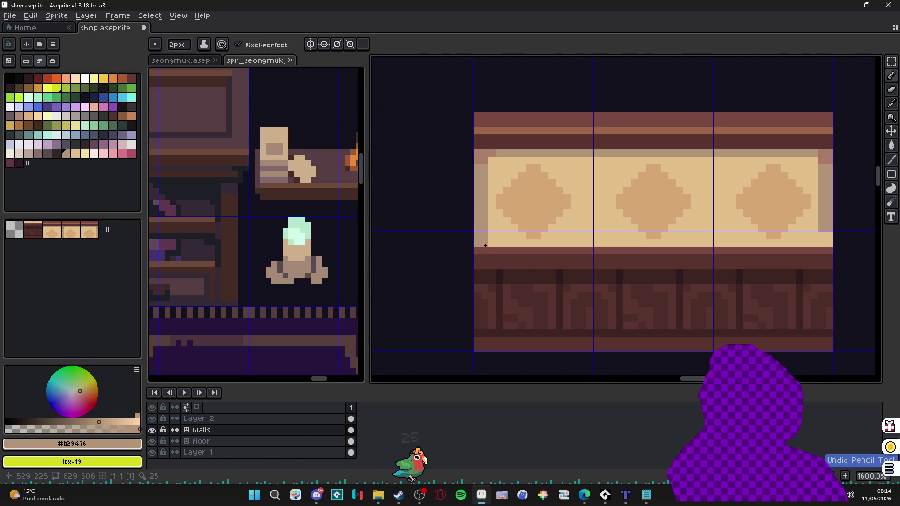
{"action": "scroll", "coordinate": [609, 248], "scroll_direction": "right", "scroll_amount": 3}
{"action": "left_click", "coordinate": [681, 248]}
{"action": "scroll", "coordinate": [680, 249], "scroll_direction": "down", "scroll_amount": 3}
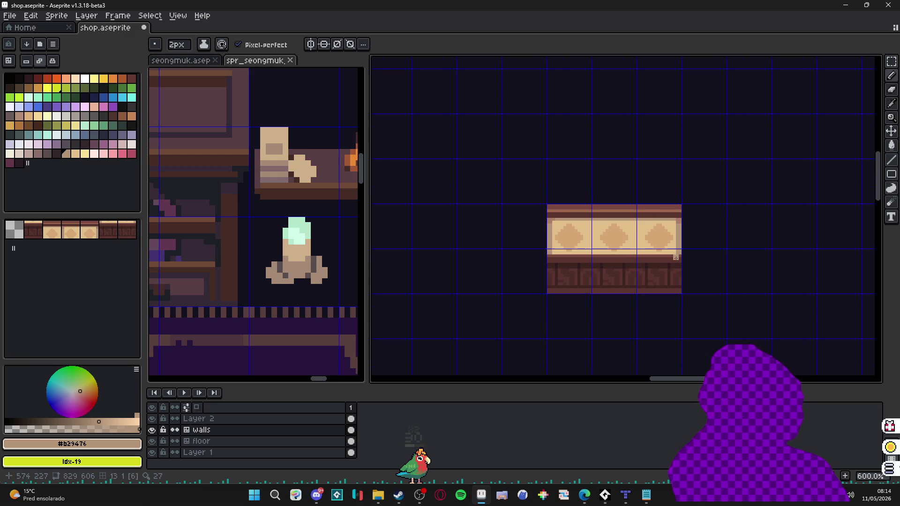
{"action": "scroll", "coordinate": [617, 254], "scroll_direction": "down", "scroll_amount": 1}
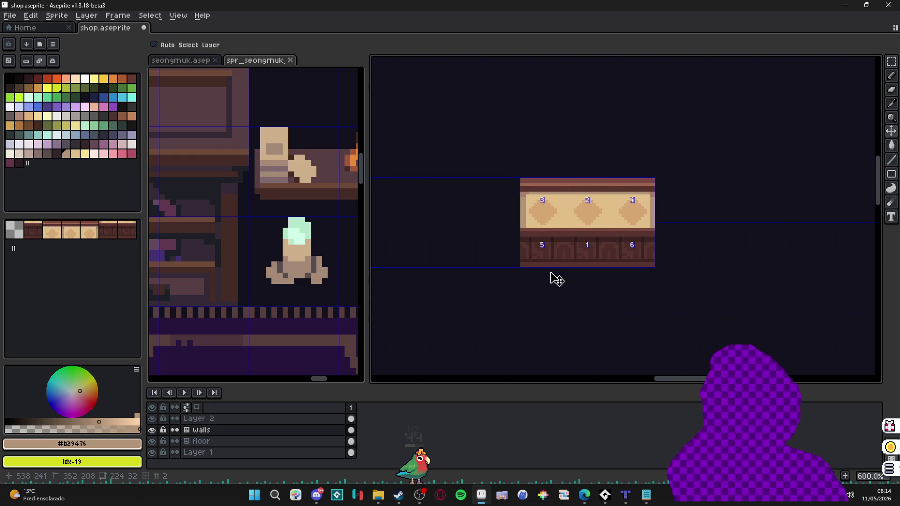
{"action": "scroll", "coordinate": [572, 286], "scroll_direction": "down", "scroll_amount": 2}
{"action": "scroll", "coordinate": [573, 285], "scroll_direction": "up", "scroll_amount": 5}
{"action": "left_click", "coordinate": [547, 209], "text": "alt"}
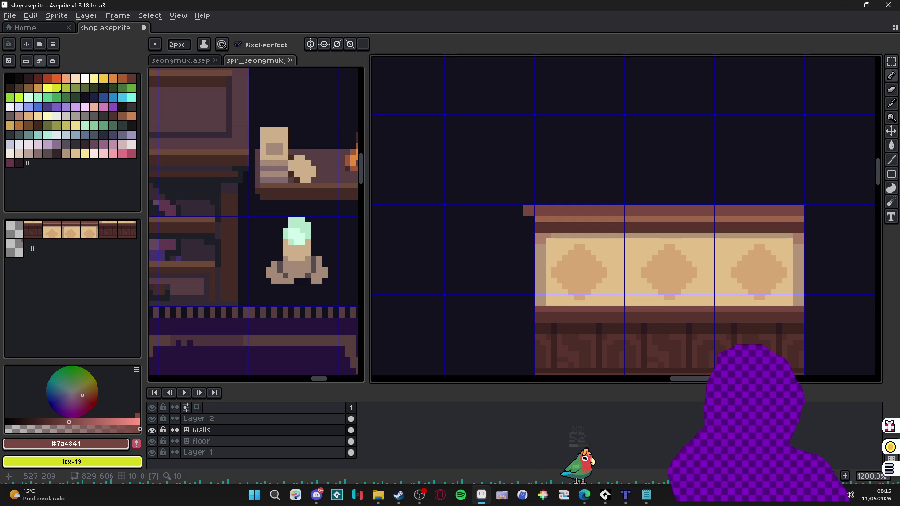
Undo the last pencil stroke and switch the tilemap to editing the tiles themselves.
{"action": "scroll", "coordinate": [532, 212], "scroll_direction": "down", "scroll_amount": 3}
{"action": "left_click_drag", "start_coordinate": [531, 212], "coordinate": [483, 176]}
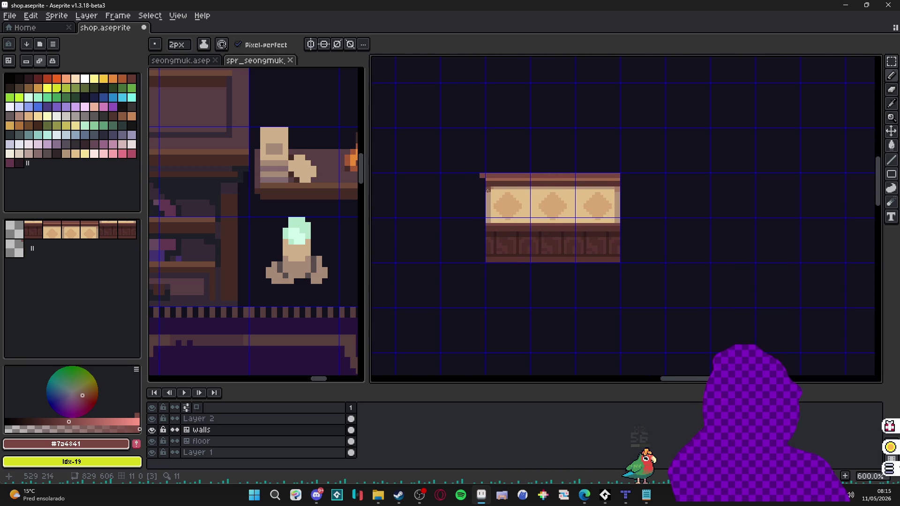
{"action": "key", "text": "ctrl+z"}
{"action": "scroll", "coordinate": [468, 173], "scroll_direction": "up", "scroll_amount": 1}
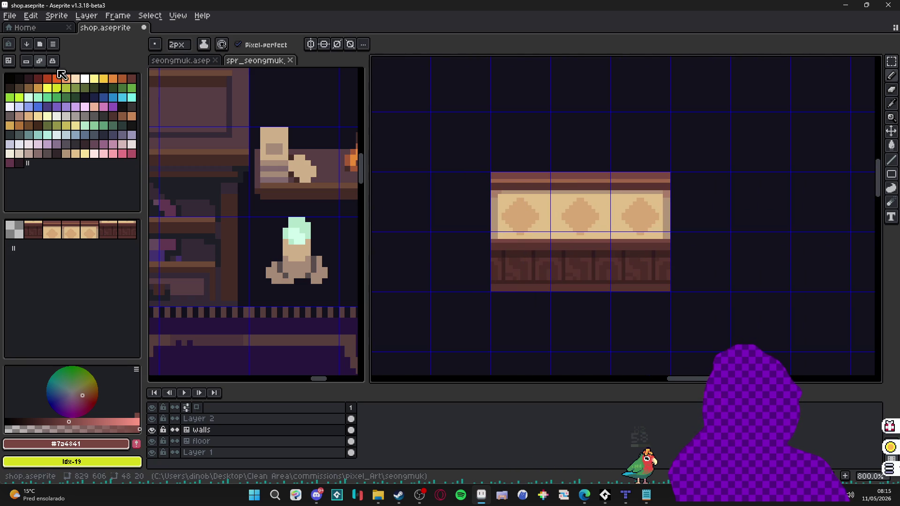
{"action": "left_click", "coordinate": [26, 61]}
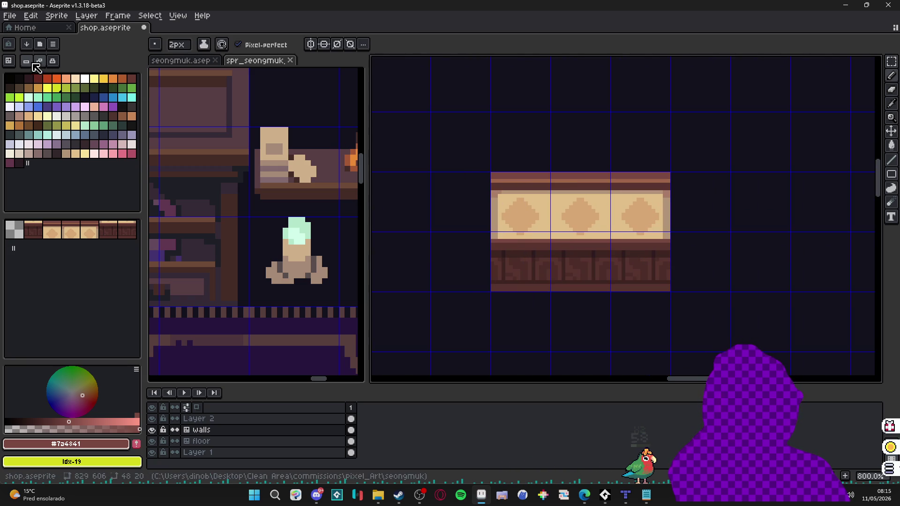
{"action": "scroll", "coordinate": [487, 177], "scroll_direction": "up", "scroll_amount": 1}
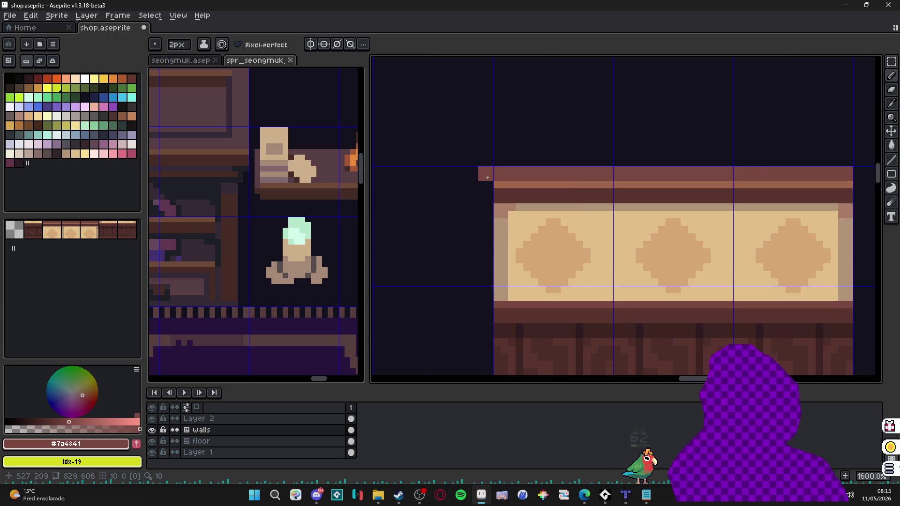
{"action": "scroll", "coordinate": [487, 177], "scroll_direction": "down", "scroll_amount": 1}
{"action": "left_click", "coordinate": [44, 62]}
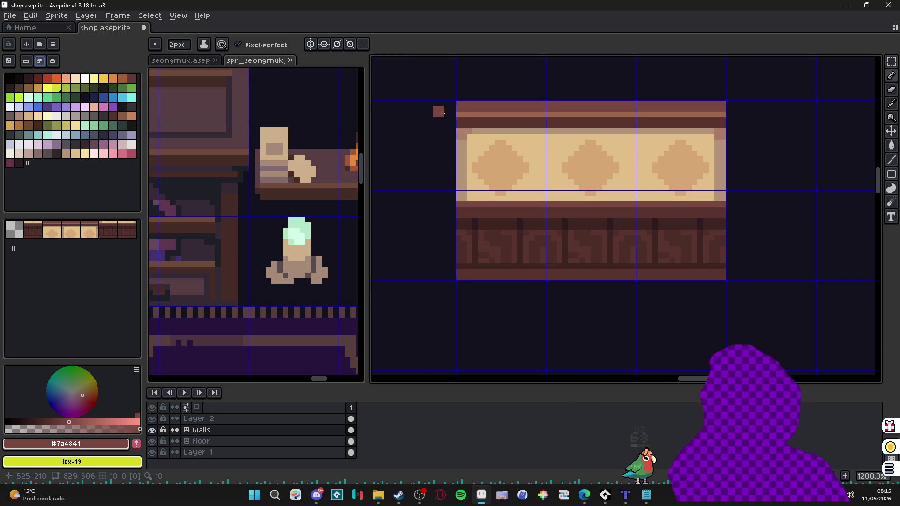
Draw brown border stripes down the wall strip's left and right edges.
{"action": "left_click_drag", "start_coordinate": [451, 111], "coordinate": [453, 281]}
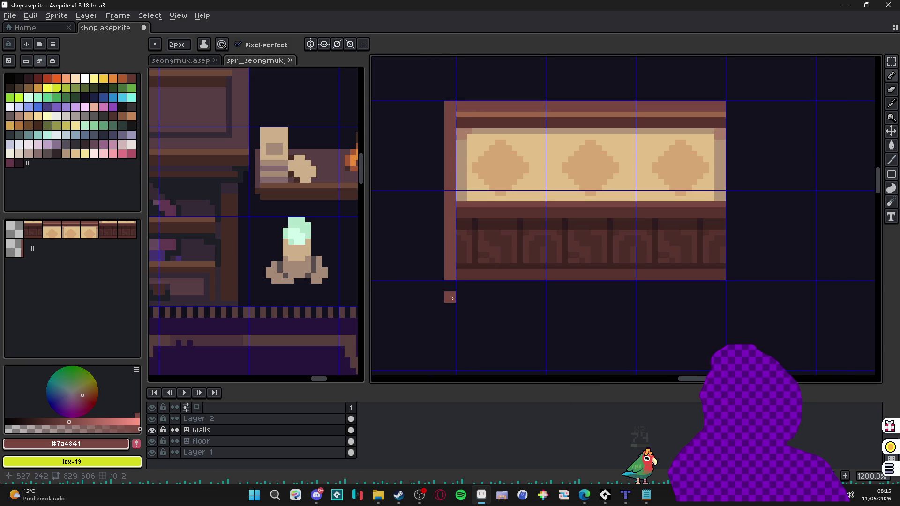
{"action": "key", "text": "i"}
{"action": "left_click", "coordinate": [639, 148]}
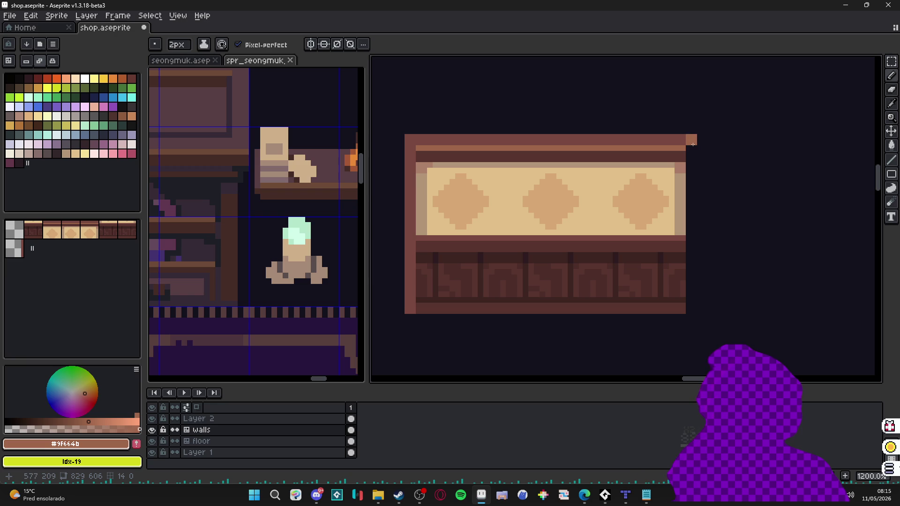
{"action": "left_click", "coordinate": [669, 140], "text": "alt"}
{"action": "key", "text": "ctrl+apostrophe"}
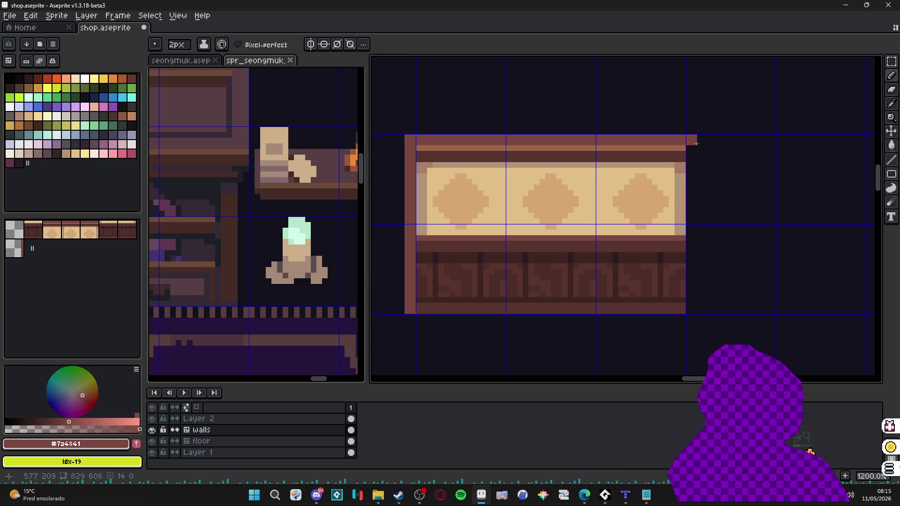
{"action": "left_click", "coordinate": [694, 313], "text": "shift"}
Bring the purple seongmuk tileset reference document back into focus.
{"action": "scroll", "coordinate": [681, 317], "scroll_direction": "down", "scroll_amount": 3}
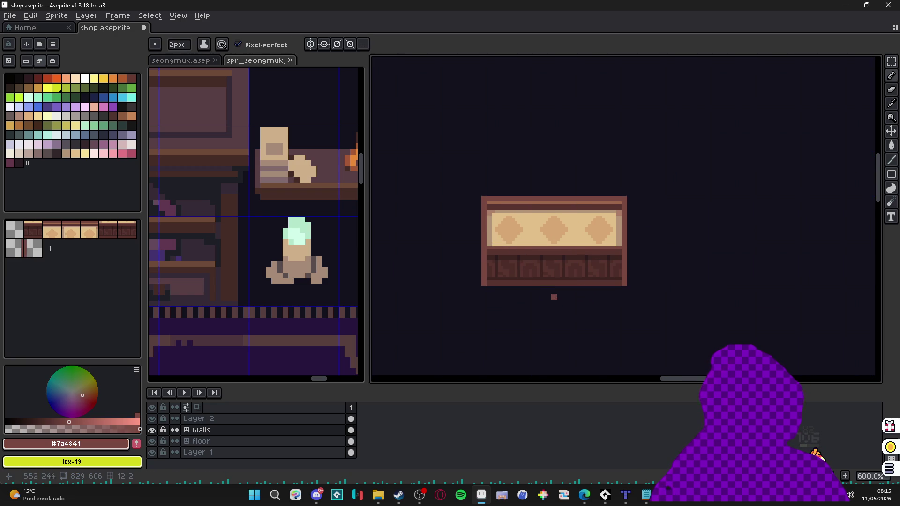
{"action": "scroll", "coordinate": [546, 291], "scroll_direction": "down", "scroll_amount": 2}
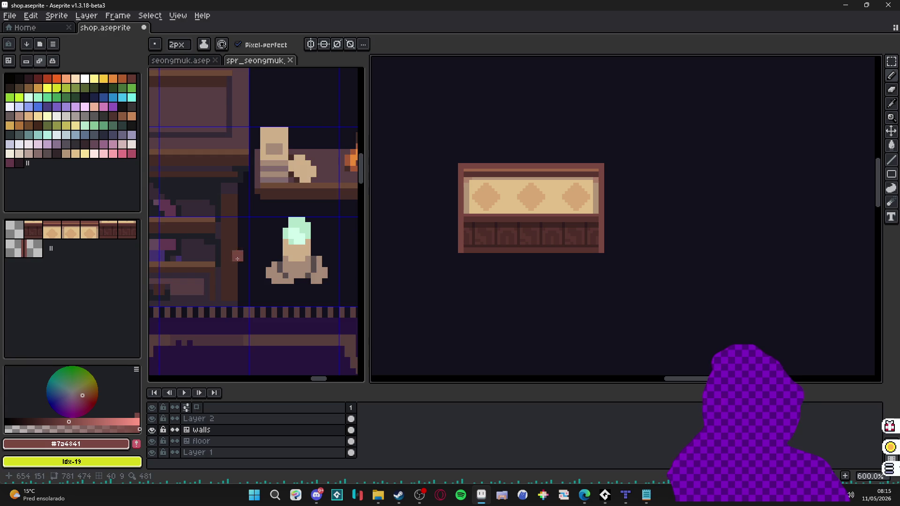
{"action": "scroll", "coordinate": [249, 264], "scroll_direction": "down", "scroll_amount": 5}
{"action": "left_click", "coordinate": [249, 264]}
{"action": "scroll", "coordinate": [469, 205], "scroll_direction": "up", "scroll_amount": 4}
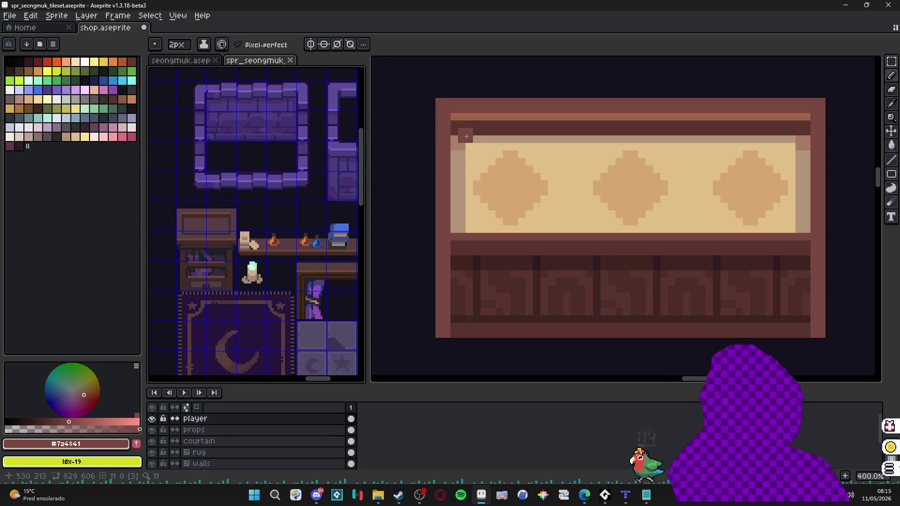
Draw an outer #7a4841 brown border column down the strip's left side.
{"action": "left_click", "coordinate": [467, 138]}
{"action": "left_click_drag", "start_coordinate": [449, 132], "coordinate": [449, 311]}
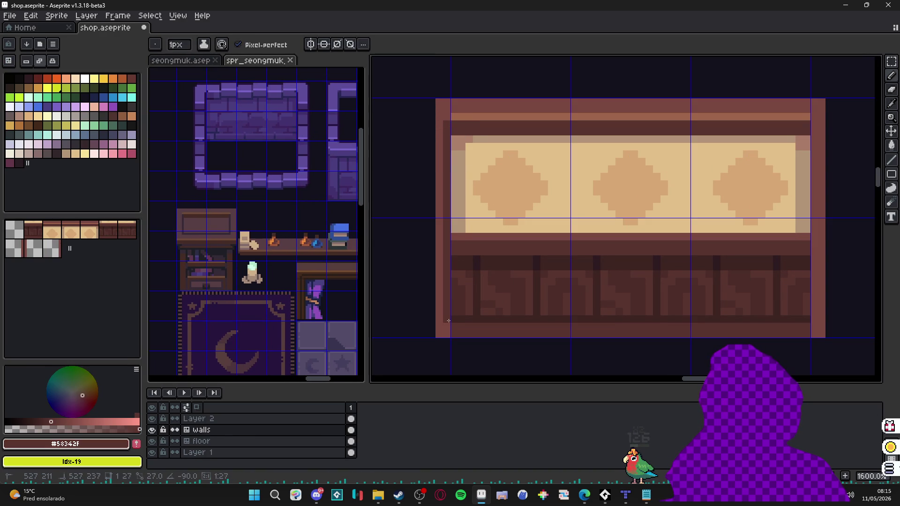
{"action": "left_click", "coordinate": [440, 325], "text": "alt"}
{"action": "left_click", "coordinate": [432, 334]}
{"action": "left_click", "coordinate": [432, 105], "text": "shift"}
Add a dark #3c2522 line along the left border's inner edge.
{"action": "scroll", "coordinate": [432, 102], "scroll_direction": "down", "scroll_amount": 1}
{"action": "scroll", "coordinate": [436, 107], "scroll_direction": "up", "scroll_amount": 1}
{"action": "left_click", "coordinate": [443, 119], "text": "alt"}
{"action": "scroll", "coordinate": [445, 141], "scroll_direction": "down", "scroll_amount": 1}
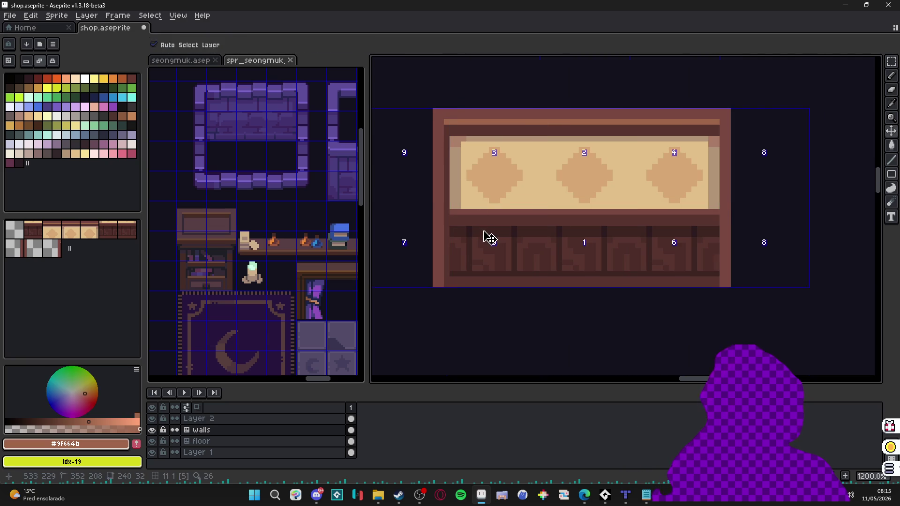
{"action": "scroll", "coordinate": [488, 241], "scroll_direction": "down", "scroll_amount": 3}
{"action": "scroll", "coordinate": [493, 248], "scroll_direction": "up", "scroll_amount": 3}
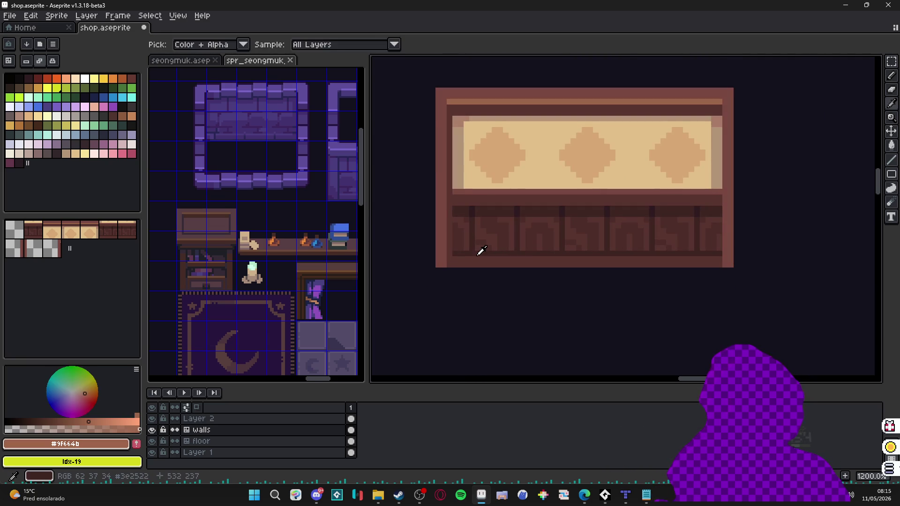
{"action": "left_click", "coordinate": [448, 109], "text": "alt"}
{"action": "left_click", "coordinate": [450, 258], "text": "shift"}
Choose palette colour Idx-117, then draw a #7a4841 border line down the right edge.
{"action": "scroll", "coordinate": [491, 267], "scroll_direction": "down", "scroll_amount": 3}
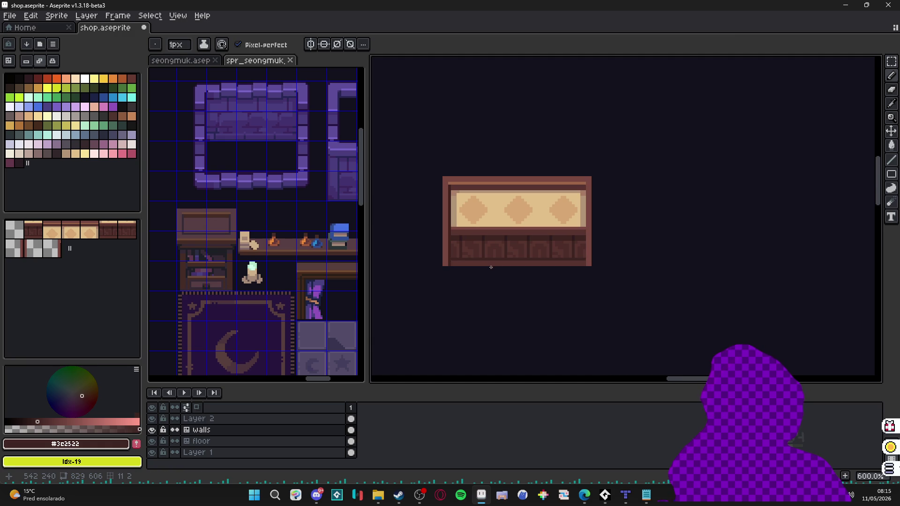
{"action": "left_click", "coordinate": [57, 154]}
{"action": "scroll", "coordinate": [436, 207], "scroll_direction": "up", "scroll_amount": 3}
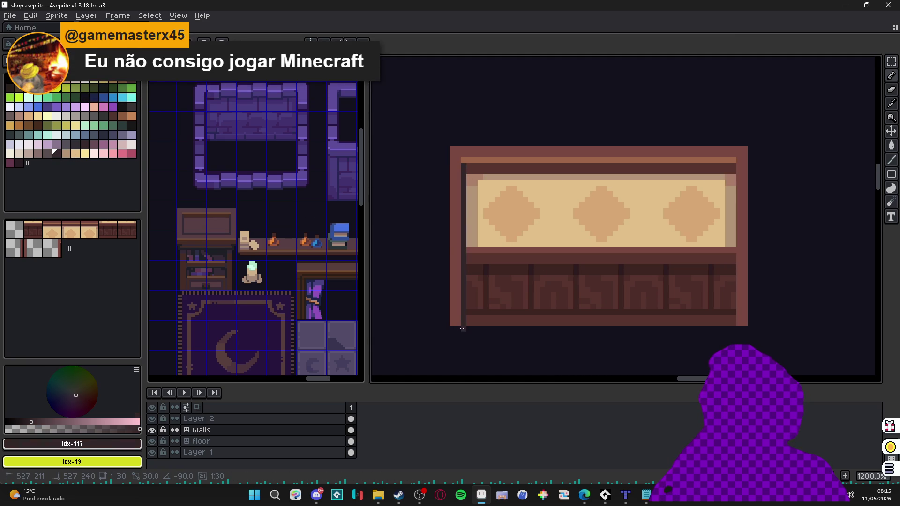
{"action": "scroll", "coordinate": [462, 324], "scroll_direction": "down", "scroll_amount": 2}
{"action": "scroll", "coordinate": [516, 305], "scroll_direction": "right", "scroll_amount": 1}
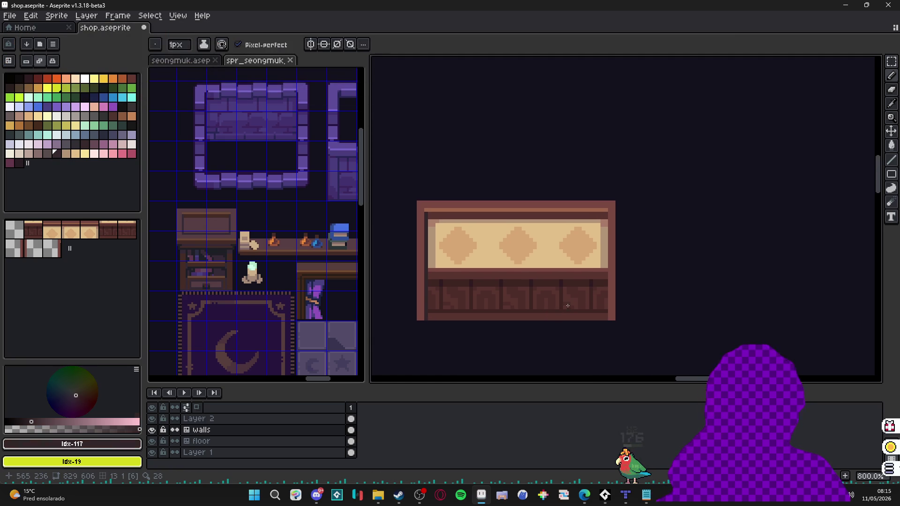
{"action": "scroll", "coordinate": [552, 298], "scroll_direction": "up", "scroll_amount": 2}
{"action": "left_click_drag", "start_coordinate": [552, 298], "coordinate": [704, 265]}
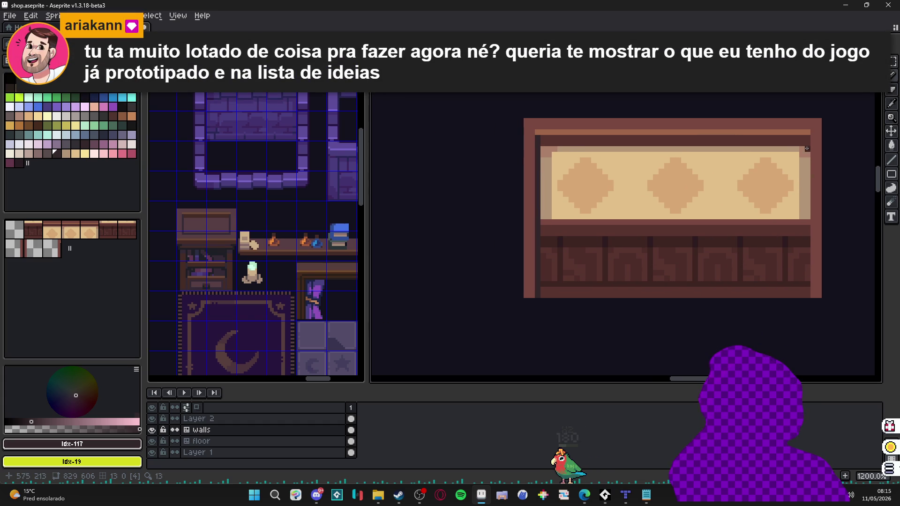
{"action": "mouse_move", "coordinate": [813, 159]}
{"action": "left_mouse_down"}
{"action": "mouse_move", "coordinate": [739, 168]}
{"action": "mouse_move", "coordinate": [739, 305]}
{"action": "left_mouse_up"}
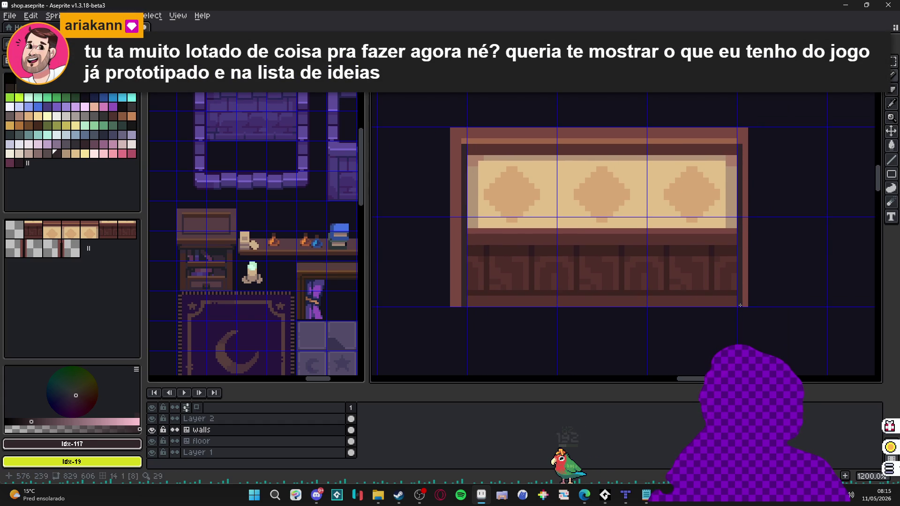
{"action": "left_click", "coordinate": [745, 159], "text": "alt"}
{"action": "left_click_drag", "start_coordinate": [750, 131], "coordinate": [752, 305]}
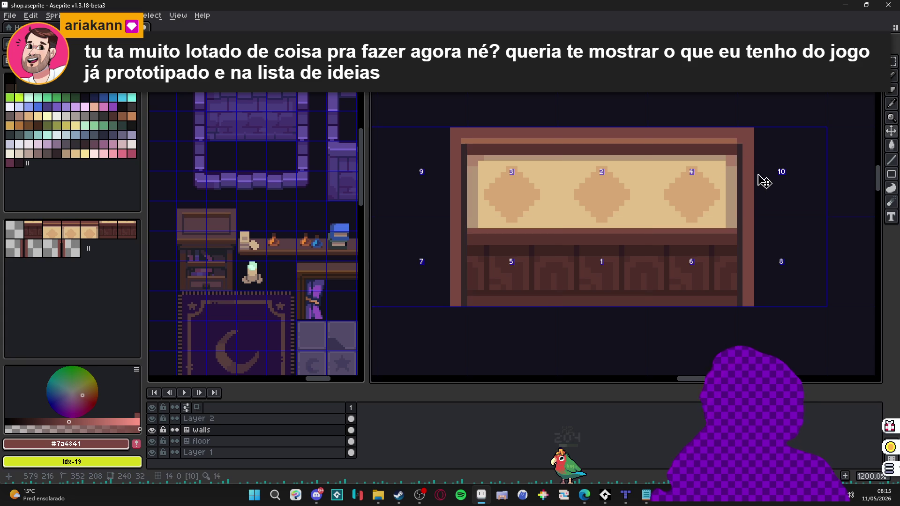
Re-pick the border browns while toggling between tile numbers and the tile grid.
{"action": "left_click", "coordinate": [740, 141], "text": "alt"}
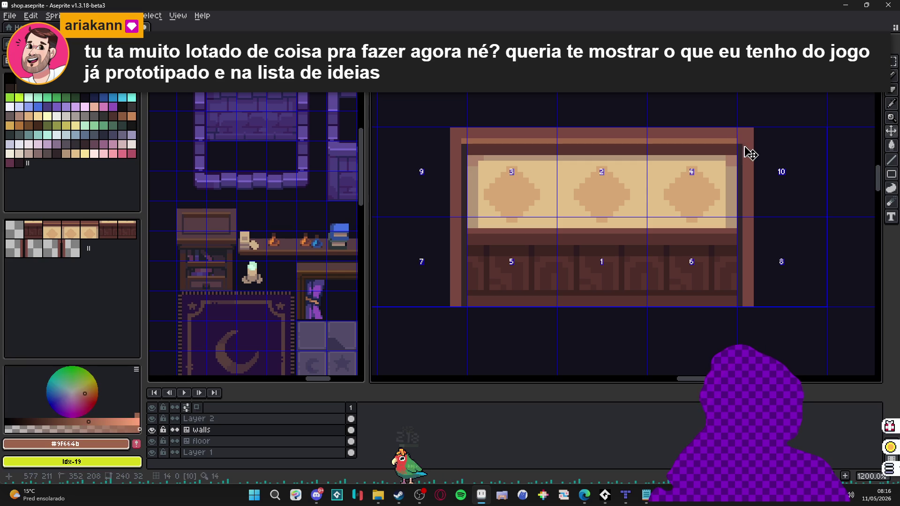
{"action": "key", "text": "Tab"}
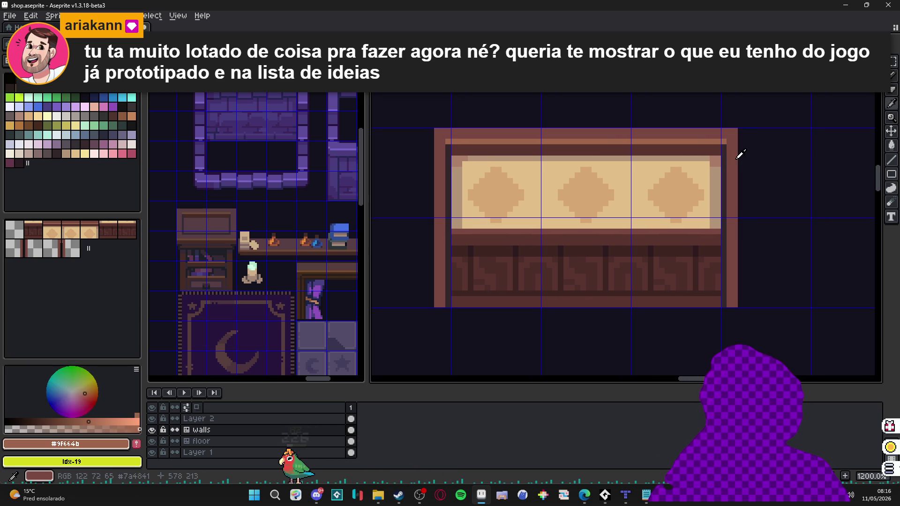
{"action": "left_click", "coordinate": [738, 151], "text": "alt"}
{"action": "key", "text": "Tab"}
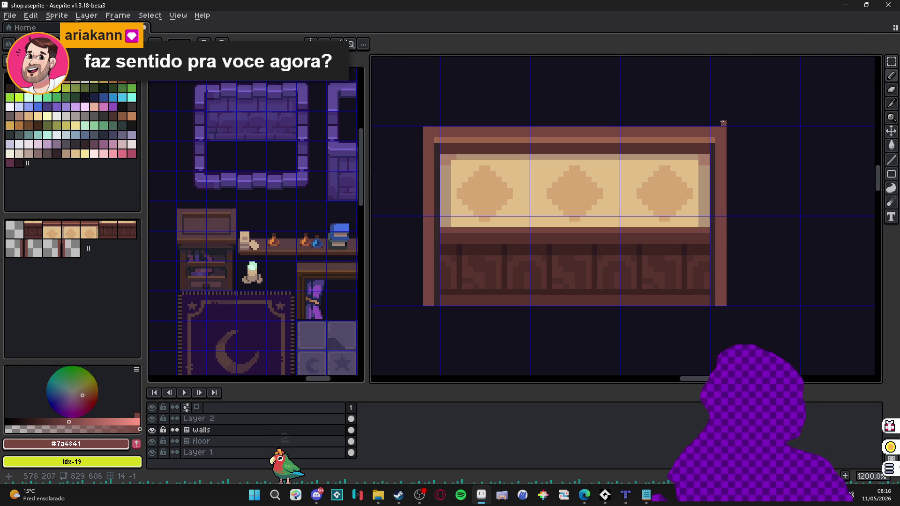
{"action": "scroll", "coordinate": [703, 150], "scroll_direction": "down", "scroll_amount": 2}
{"action": "scroll", "coordinate": [703, 150], "scroll_direction": "right", "scroll_amount": 2}
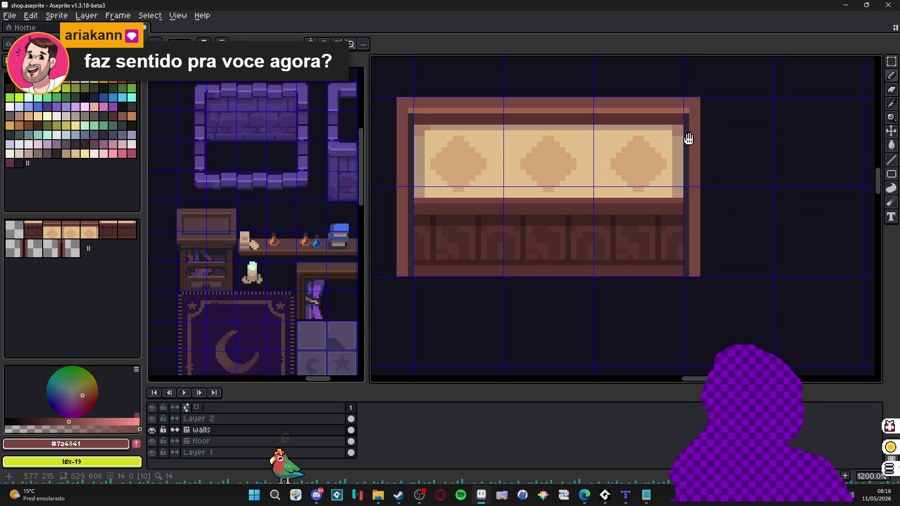
{"action": "scroll", "coordinate": [712, 187], "scroll_direction": "down", "scroll_amount": 1}
{"action": "scroll", "coordinate": [705, 171], "scroll_direction": "up", "scroll_amount": 1}
{"action": "scroll", "coordinate": [706, 171], "scroll_direction": "down", "scroll_amount": 1}
{"action": "scroll", "coordinate": [624, 173], "scroll_direction": "right", "scroll_amount": 3}
{"action": "scroll", "coordinate": [624, 173], "scroll_direction": "up", "scroll_amount": 2}
{"action": "scroll", "coordinate": [667, 181], "scroll_direction": "up", "scroll_amount": 1}
{"action": "scroll", "coordinate": [667, 181], "scroll_direction": "left", "scroll_amount": 1}
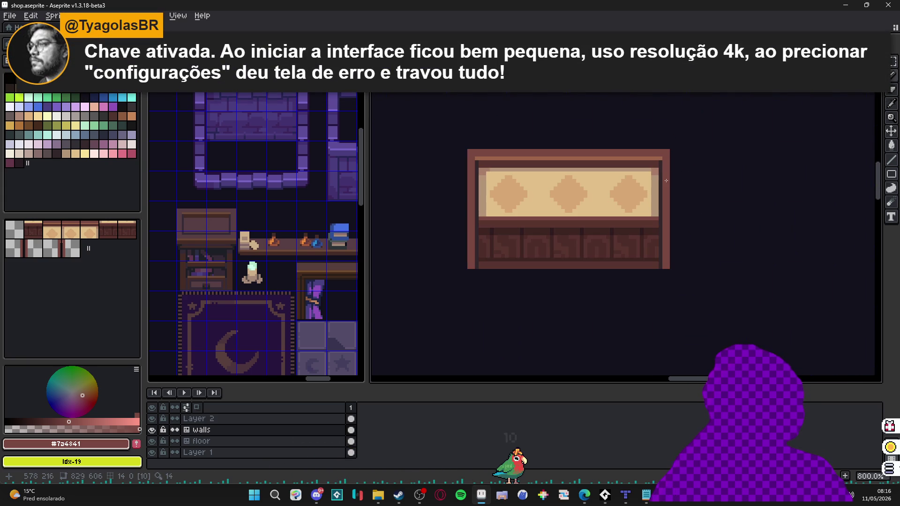
{"action": "scroll", "coordinate": [662, 192], "scroll_direction": "up", "scroll_amount": 1}
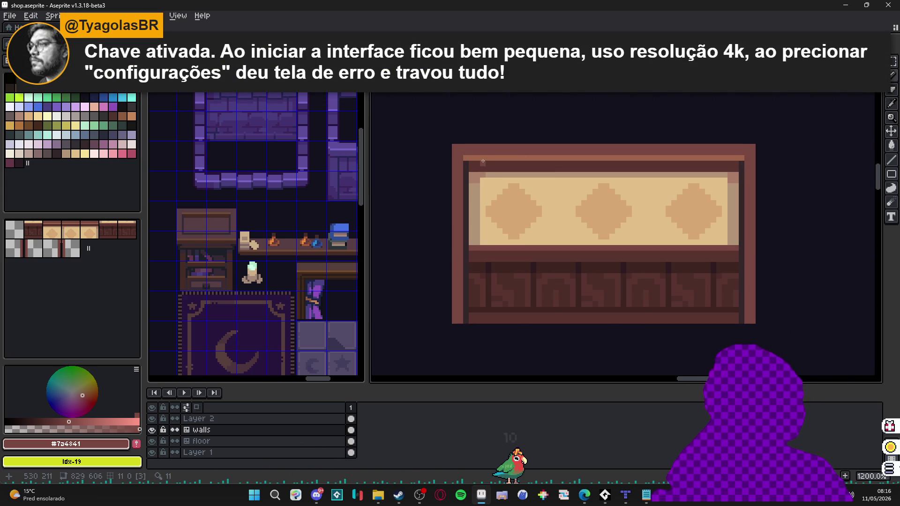
{"action": "left_click", "coordinate": [461, 159], "text": "alt"}
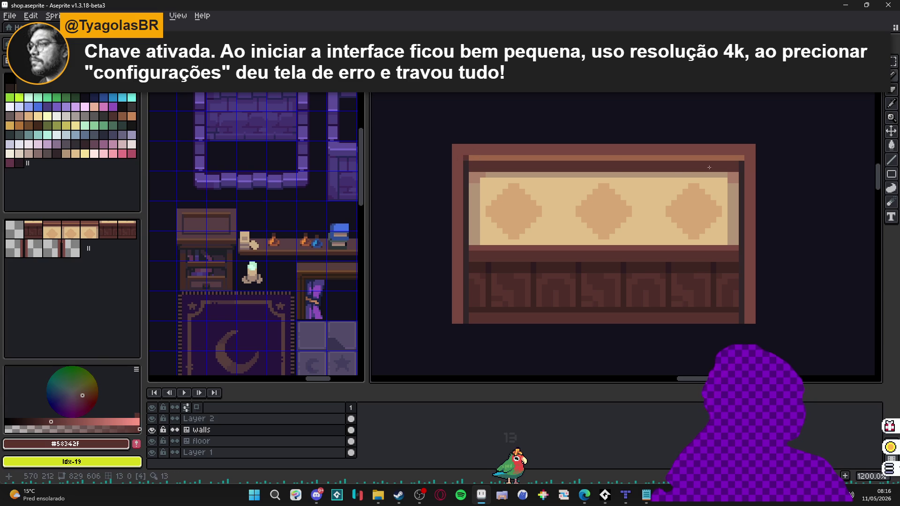
{"action": "scroll", "coordinate": [743, 159], "scroll_direction": "down", "scroll_amount": 1}
{"action": "scroll", "coordinate": [727, 197], "scroll_direction": "right", "scroll_amount": 3}
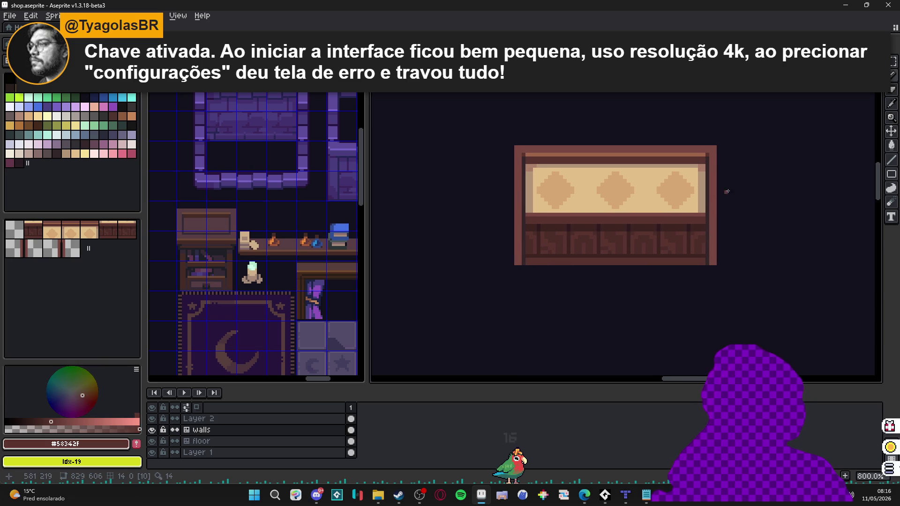
{"action": "scroll", "coordinate": [694, 139], "scroll_direction": "up", "scroll_amount": 2}
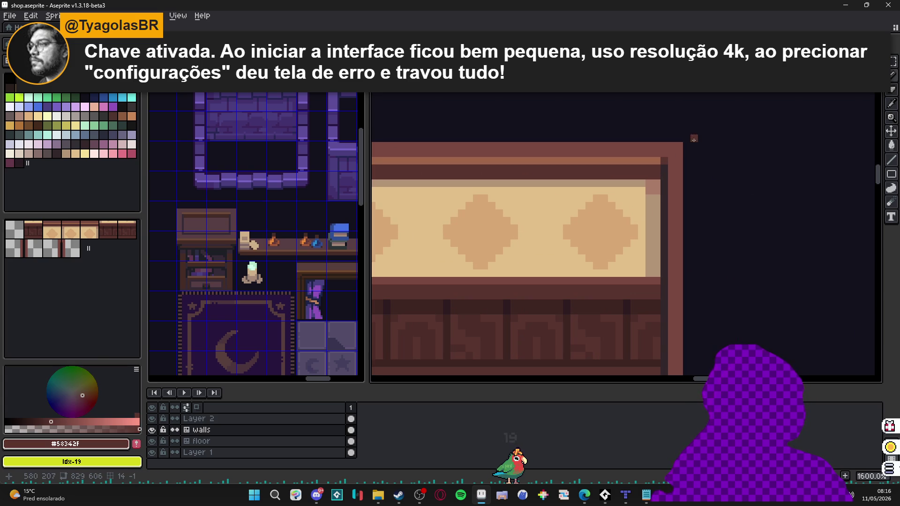
{"action": "scroll", "coordinate": [678, 146], "scroll_direction": "down", "scroll_amount": 3}
{"action": "scroll", "coordinate": [526, 173], "scroll_direction": "up", "scroll_amount": 1}
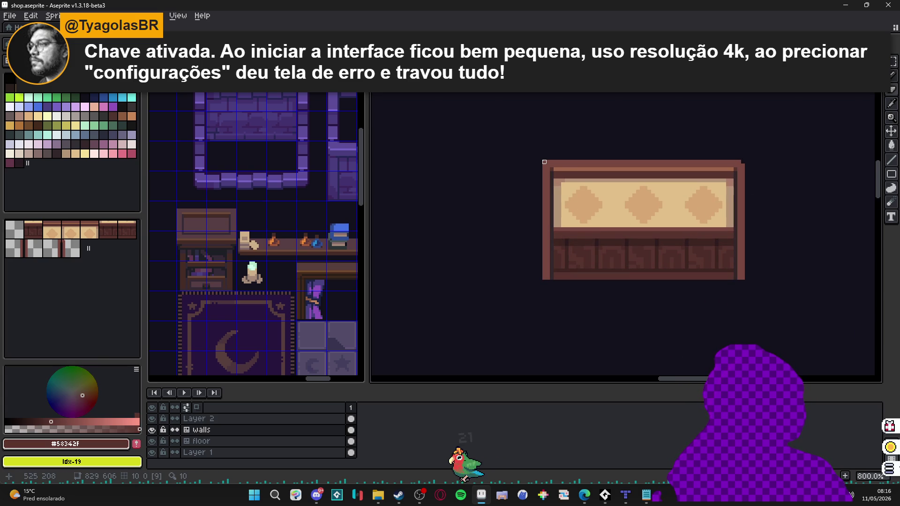
{"action": "scroll", "coordinate": [552, 169], "scroll_direction": "up", "scroll_amount": 1}
{"action": "key", "text": "ctrl+'"}
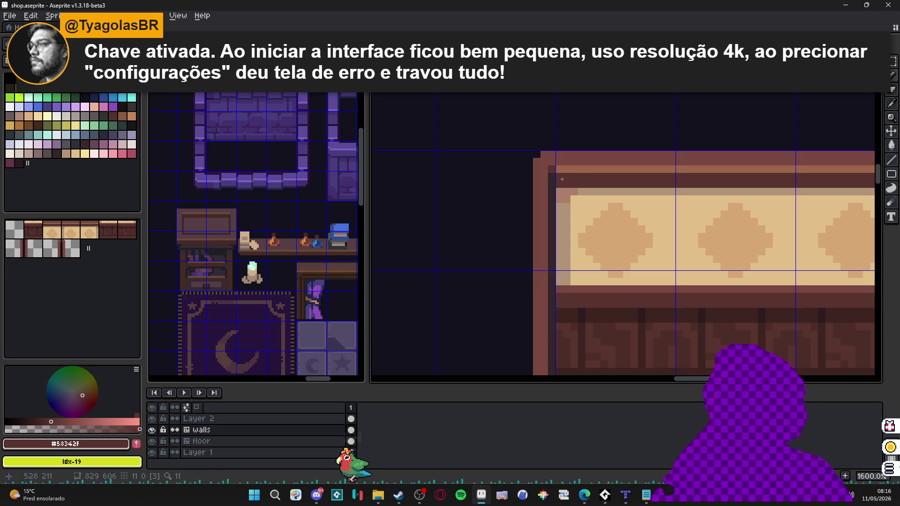
{"action": "scroll", "coordinate": [575, 185], "scroll_direction": "down", "scroll_amount": 2}
{"action": "scroll", "coordinate": [603, 225], "scroll_direction": "right", "scroll_amount": 2}
{"action": "key", "text": "ctrl+'"}
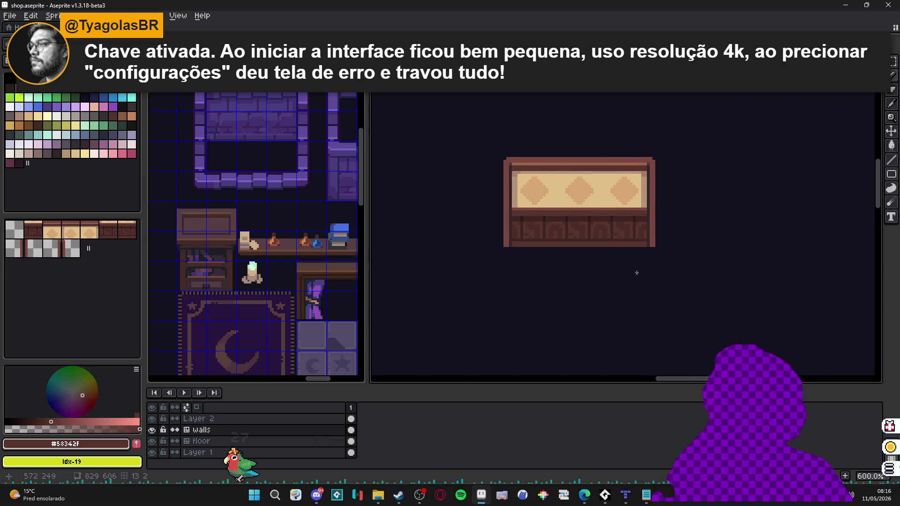
{"action": "scroll", "coordinate": [520, 241], "scroll_direction": "up", "scroll_amount": 1}
{"action": "key", "text": "ctrl+'"}
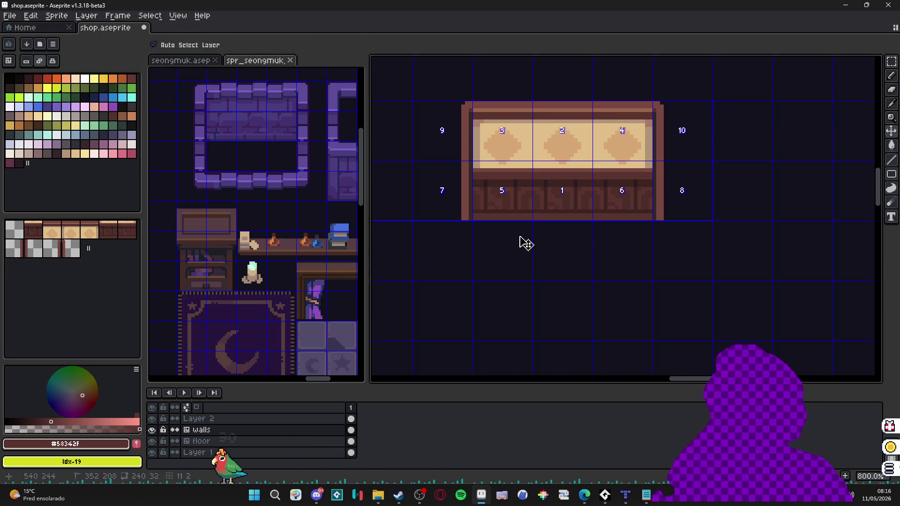
{"action": "scroll", "coordinate": [516, 241], "scroll_direction": "down", "scroll_amount": 1}
{"action": "key", "text": "Tab"}
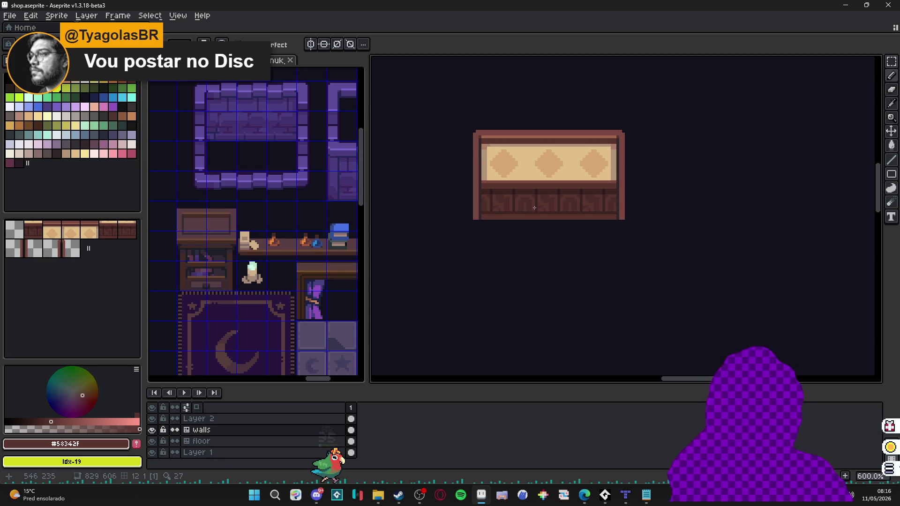
{"action": "key", "text": "Tab"}
{"action": "key", "text": "Tab"}
{"action": "key", "text": "ctrl"}
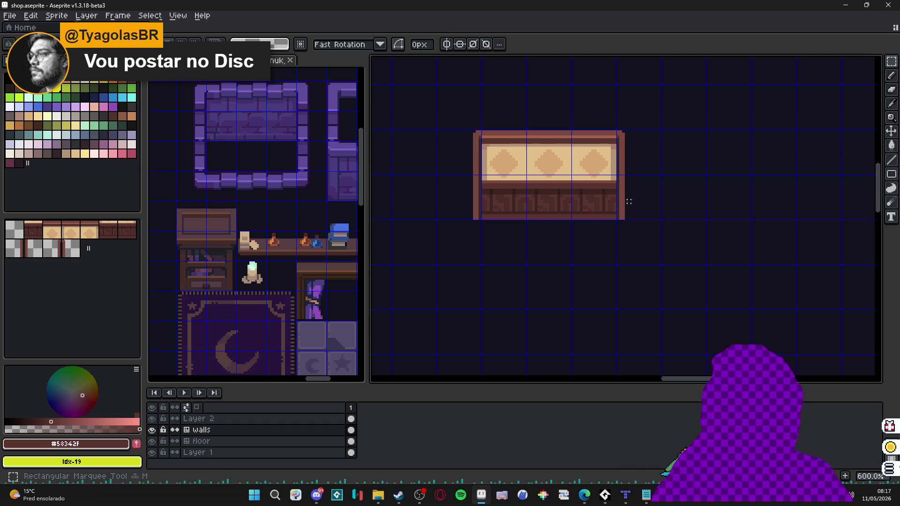
Shift the counter wall slightly left and pick the dark #33272a colour.
{"action": "left_click_drag", "start_coordinate": [629, 201], "coordinate": [619, 189]}
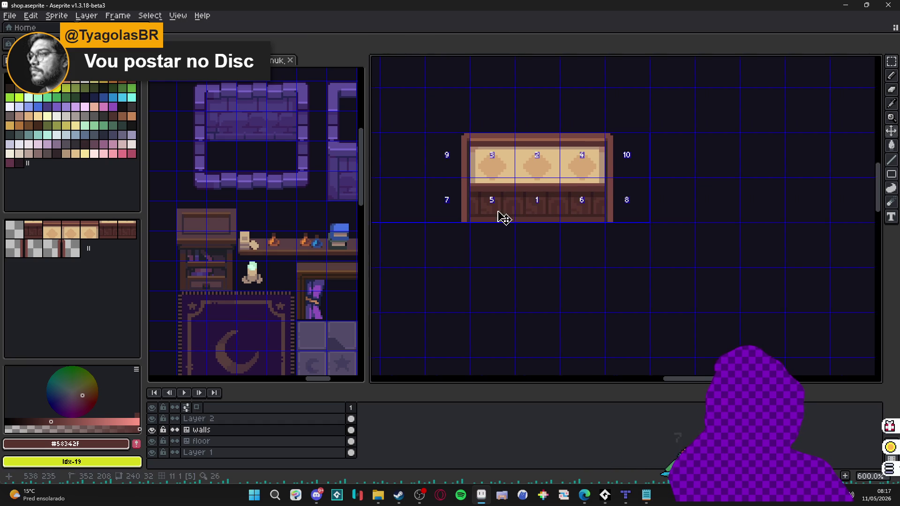
{"action": "key", "text": "b"}
{"action": "scroll", "coordinate": [469, 194], "scroll_direction": "up", "scroll_amount": 1}
{"action": "scroll", "coordinate": [468, 192], "scroll_direction": "up", "scroll_amount": 1}
{"action": "left_click", "coordinate": [471, 187], "text": "alt"}
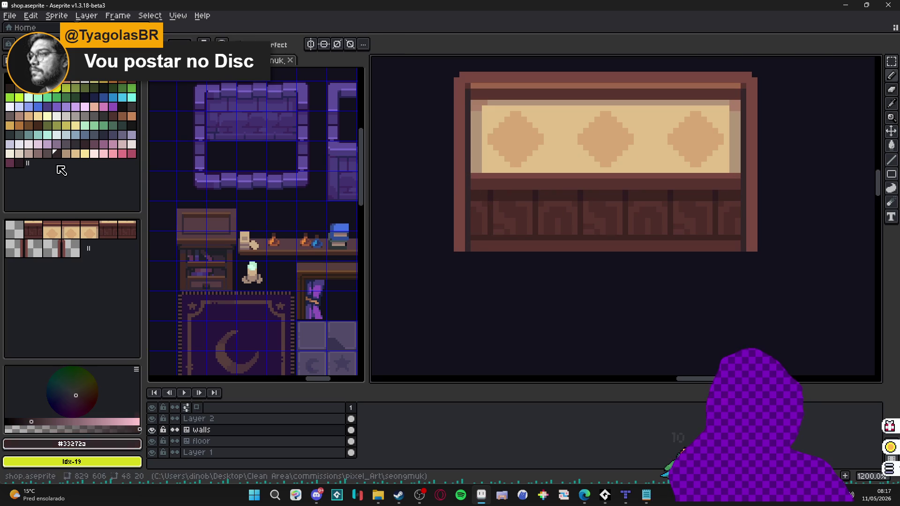
{"action": "scroll", "coordinate": [479, 208], "scroll_direction": "down", "scroll_amount": 2}
Place the brown post tiles from the tileset beneath both ends of the wall.
{"action": "key", "text": "v"}
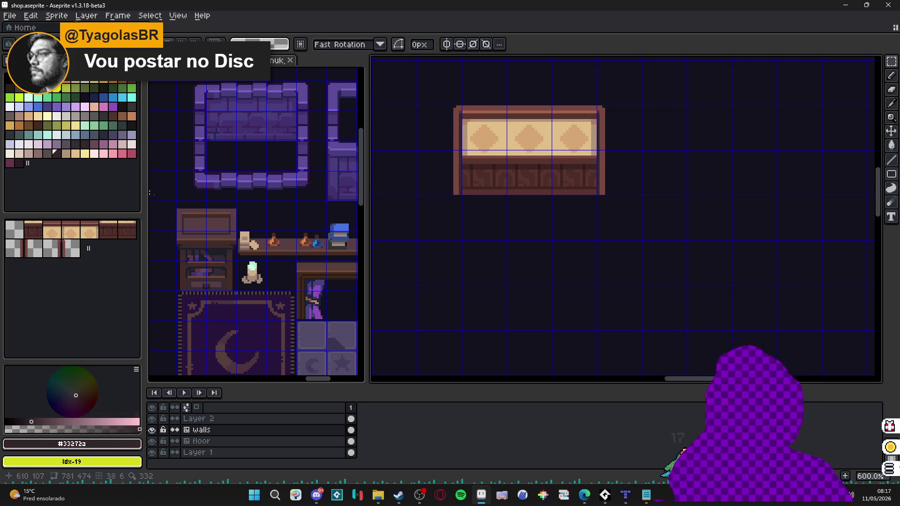
{"action": "left_click", "coordinate": [46, 259]}
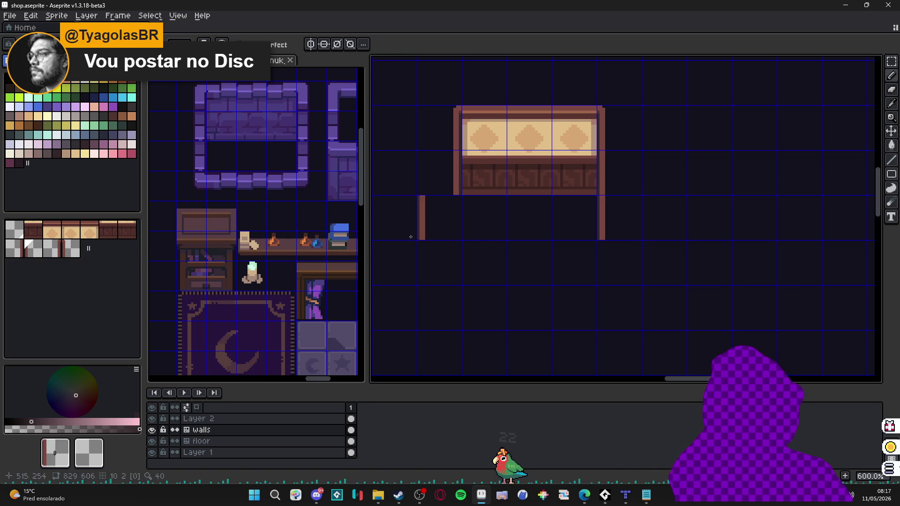
{"action": "left_click", "coordinate": [52, 249]}
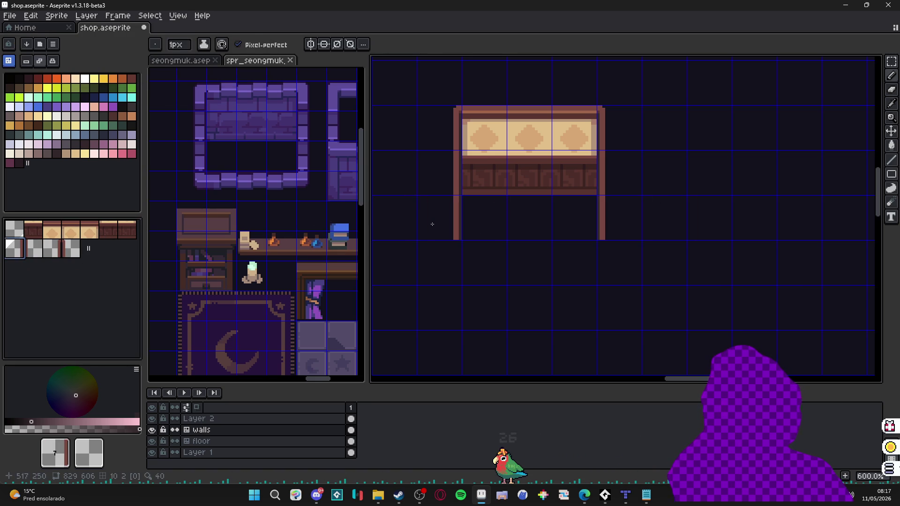
{"action": "key", "text": "ctrl+apostrophe"}
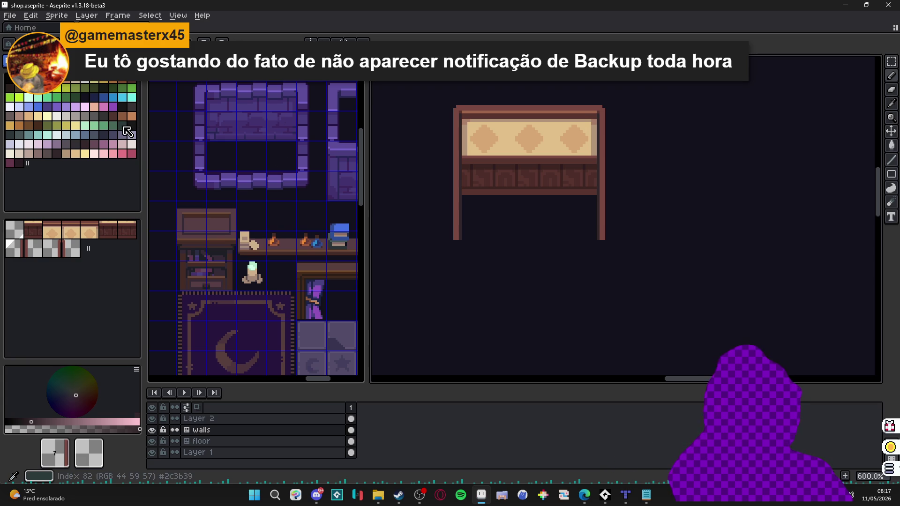
In Pixels mode, draw a brown bottom line between the posts with a dark shadow line.
{"action": "key", "text": "Tab"}
{"action": "scroll", "coordinate": [472, 219], "scroll_direction": "up", "scroll_amount": 3}
{"action": "left_click", "coordinate": [447, 235], "text": "alt"}
{"action": "left_click_drag", "start_coordinate": [456, 264], "coordinate": [709, 266]}
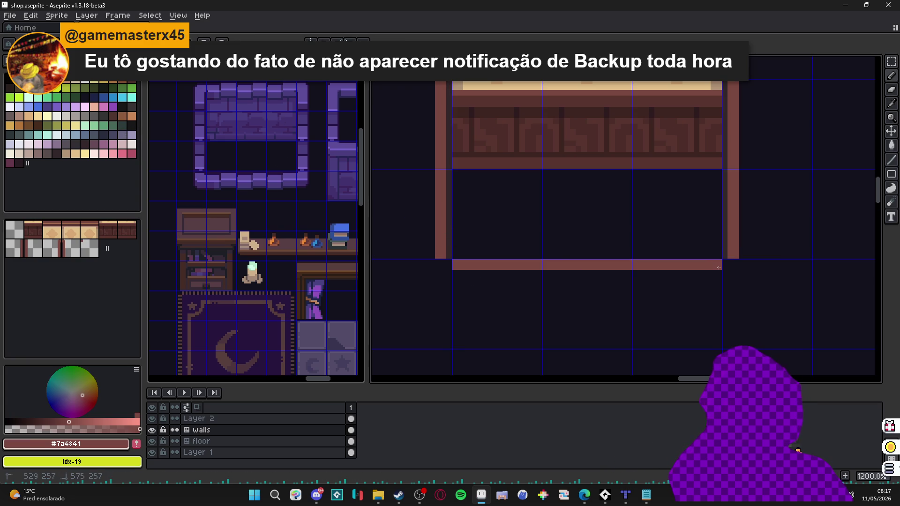
{"action": "left_click", "coordinate": [725, 277], "text": "alt"}
{"action": "left_click_drag", "start_coordinate": [448, 266], "coordinate": [456, 262]}
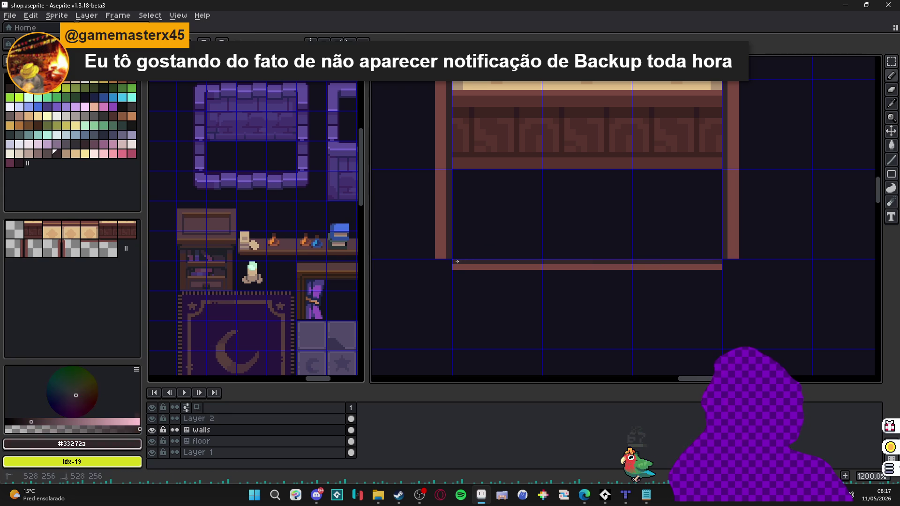
Add a second brown line along the bottom and extend it left to the wall edge.
{"action": "left_click", "coordinate": [458, 263], "text": "alt"}
{"action": "left_click_drag", "start_coordinate": [457, 273], "coordinate": [732, 270]}
{"action": "scroll", "coordinate": [695, 287], "scroll_direction": "down", "scroll_amount": 2}
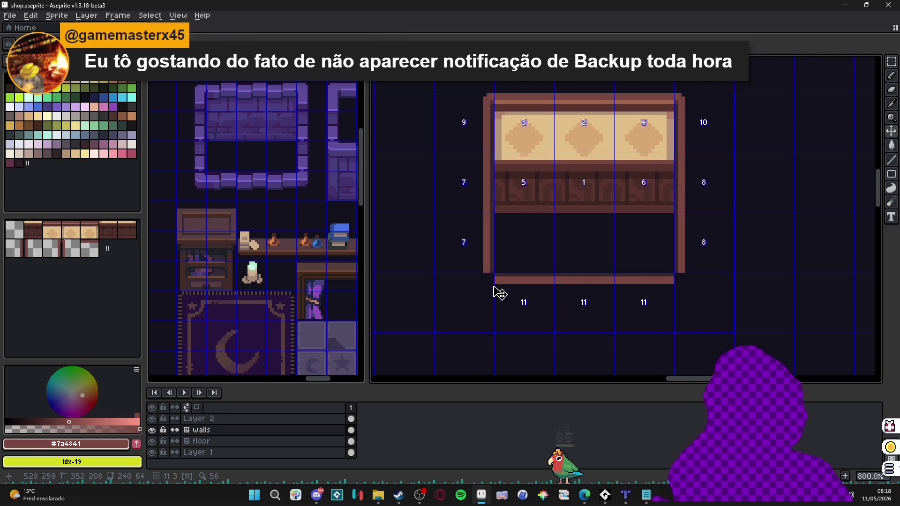
{"action": "left_click", "coordinate": [498, 268], "text": "alt"}
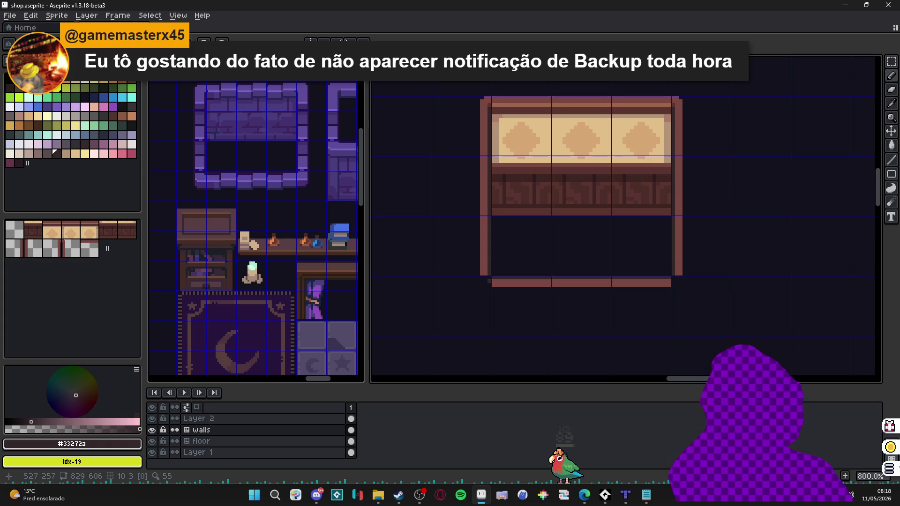
{"action": "scroll", "coordinate": [490, 281], "scroll_direction": "up", "scroll_amount": 3}
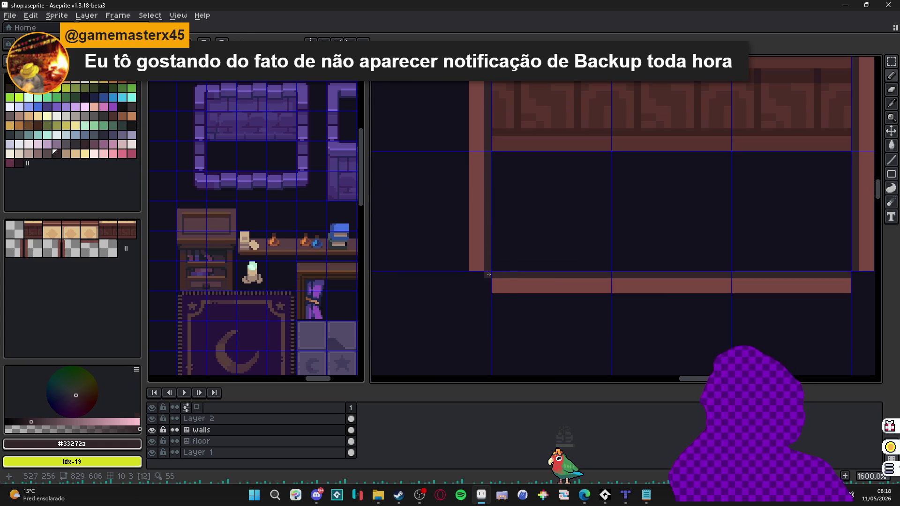
{"action": "left_click", "coordinate": [496, 284], "text": "alt"}
{"action": "left_click_drag", "start_coordinate": [497, 287], "coordinate": [482, 289]}
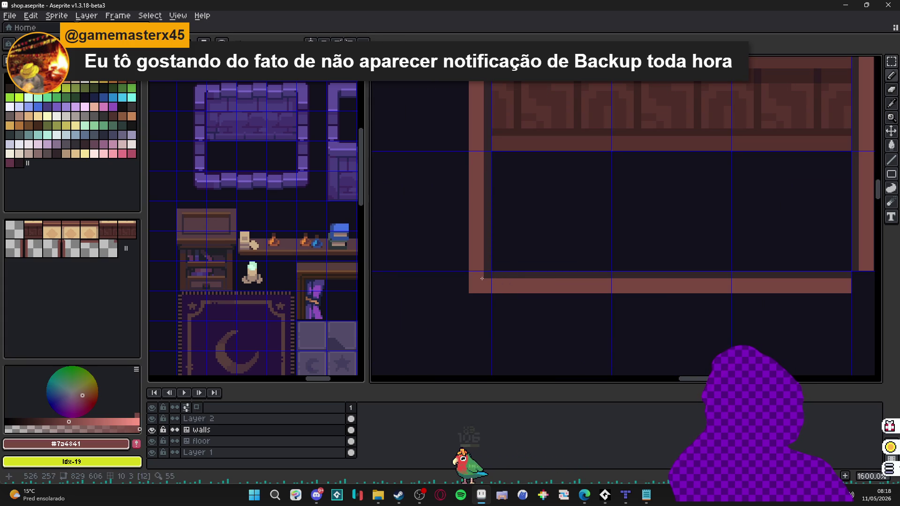
Paint the dark shading pixel at the bottom-right corner.
{"action": "scroll", "coordinate": [528, 303], "scroll_direction": "down", "scroll_amount": 3}
{"action": "scroll", "coordinate": [657, 301], "scroll_direction": "up", "scroll_amount": 5}
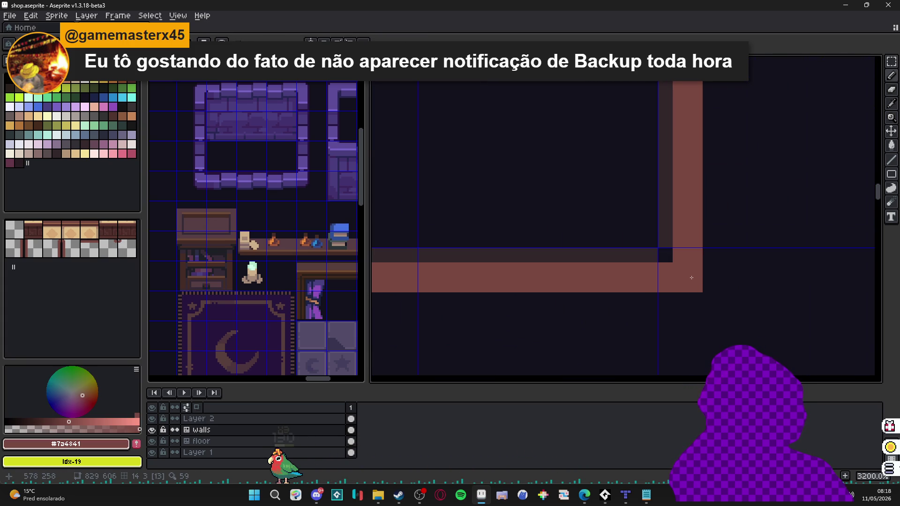
{"action": "left_click", "coordinate": [651, 256], "text": "alt"}
{"action": "left_click", "coordinate": [665, 255]}
{"action": "scroll", "coordinate": [601, 293], "scroll_direction": "down", "scroll_amount": 5}
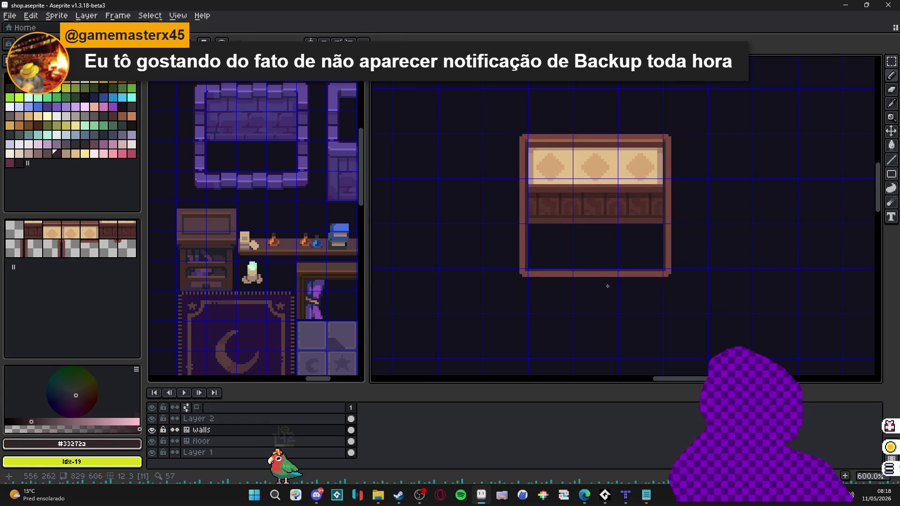
Repaint the counter's bottom inner edge in dark brown #58342F.
{"action": "key", "text": "ctrl+apostrophe"}
{"action": "scroll", "coordinate": [525, 141], "scroll_direction": "up", "scroll_amount": 3}
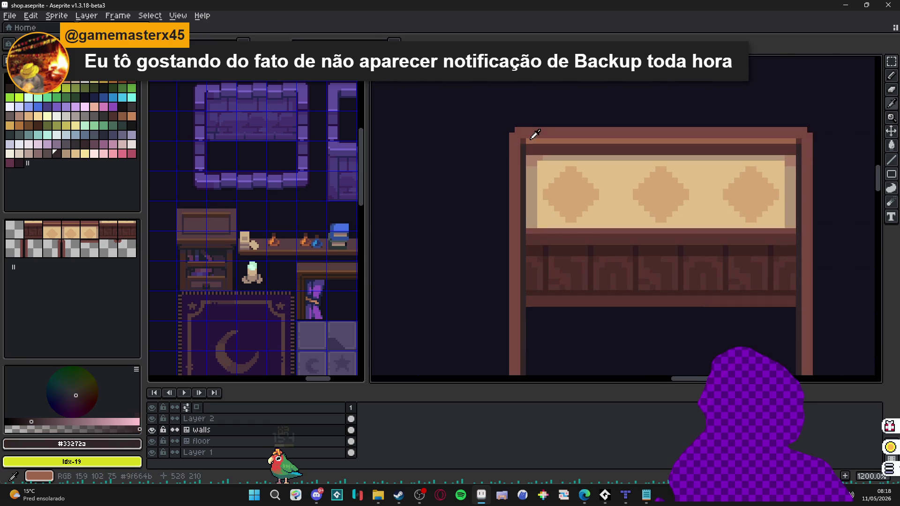
{"action": "left_click", "coordinate": [527, 137], "text": "alt"}
{"action": "scroll", "coordinate": [532, 268], "scroll_direction": "down", "scroll_amount": 4}
{"action": "scroll", "coordinate": [516, 269], "scroll_direction": "up", "scroll_amount": 3}
{"action": "left_click_drag", "start_coordinate": [499, 299], "coordinate": [563, 300]}
{"action": "scroll", "coordinate": [771, 297], "scroll_direction": "down", "scroll_amount": 3}
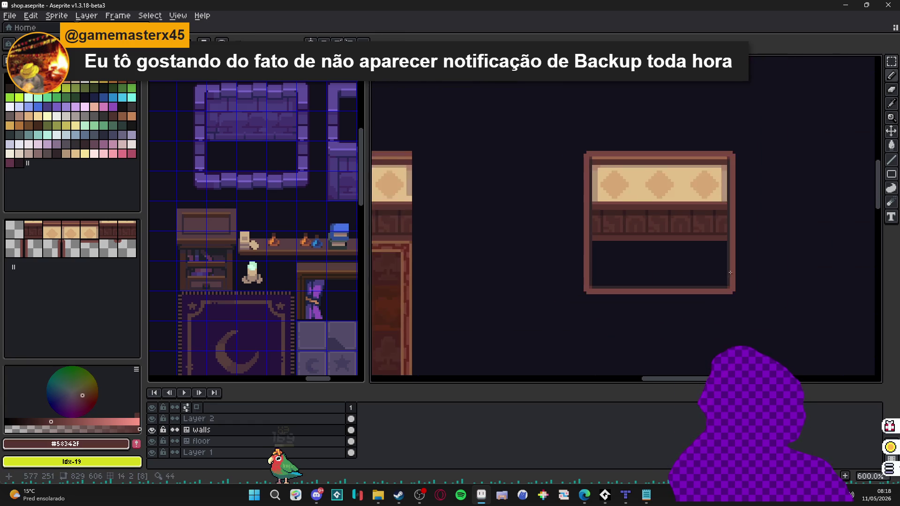
{"action": "left_click_drag", "start_coordinate": [508, 285], "coordinate": [536, 248]}
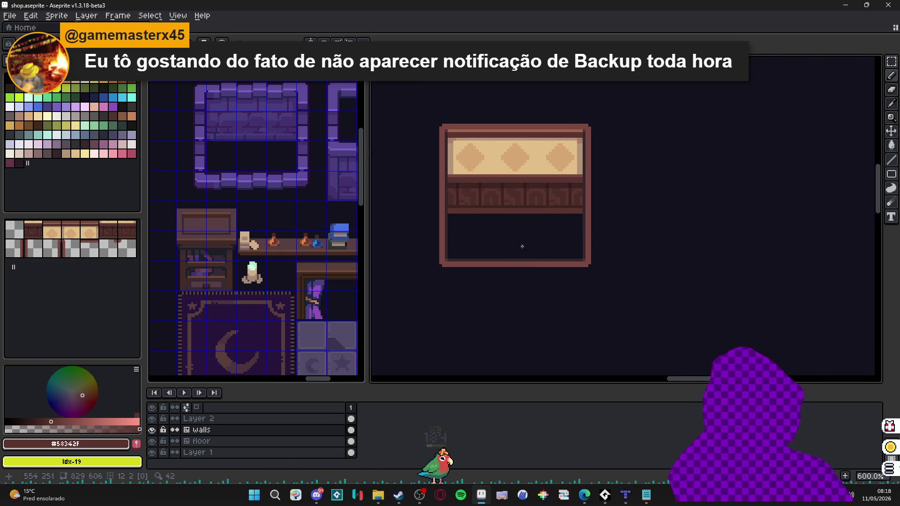
Extend the frame's left edge down and run a #7A4841 line to the bottom-right corner.
{"action": "scroll", "coordinate": [522, 249], "scroll_direction": "down", "scroll_amount": 1}
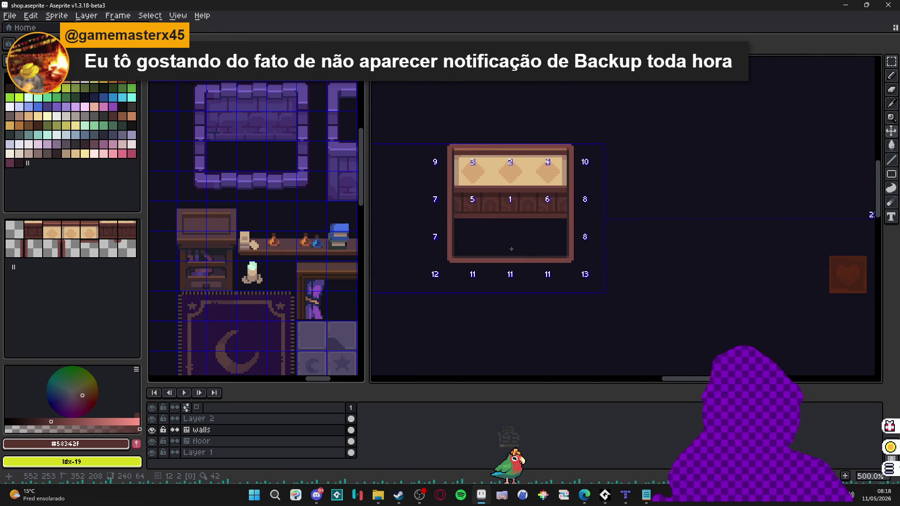
{"action": "scroll", "coordinate": [511, 249], "scroll_direction": "down", "scroll_amount": 1}
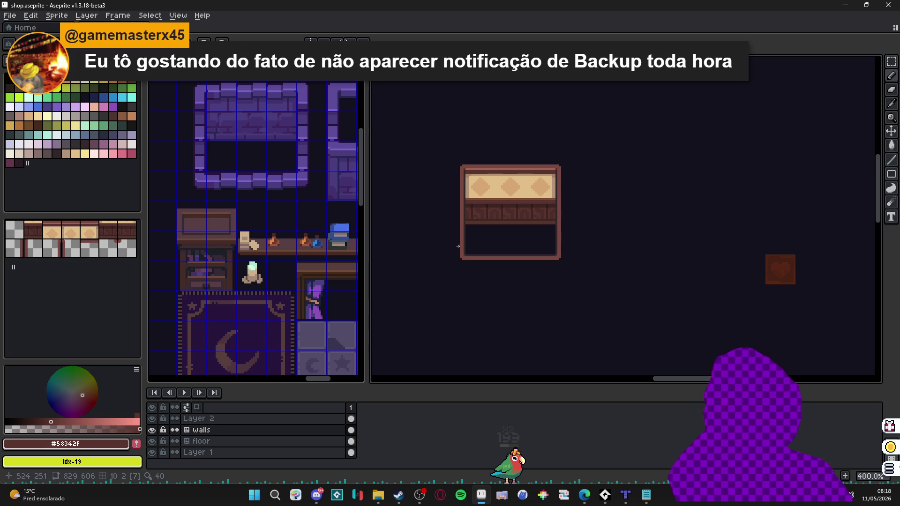
{"action": "scroll", "coordinate": [472, 187], "scroll_direction": "up", "scroll_amount": 3}
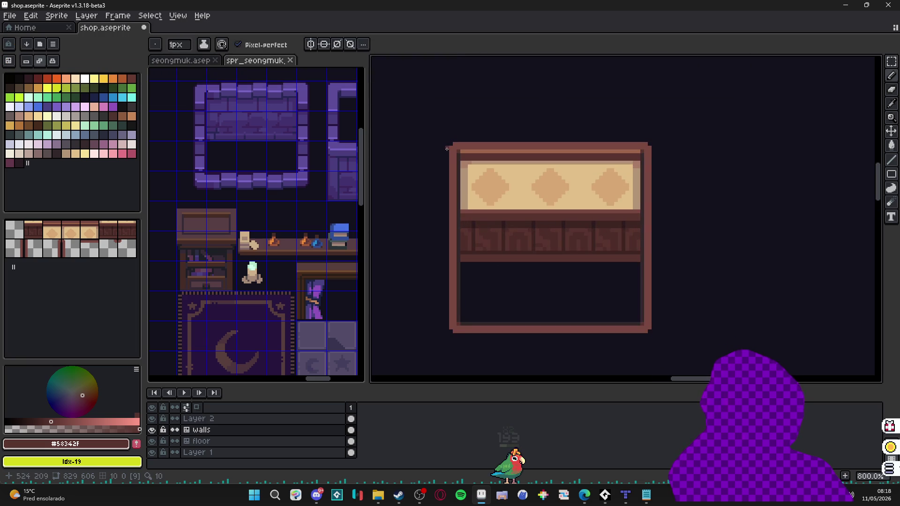
{"action": "scroll", "coordinate": [444, 158], "scroll_direction": "up", "scroll_amount": 2}
{"action": "left_click", "coordinate": [448, 141], "text": "alt"}
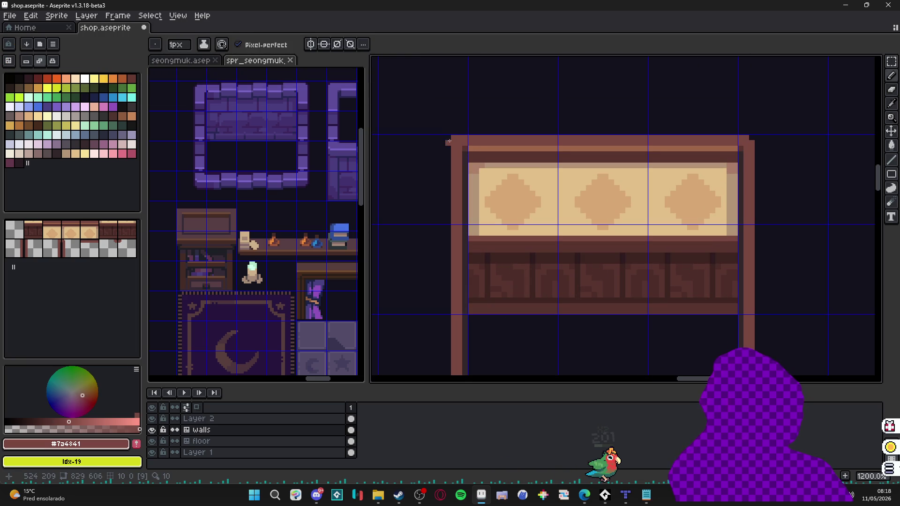
{"action": "scroll", "coordinate": [448, 142], "scroll_direction": "down", "scroll_amount": 3}
{"action": "left_click", "coordinate": [432, 278], "text": "shift"}
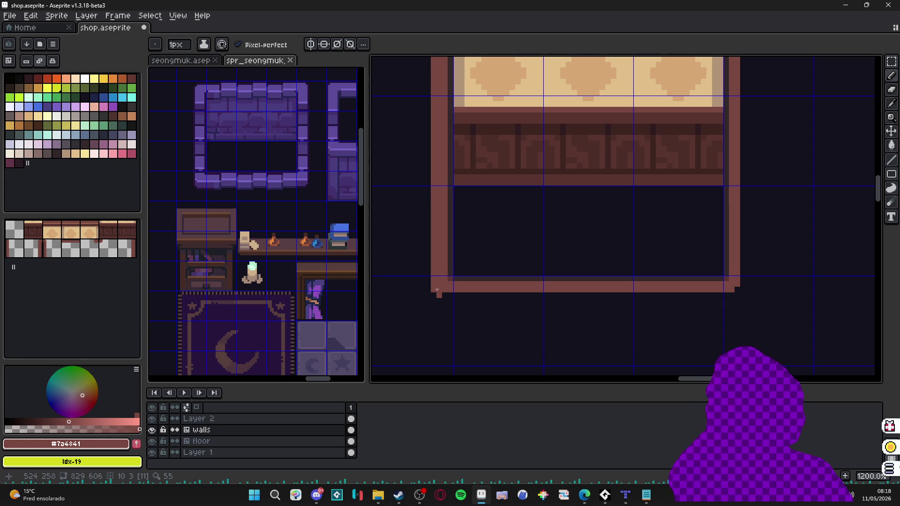
{"action": "left_click", "coordinate": [735, 297], "text": "shift"}
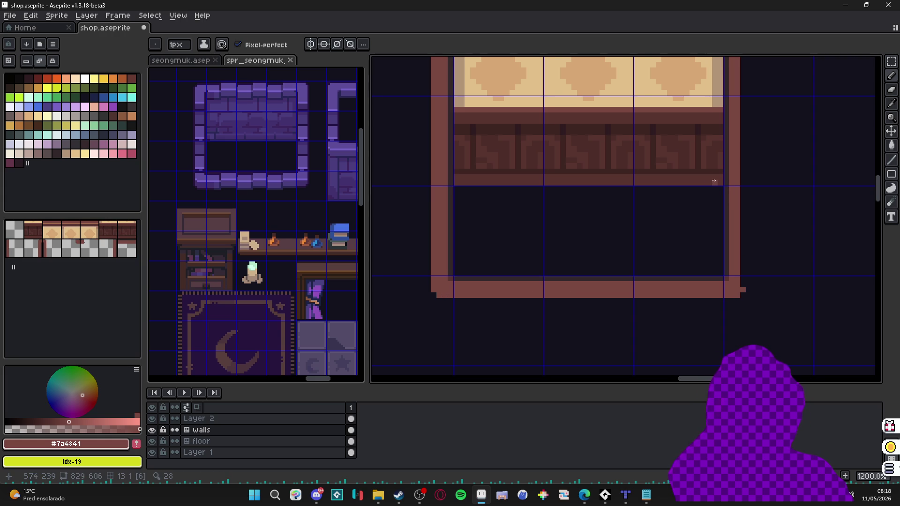
Hide the tile grid while panning across the shelf.
{"action": "scroll", "coordinate": [714, 181], "scroll_direction": "up", "scroll_amount": 5}
{"action": "scroll", "coordinate": [685, 157], "scroll_direction": "right", "scroll_amount": 2}
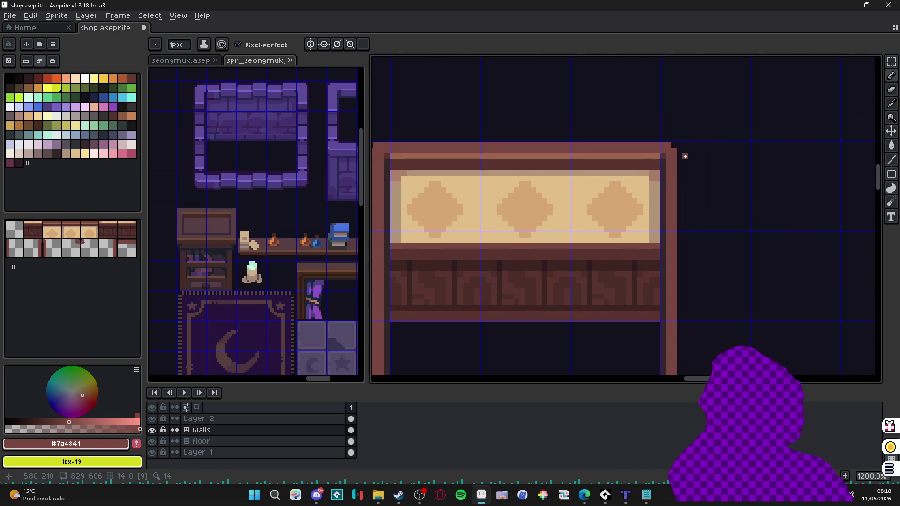
{"action": "scroll", "coordinate": [654, 170], "scroll_direction": "down", "scroll_amount": 2}
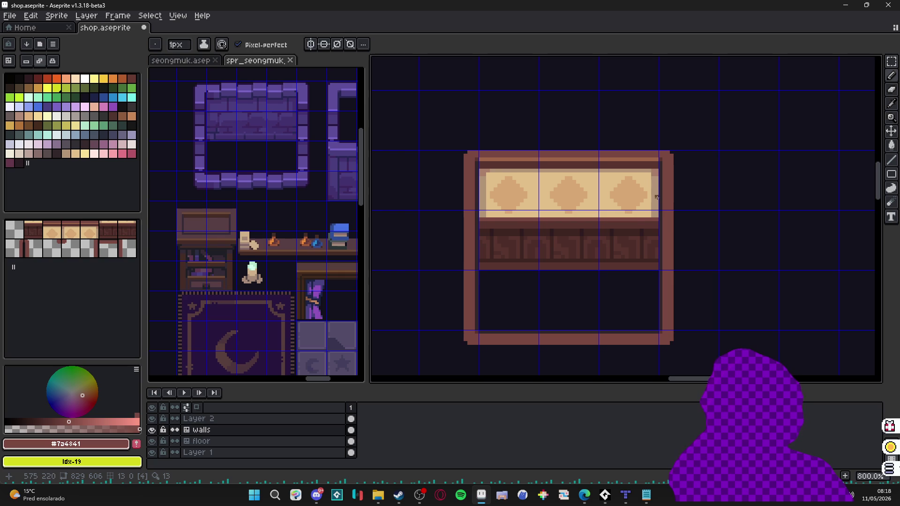
{"action": "scroll", "coordinate": [653, 190], "scroll_direction": "right", "scroll_amount": 3}
{"action": "key", "text": "ctrl+apostrophe"}
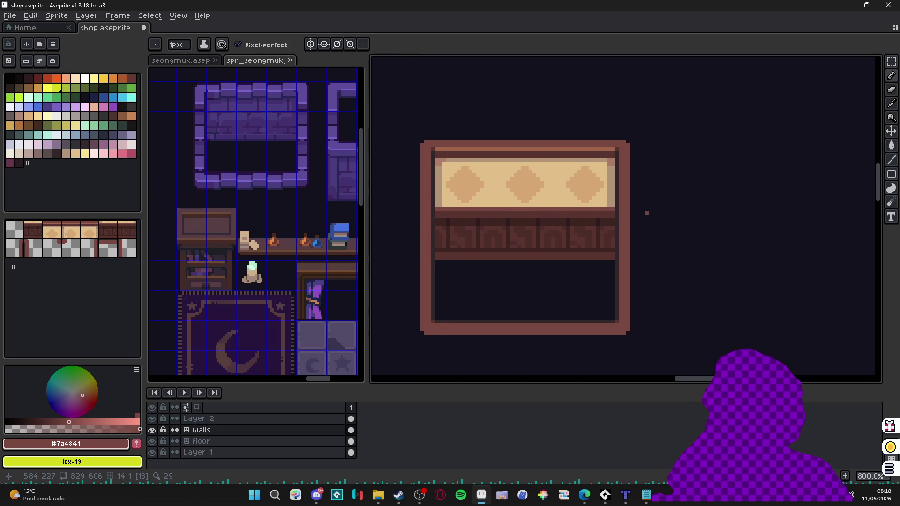
{"action": "scroll", "coordinate": [640, 216], "scroll_direction": "right", "scroll_amount": 1}
{"action": "scroll", "coordinate": [624, 211], "scroll_direction": "down", "scroll_amount": 1}
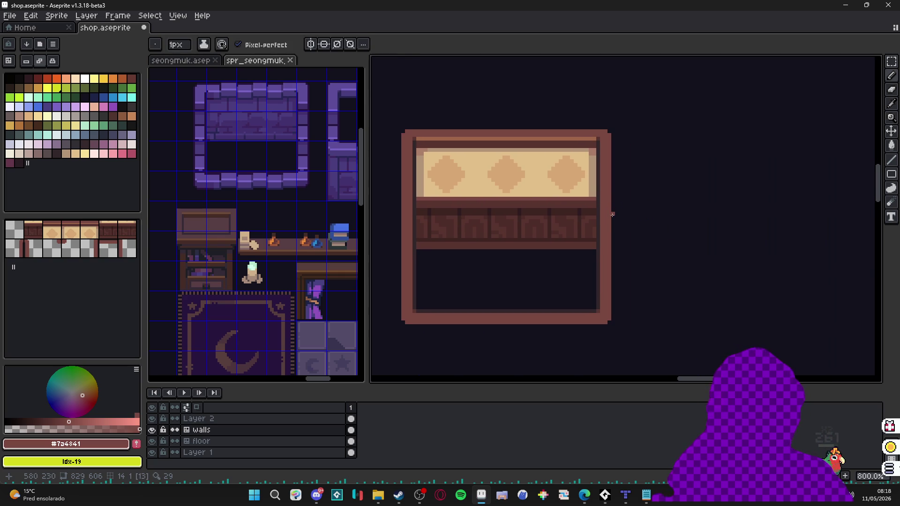
{"action": "scroll", "coordinate": [426, 133], "scroll_direction": "up", "scroll_amount": 2}
Pick the lighter brown #9f664b from the frame and move the shelf higher in view.
{"action": "left_click", "coordinate": [457, 154], "text": "alt"}
{"action": "scroll", "coordinate": [457, 154], "scroll_direction": "down", "scroll_amount": 2}
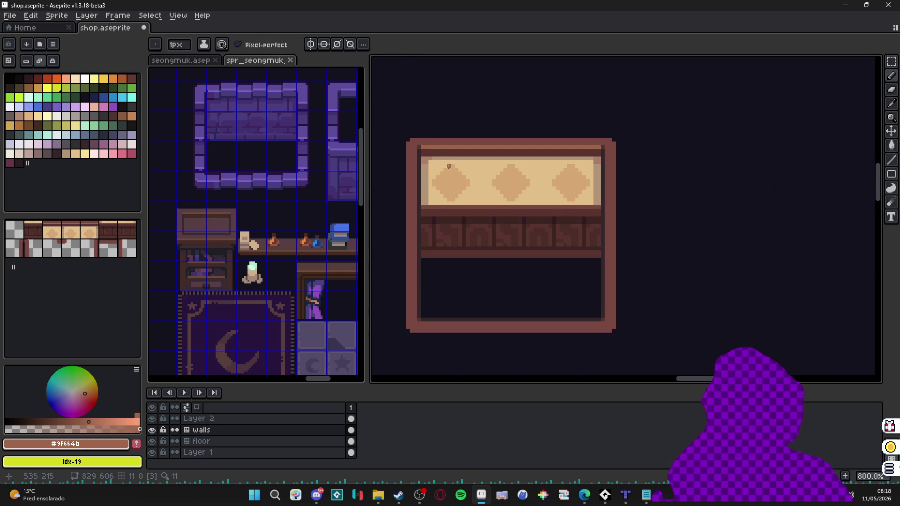
{"action": "scroll", "coordinate": [449, 185], "scroll_direction": "down", "scroll_amount": 2}
{"action": "scroll", "coordinate": [487, 281], "scroll_direction": "down", "scroll_amount": 1}
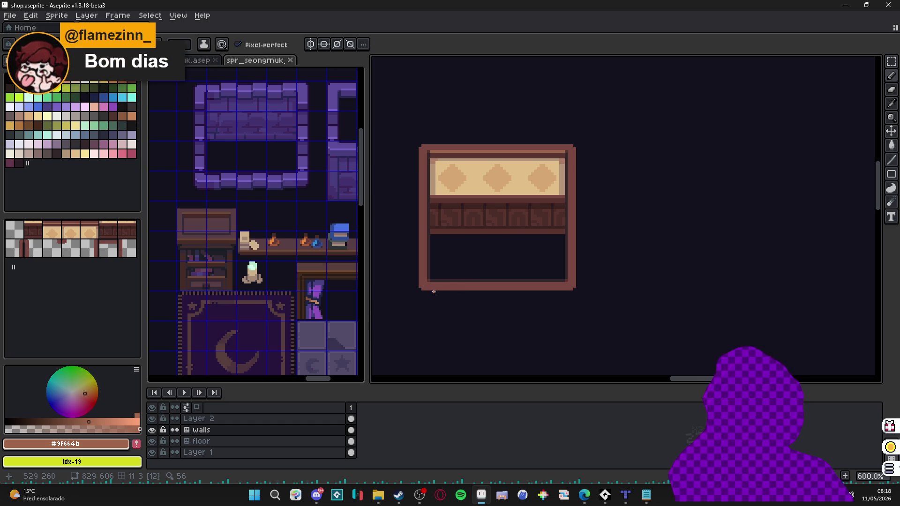
{"action": "scroll", "coordinate": [479, 278], "scroll_direction": "down", "scroll_amount": 1}
{"action": "left_click_drag", "start_coordinate": [468, 281], "coordinate": [471, 246]}
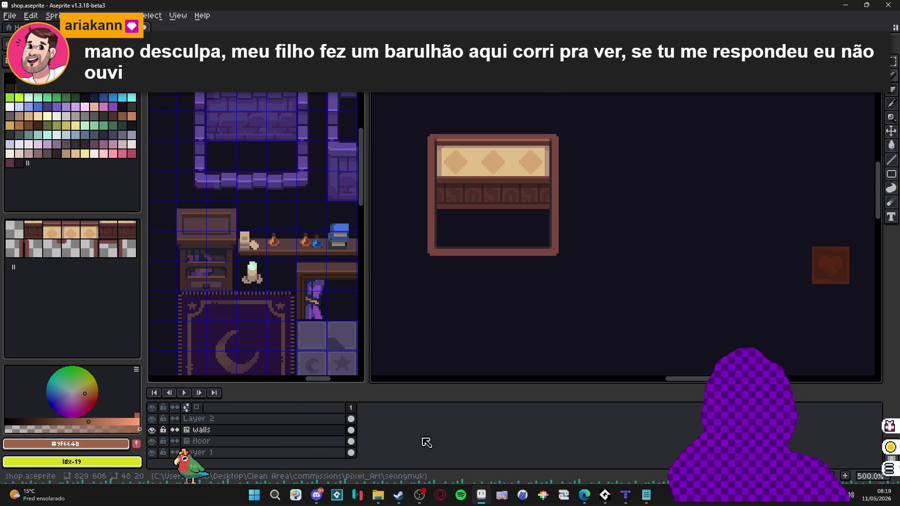
Sample the frame's border brown and the darker shadow brown.
{"action": "scroll", "coordinate": [472, 238], "scroll_direction": "up", "scroll_amount": 2}
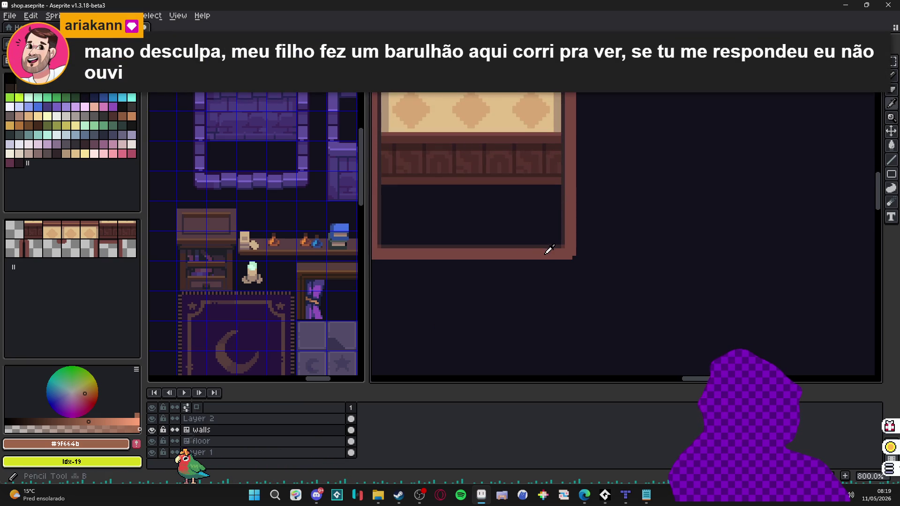
{"action": "left_click", "coordinate": [550, 248], "text": "alt"}
{"action": "left_click", "coordinate": [562, 104], "text": "alt"}
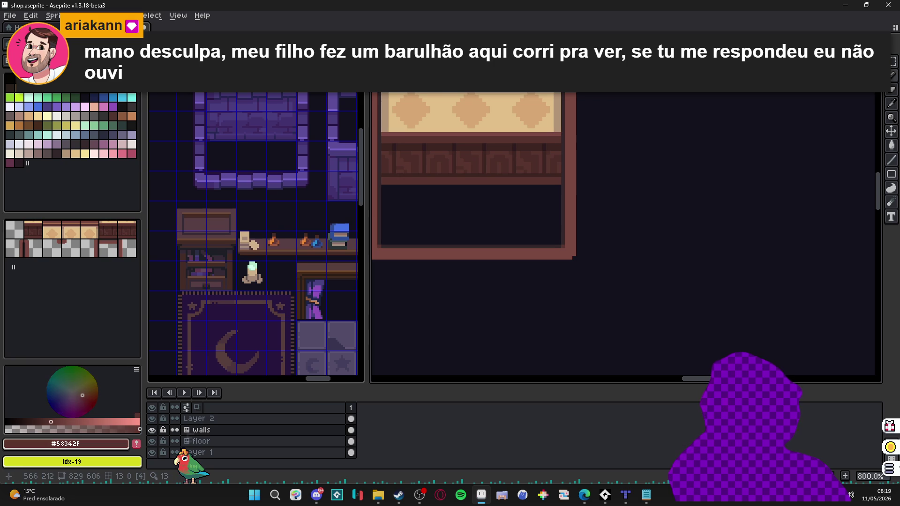
{"action": "scroll", "coordinate": [516, 112], "scroll_direction": "down", "scroll_amount": 2}
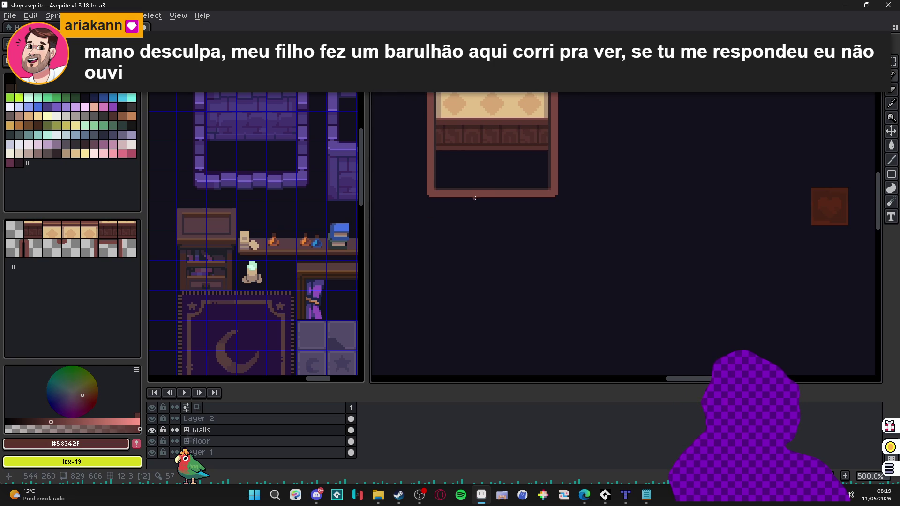
{"action": "left_click_drag", "start_coordinate": [451, 151], "coordinate": [458, 187]}
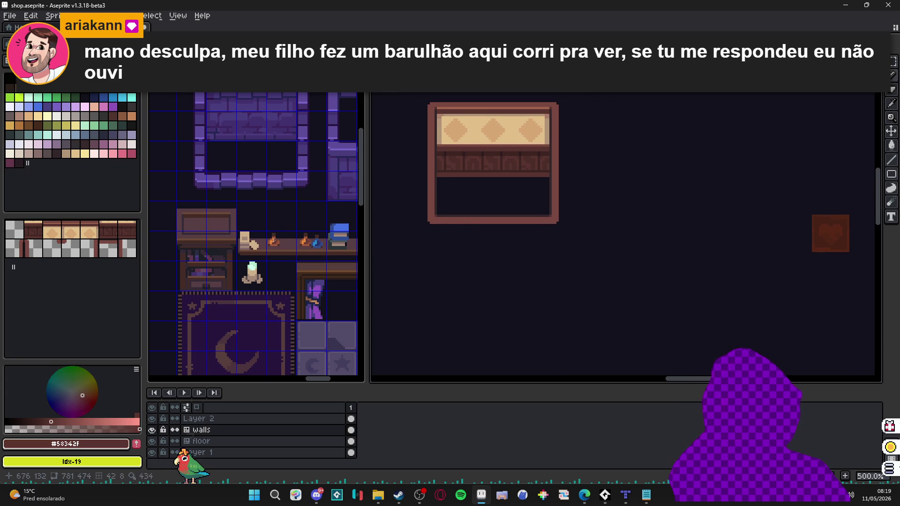
{"action": "scroll", "coordinate": [451, 224], "scroll_direction": "down", "scroll_amount": 1}
{"action": "scroll", "coordinate": [534, 214], "scroll_direction": "up", "scroll_amount": 1}
Show the tile grid and numbers, then re-sample the lighter brown.
{"action": "key", "text": "Tab"}
{"action": "scroll", "coordinate": [540, 244], "scroll_direction": "up", "scroll_amount": 2}
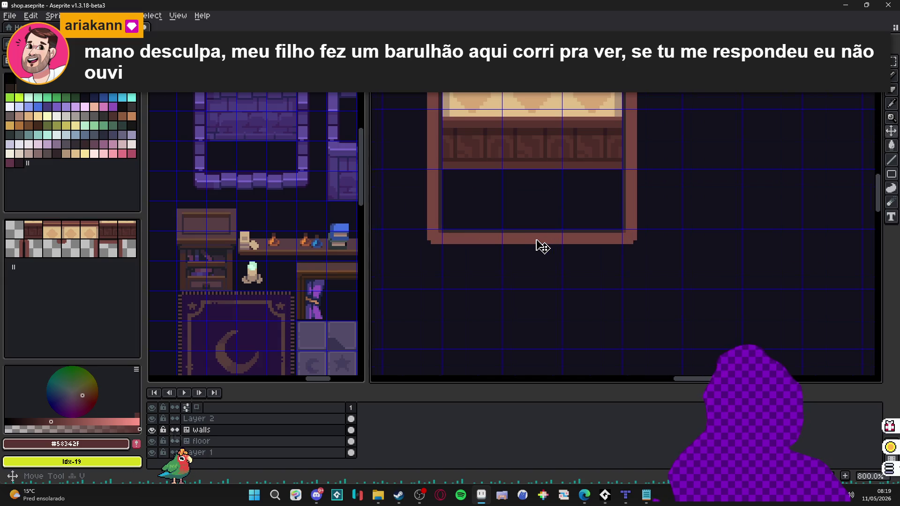
{"action": "scroll", "coordinate": [538, 240], "scroll_direction": "down", "scroll_amount": 2}
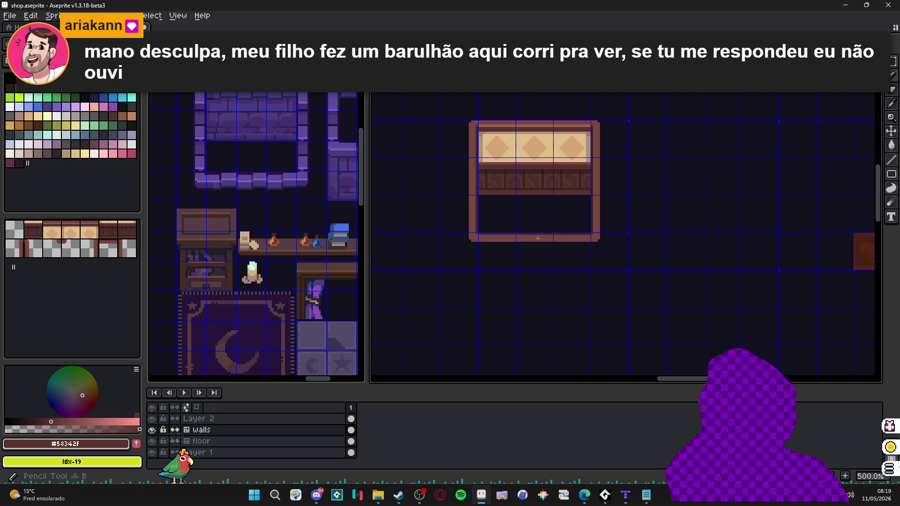
{"action": "left_click_drag", "start_coordinate": [527, 241], "coordinate": [503, 249]}
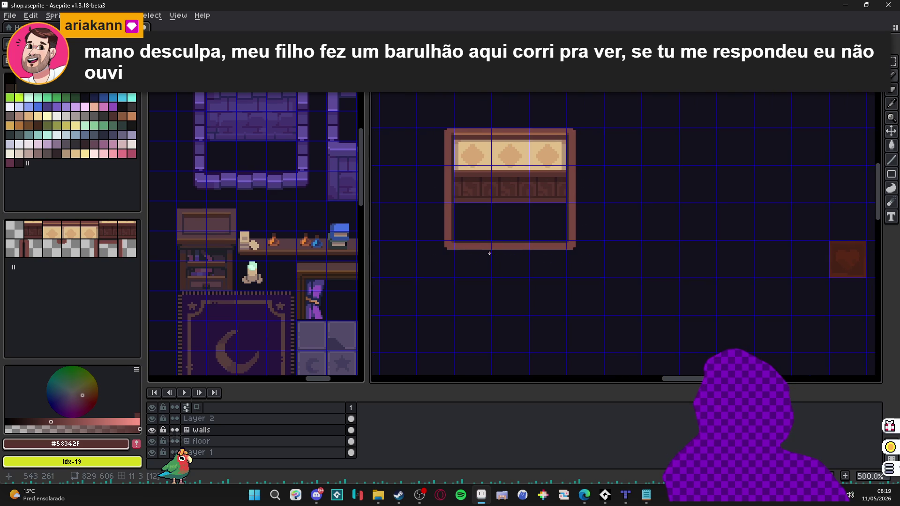
{"action": "scroll", "coordinate": [490, 237], "scroll_direction": "up", "scroll_amount": 1}
{"action": "left_click", "coordinate": [507, 128], "text": "alt"}
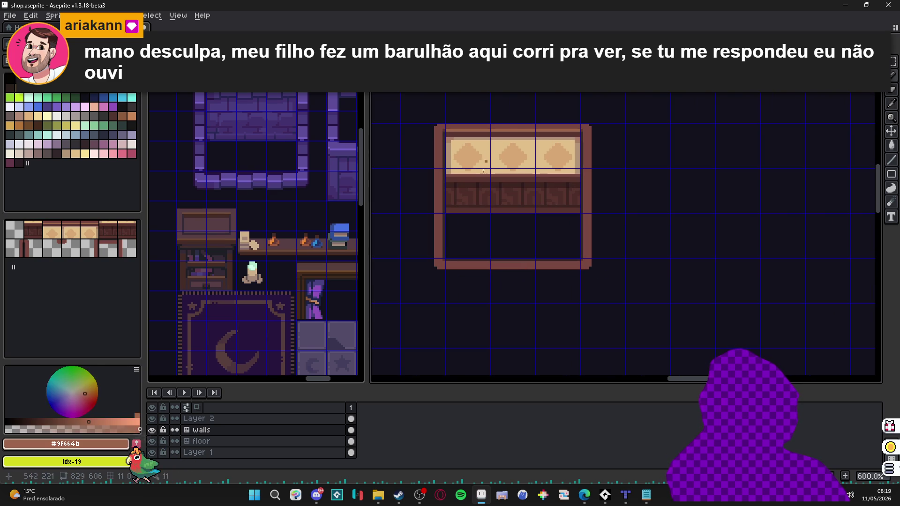
{"action": "scroll", "coordinate": [438, 277], "scroll_direction": "up", "scroll_amount": 1}
{"action": "scroll", "coordinate": [438, 277], "scroll_direction": "up", "scroll_amount": 3}
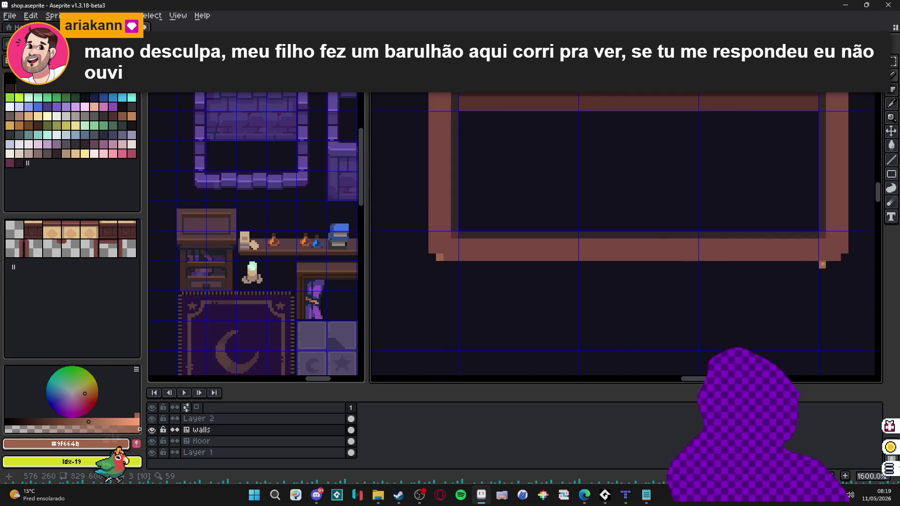
{"action": "left_click_drag", "start_coordinate": [838, 269], "coordinate": [819, 271]}
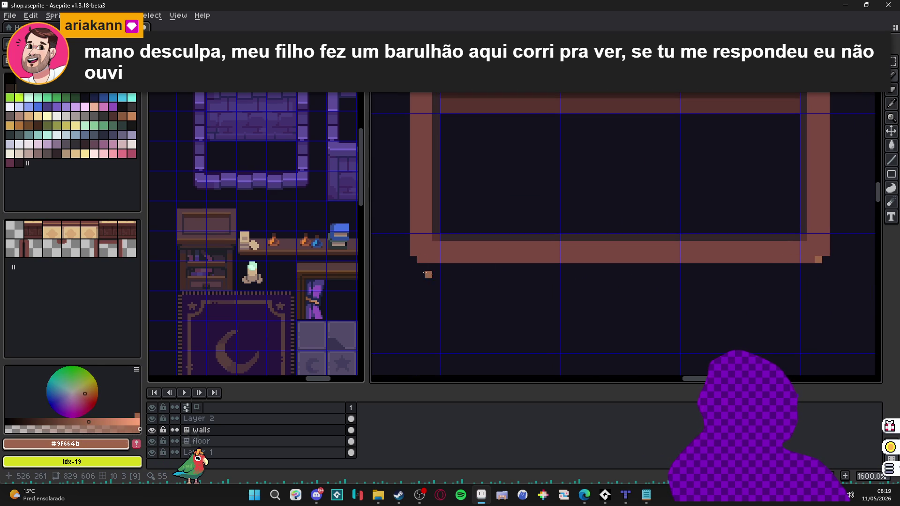
Undo the bad stroke and draw a #9f664b bottom-edge highlight, fixing its end pixel.
{"action": "key", "text": "ctrl+z"}
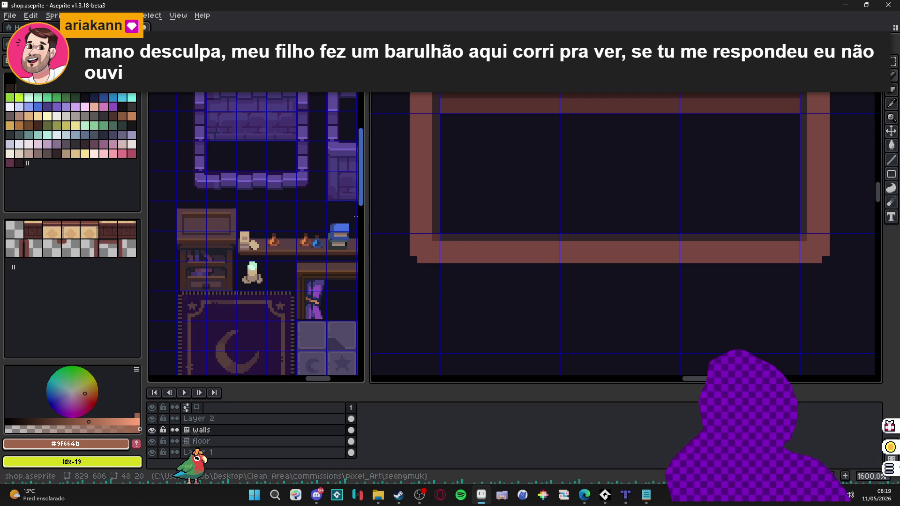
{"action": "scroll", "coordinate": [507, 258], "scroll_direction": "down", "scroll_amount": 4}
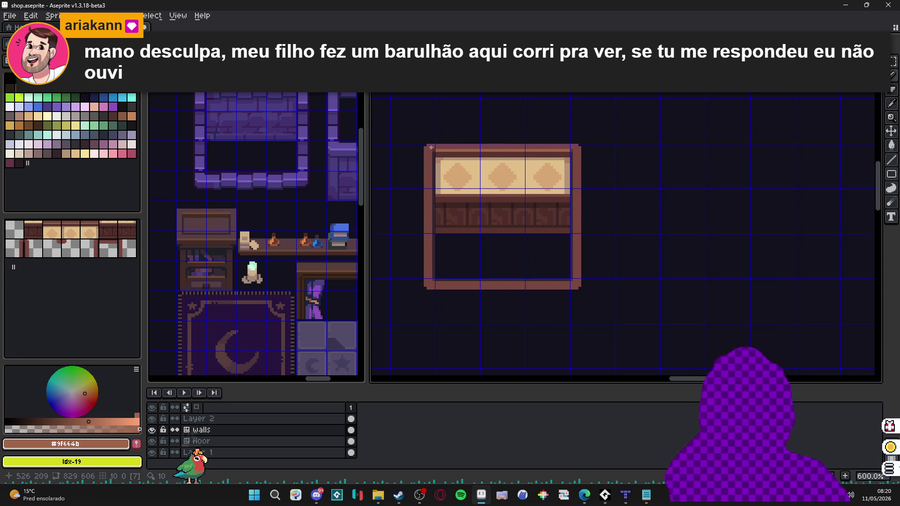
{"action": "scroll", "coordinate": [453, 241], "scroll_direction": "up", "scroll_amount": 4}
{"action": "left_click", "coordinate": [394, 305]}
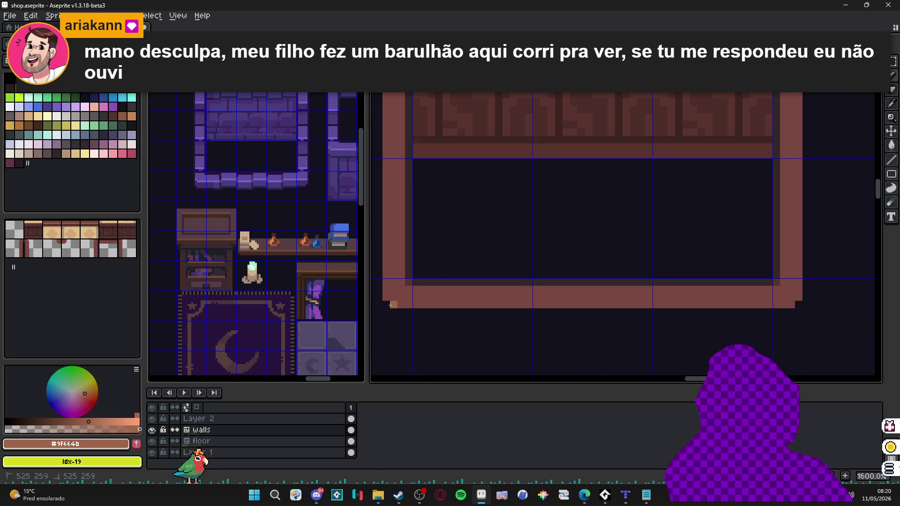
{"action": "left_click", "coordinate": [796, 305], "text": "shift"}
{"action": "right_click", "coordinate": [796, 304]}
{"action": "left_click", "coordinate": [799, 297]}
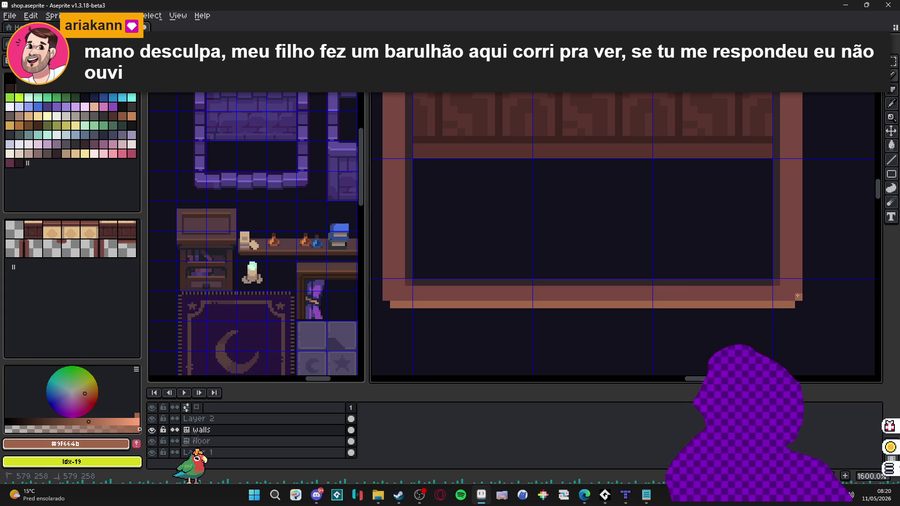
{"action": "scroll", "coordinate": [389, 296], "scroll_direction": "down", "scroll_amount": 4}
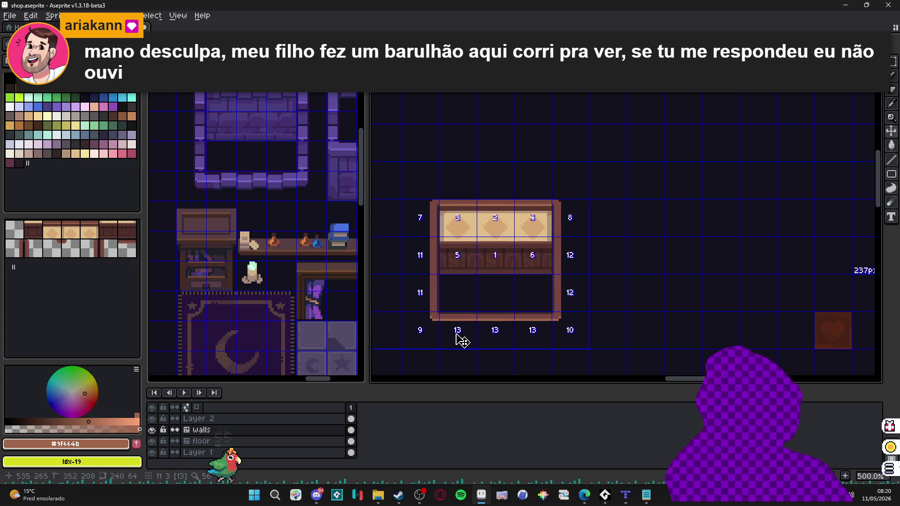
{"action": "scroll", "coordinate": [416, 375], "scroll_direction": "down", "scroll_amount": 1}
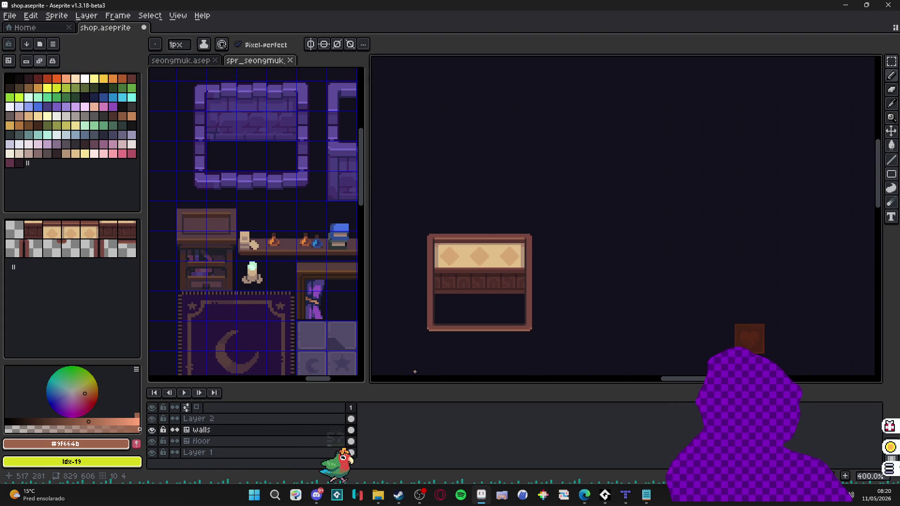
Undo the last pencil touch on the frame's bottom edge, then switch to another app.
{"action": "key", "text": "ctrl+z"}
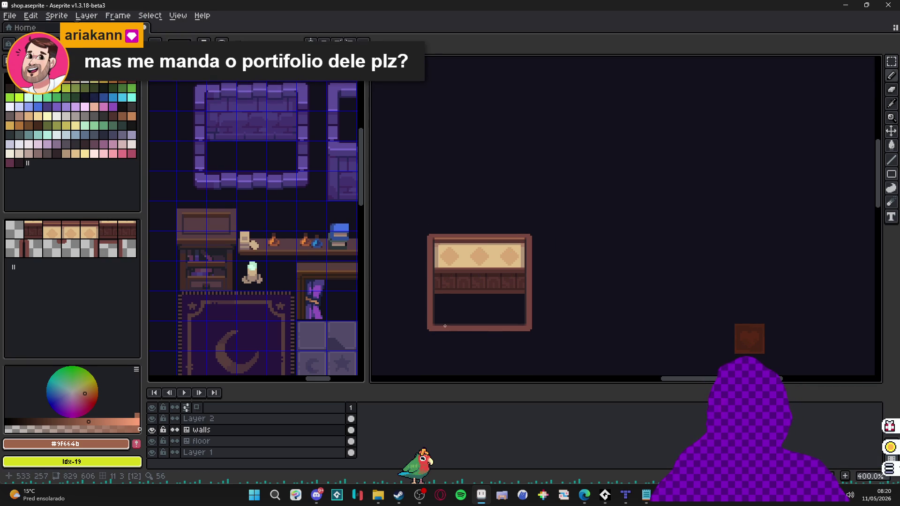
{"action": "left_click", "coordinate": [337, 494]}
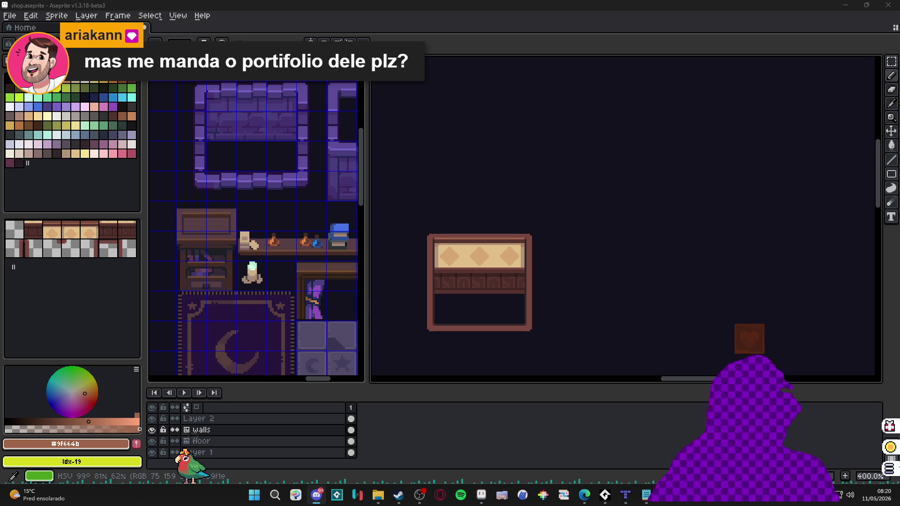
{"action": "scroll", "coordinate": [476, 301], "scroll_direction": "up", "scroll_amount": 1}
{"action": "scroll", "coordinate": [512, 261], "scroll_direction": "down", "scroll_amount": 1}
{"action": "scroll", "coordinate": [284, 286], "scroll_direction": "down", "scroll_amount": 4}
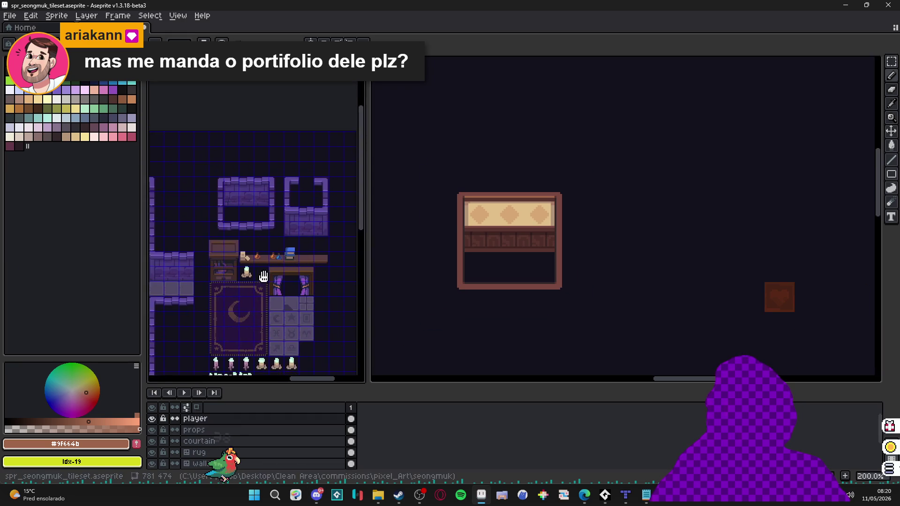
Check the chat app, then hold Ctrl to display the wall tile numbers.
{"action": "mouse_move", "coordinate": [494, 312]}
{"action": "left_mouse_down"}
{"action": "mouse_move", "coordinate": [481, 310]}
{"action": "mouse_move", "coordinate": [468, 273]}
{"action": "mouse_move", "coordinate": [508, 281]}
{"action": "left_mouse_up"}
{"action": "scroll", "coordinate": [481, 310], "scroll_direction": "up", "scroll_amount": 1}
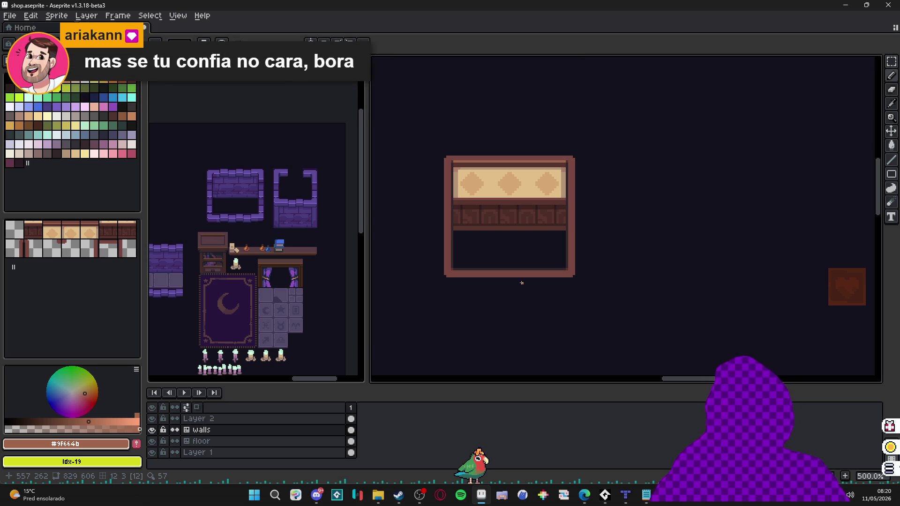
{"action": "left_click", "coordinate": [317, 495]}
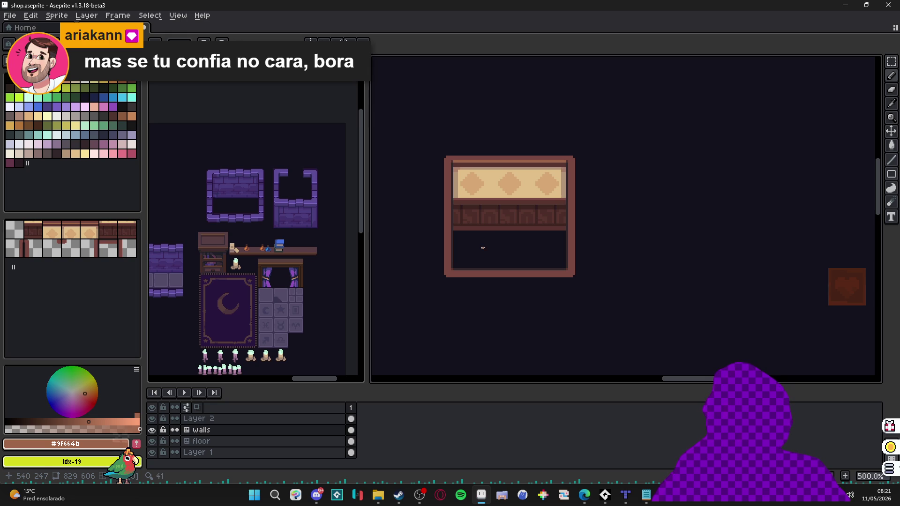
{"action": "key", "text": "ctrl"}
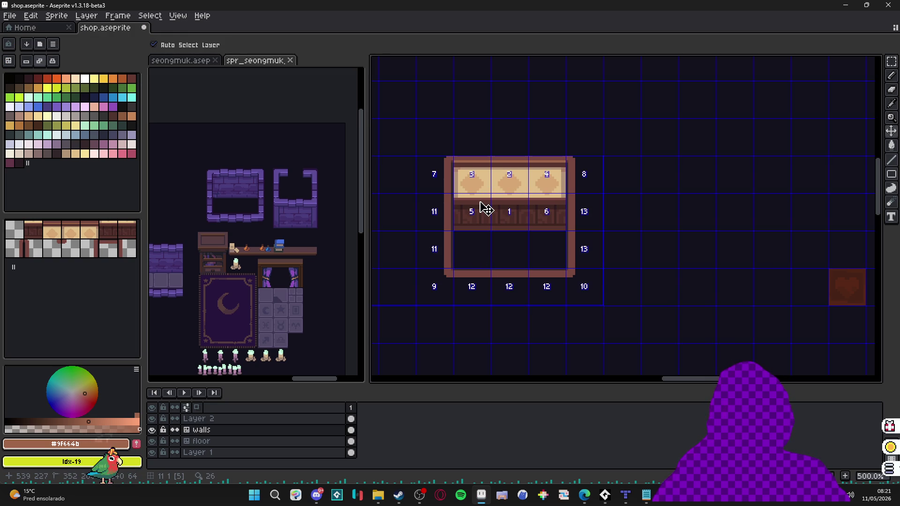
Check the tile numbers on the walls layer, then hide the tile grid overlay.
{"action": "key", "text": "ctrl"}
{"action": "scroll", "coordinate": [486, 332], "scroll_direction": "down", "scroll_amount": 1}
{"action": "key", "text": "ctrl"}
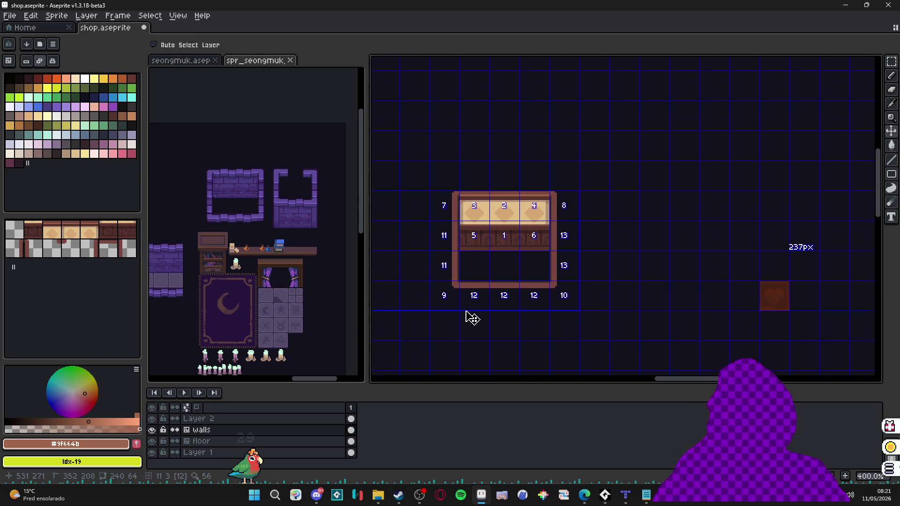
{"action": "scroll", "coordinate": [467, 311], "scroll_direction": "down", "scroll_amount": 1}
{"action": "scroll", "coordinate": [484, 297], "scroll_direction": "up", "scroll_amount": 1}
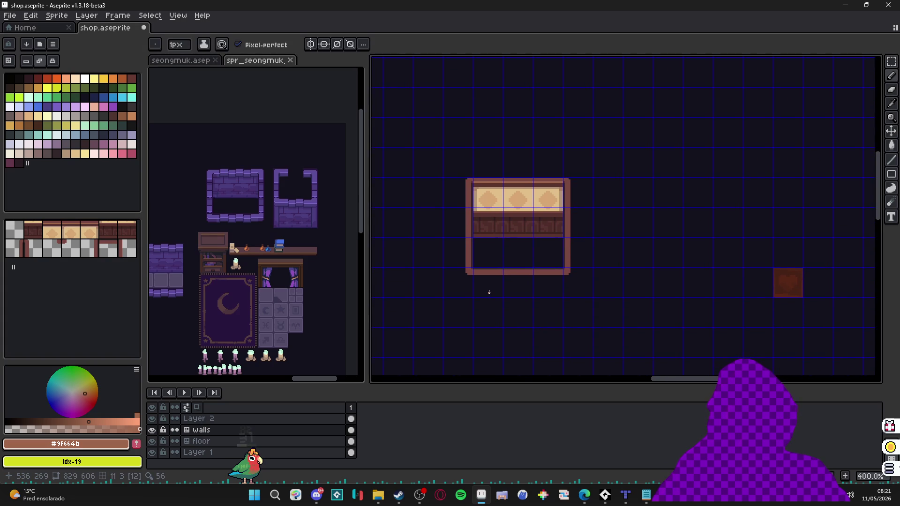
{"action": "key", "text": "ctrl+apostrophe"}
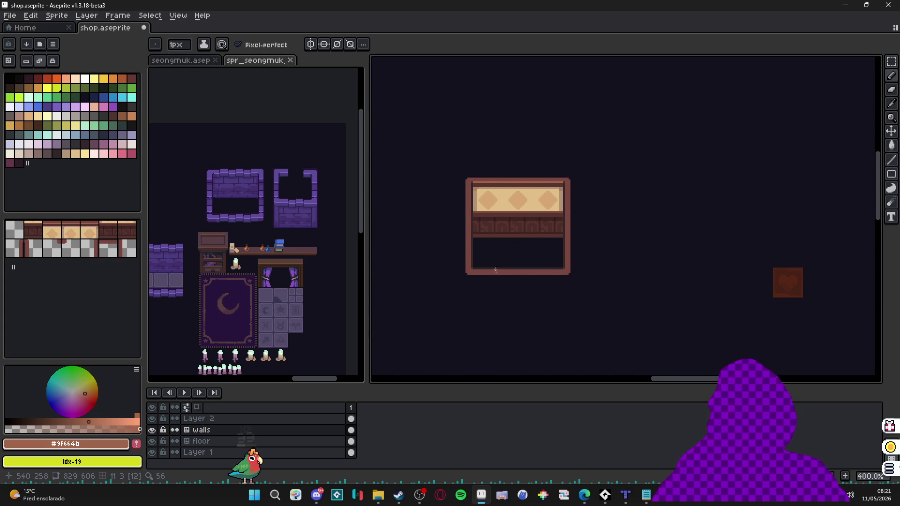
{"action": "left_click_drag", "start_coordinate": [500, 250], "coordinate": [491, 253]}
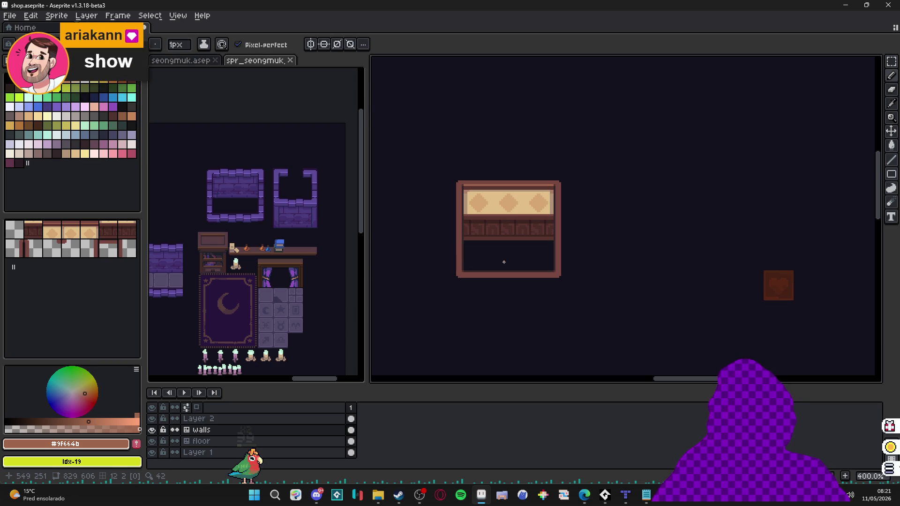
{"action": "scroll", "coordinate": [503, 263], "scroll_direction": "down", "scroll_amount": 1}
Move the shelf toward the lower right, show the pixel grid, and frame the whole shop room.
{"action": "left_click", "coordinate": [297, 213]}
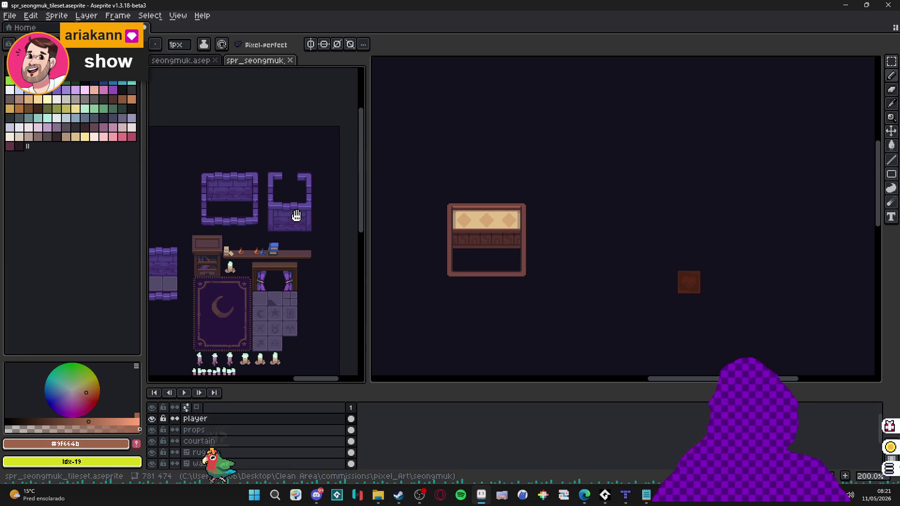
{"action": "left_click", "coordinate": [514, 244]}
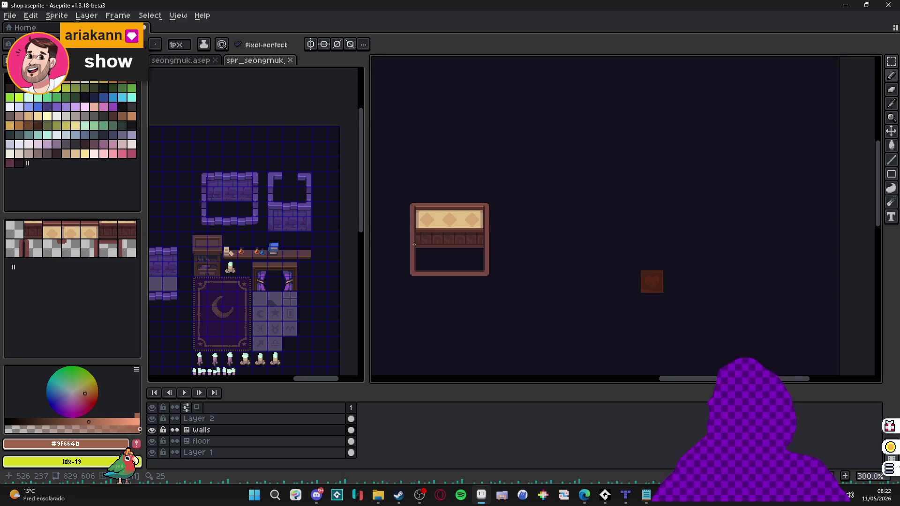
{"action": "left_click_drag", "start_coordinate": [415, 244], "coordinate": [435, 260]}
{"action": "key", "text": "ctrl+apostrophe"}
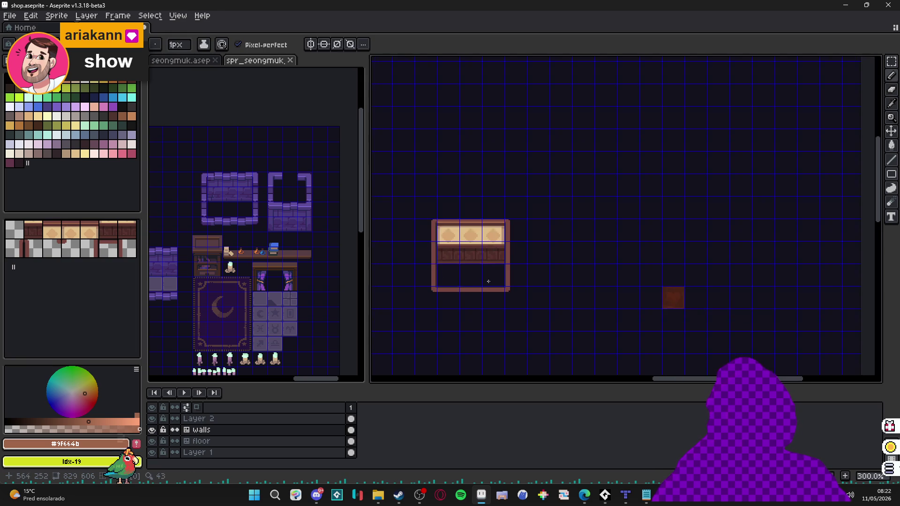
{"action": "scroll", "coordinate": [485, 280], "scroll_direction": "down", "scroll_amount": 1}
{"action": "mouse_move", "coordinate": [488, 281]}
{"action": "left_mouse_down"}
{"action": "mouse_move", "coordinate": [538, 228]}
{"action": "mouse_move", "coordinate": [621, 220]}
{"action": "left_mouse_up"}
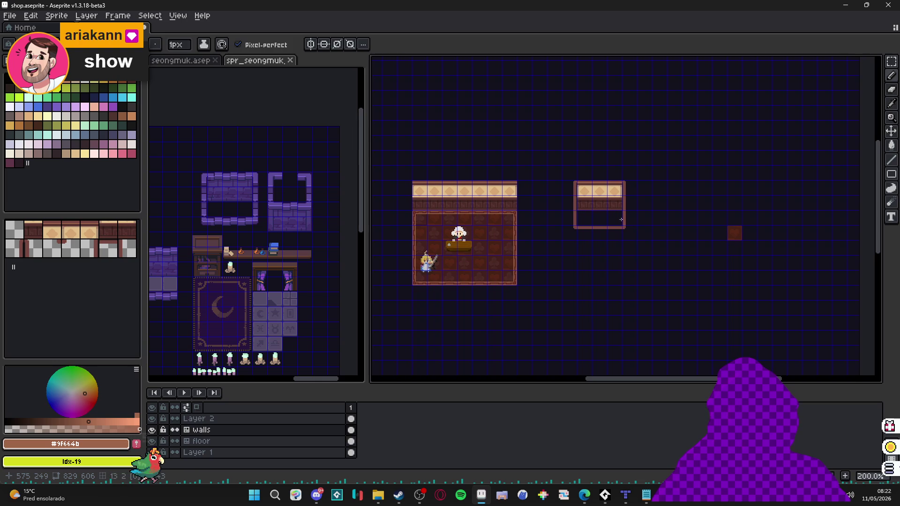
{"action": "scroll", "coordinate": [578, 191], "scroll_direction": "up", "scroll_amount": 1}
{"action": "left_click_drag", "start_coordinate": [578, 190], "coordinate": [656, 178]}
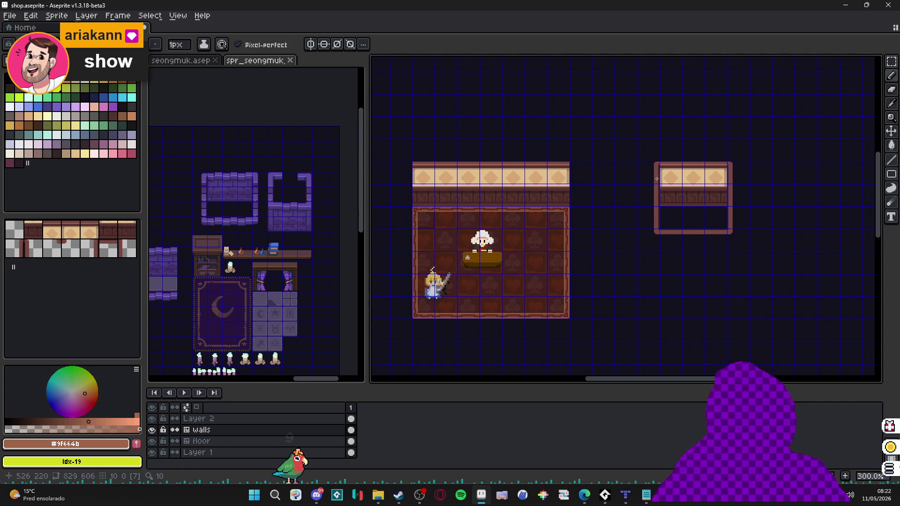
Pick the wall-corner tile from the right room's left wall as the brush.
{"action": "key", "text": "v"}
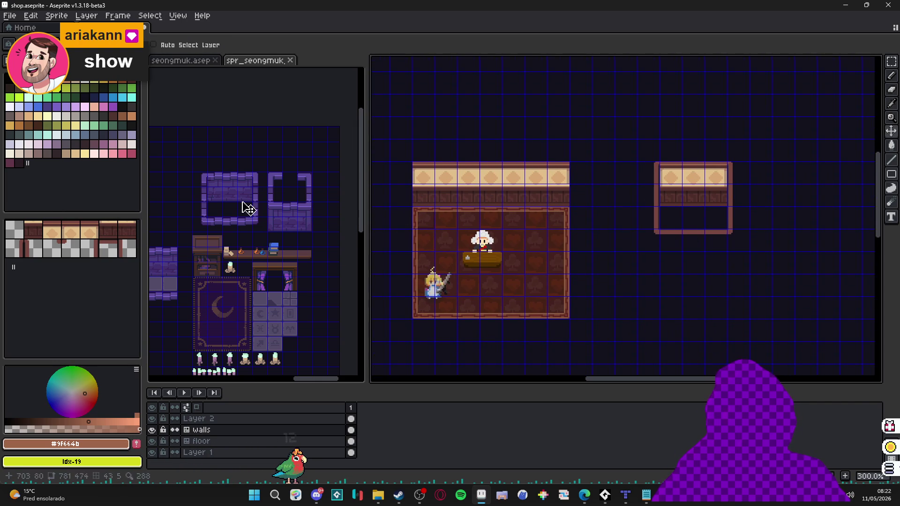
{"action": "left_click", "coordinate": [65, 237]}
{"action": "left_click", "coordinate": [662, 174], "text": "alt"}
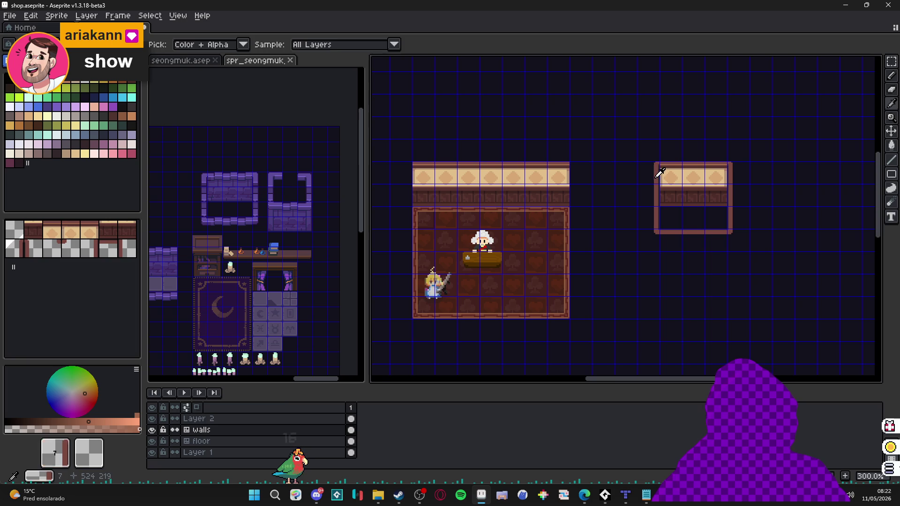
{"action": "left_click", "coordinate": [656, 187], "text": "alt"}
Stamp a wall tile below the room's top-left corner and pick wall tile 13 for the right side.
{"action": "left_click", "coordinate": [401, 200]}
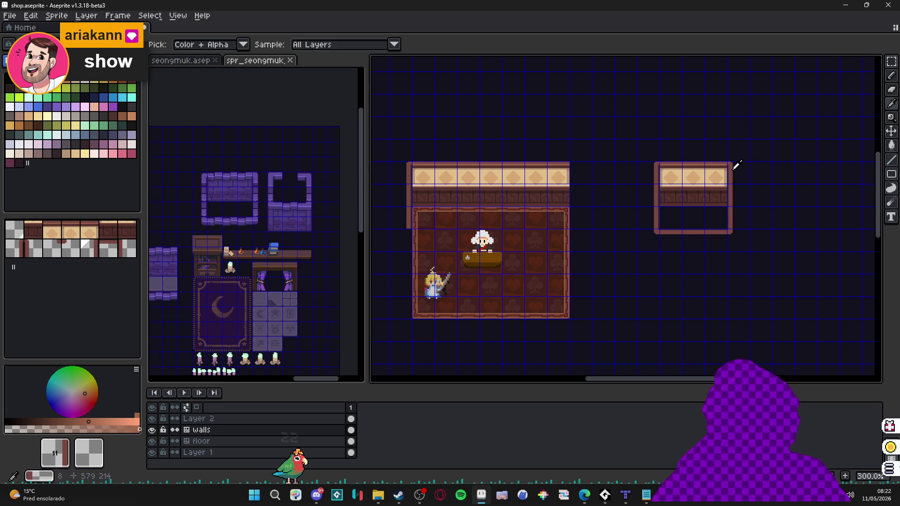
{"action": "left_click", "coordinate": [659, 218], "text": "alt"}
{"action": "key", "text": "alt"}
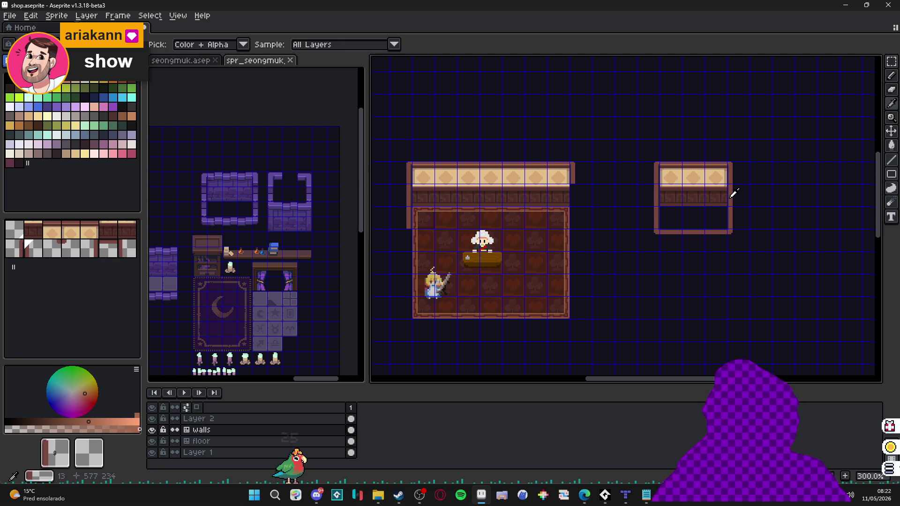
{"action": "left_click", "coordinate": [734, 194], "text": "alt"}
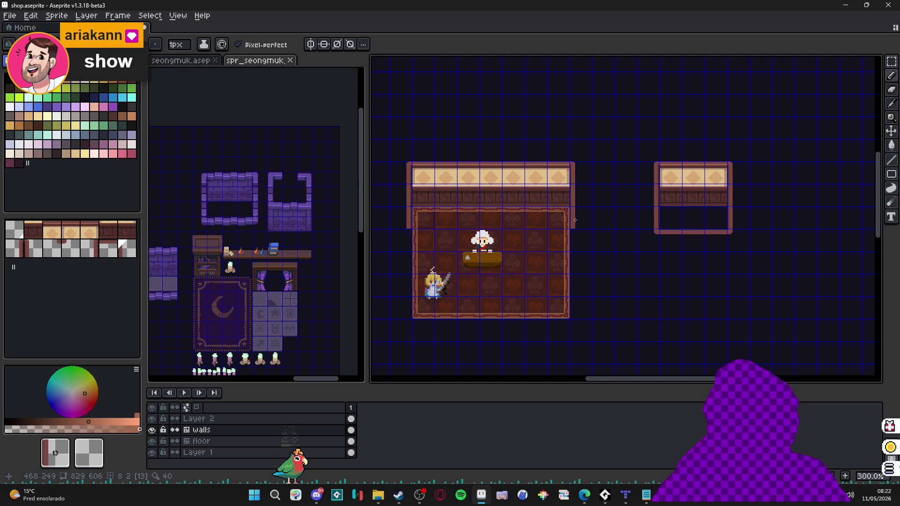
Recentre the shop room and pick wall tile 11 from the canvas.
{"action": "left_click_drag", "start_coordinate": [576, 220], "coordinate": [641, 230]}
{"action": "key", "text": "alt"}
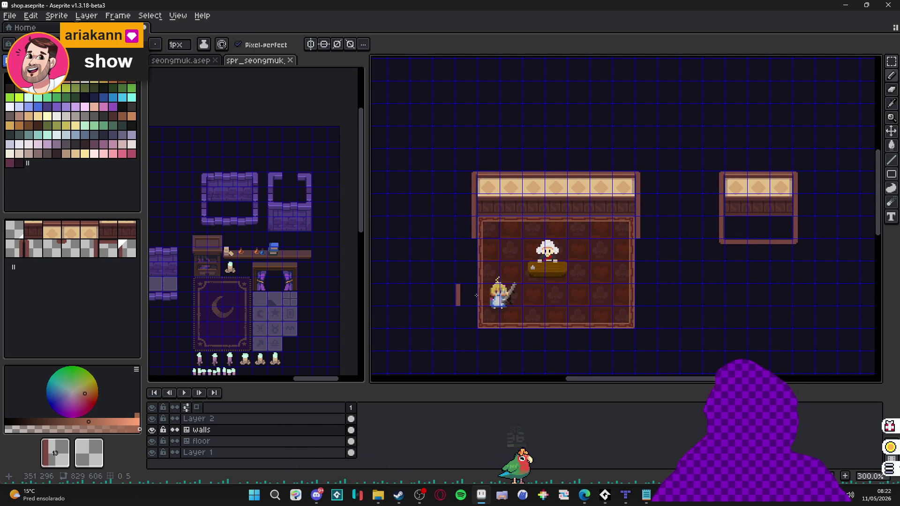
{"action": "key", "text": "alt"}
{"action": "left_click", "coordinate": [726, 221], "text": "alt"}
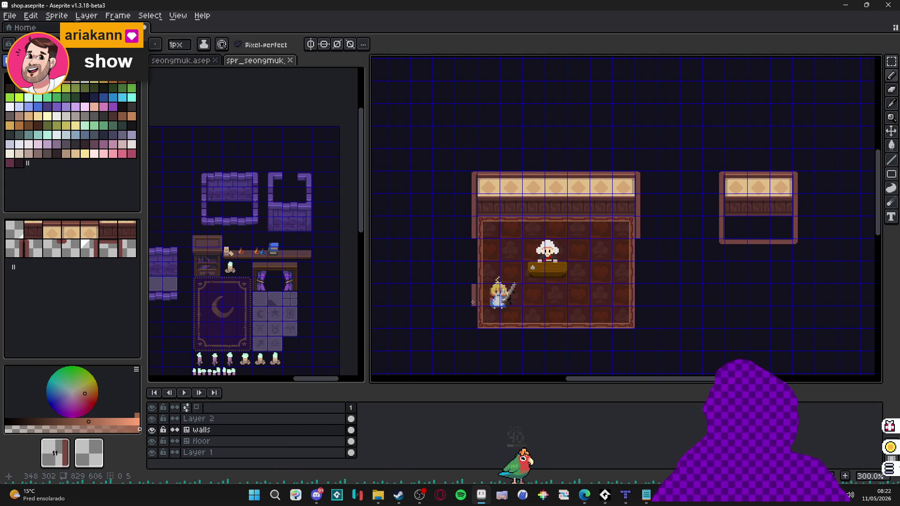
{"action": "key", "text": "alt"}
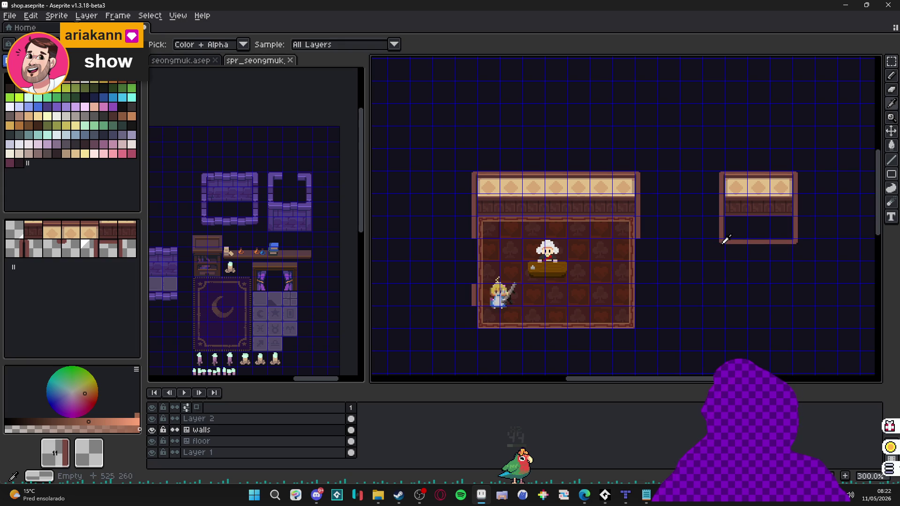
{"action": "left_click", "coordinate": [726, 240], "text": "alt"}
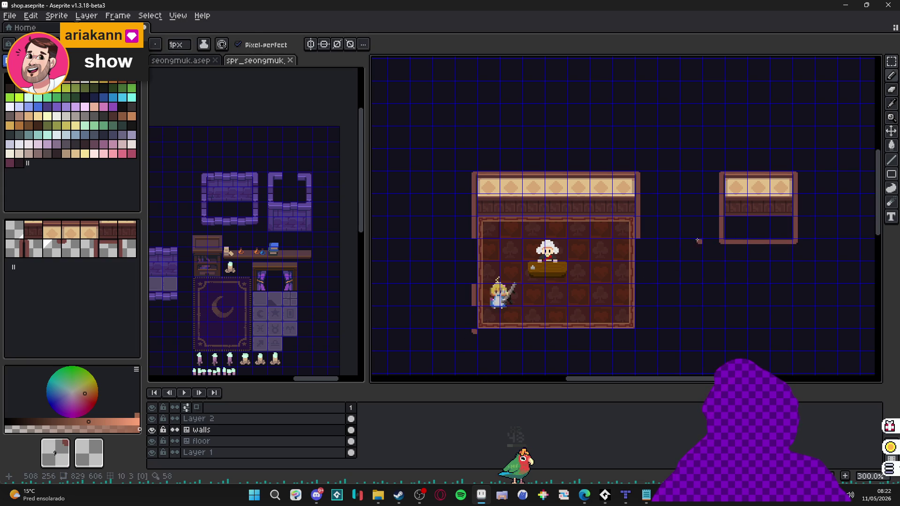
{"action": "left_click", "coordinate": [725, 227], "text": "alt"}
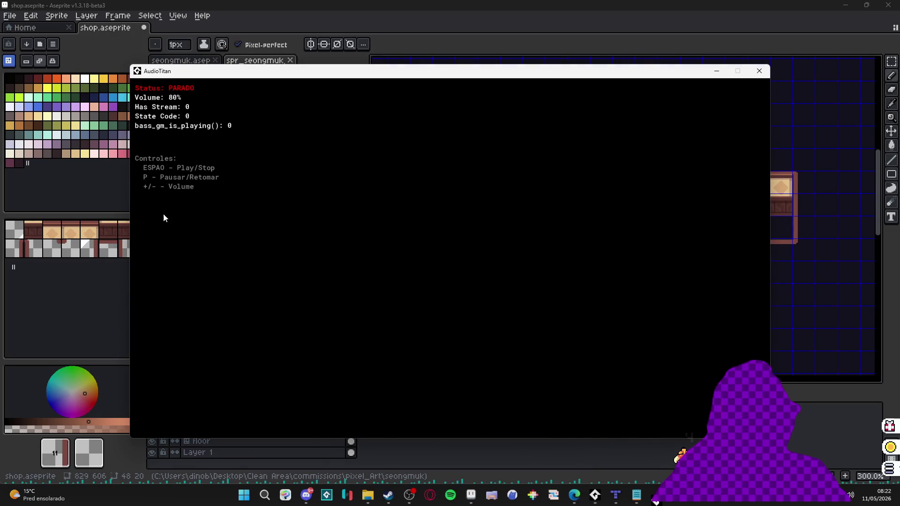
Start AudioTitan playback at 10% volume and minimize its console window.
{"action": "key", "text": "space"}
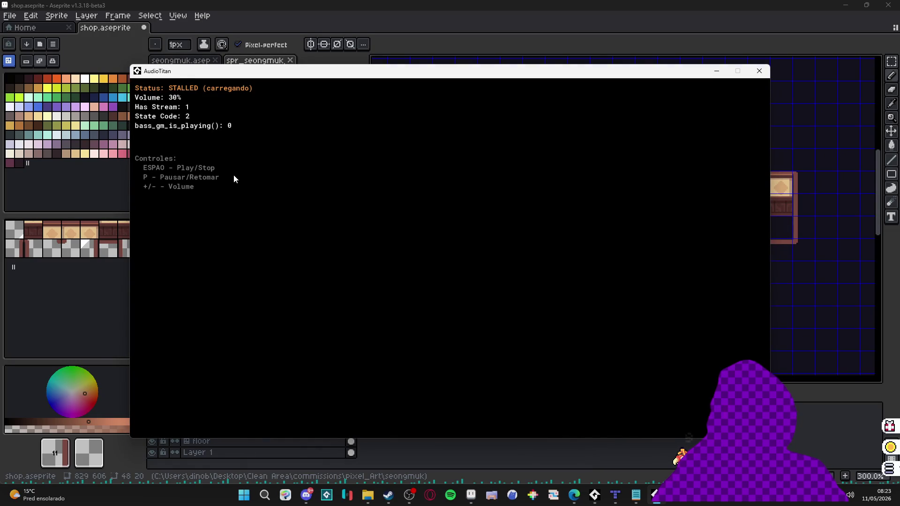
{"action": "key", "text": "plus"}
{"action": "key", "text": "plus"}
{"action": "key", "text": "plus"}
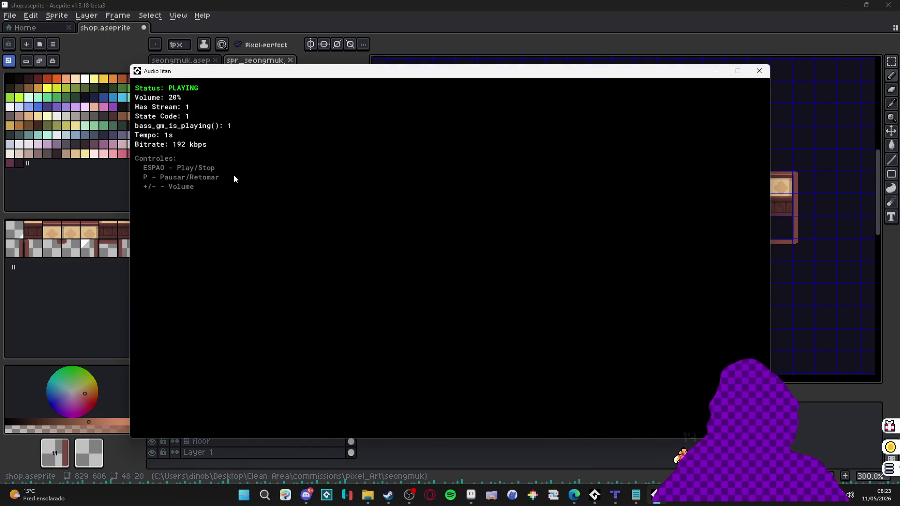
{"action": "key", "text": "minus"}
{"action": "key", "text": "minus"}
{"action": "key", "text": "plus"}
{"action": "left_click", "coordinate": [717, 71]}
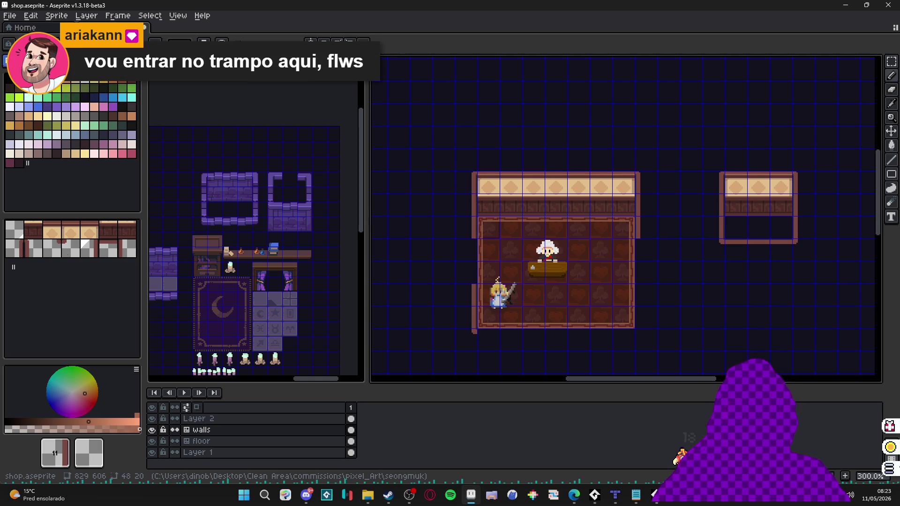
Paint wall tile 12 along the room's bottom edge.
{"action": "left_click_drag", "start_coordinate": [540, 281], "coordinate": [520, 262]}
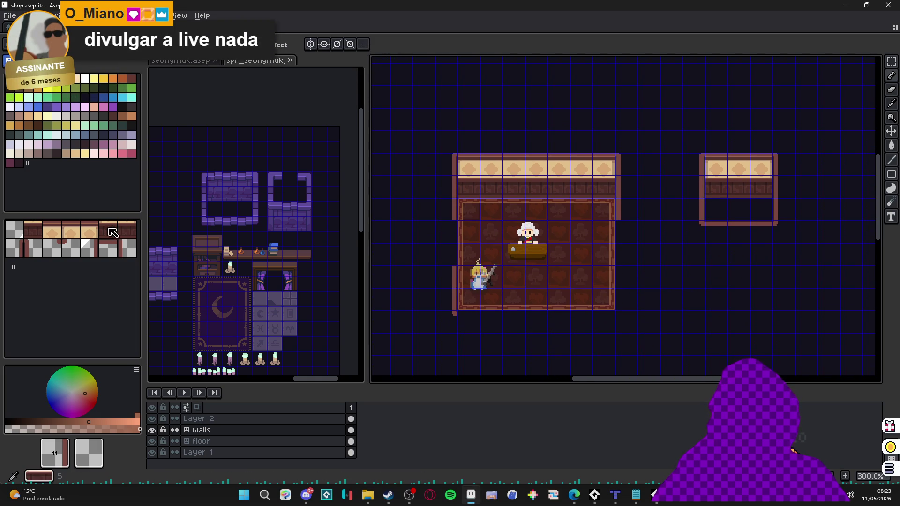
{"action": "left_click", "coordinate": [132, 254]}
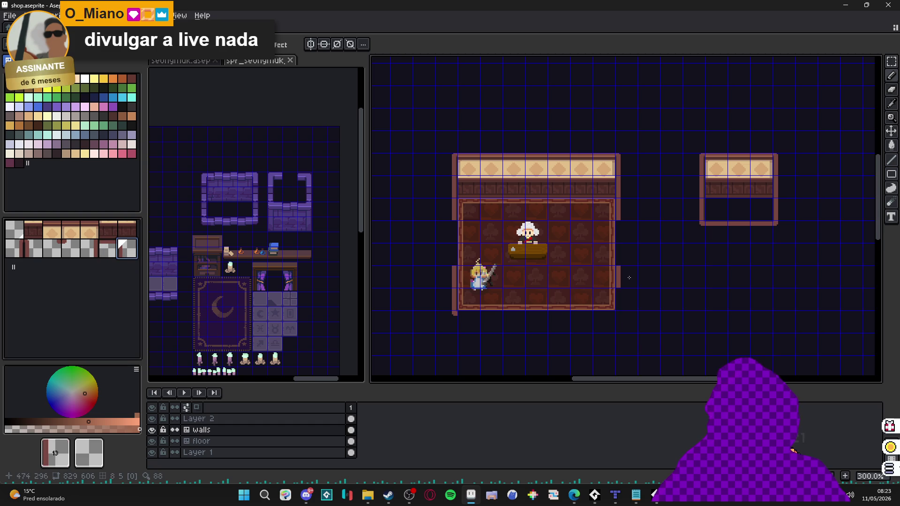
{"action": "left_click", "coordinate": [70, 248]}
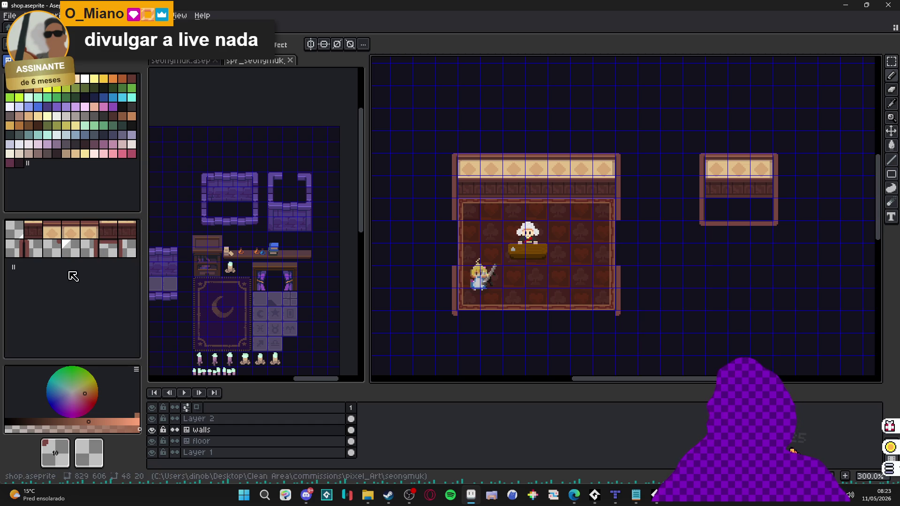
{"action": "left_click", "coordinate": [108, 248]}
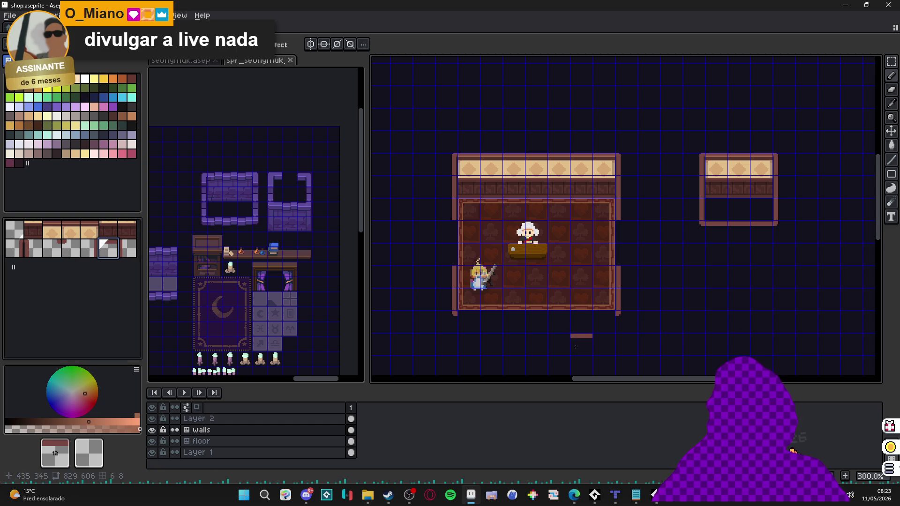
{"action": "left_click_drag", "start_coordinate": [602, 328], "coordinate": [570, 326]}
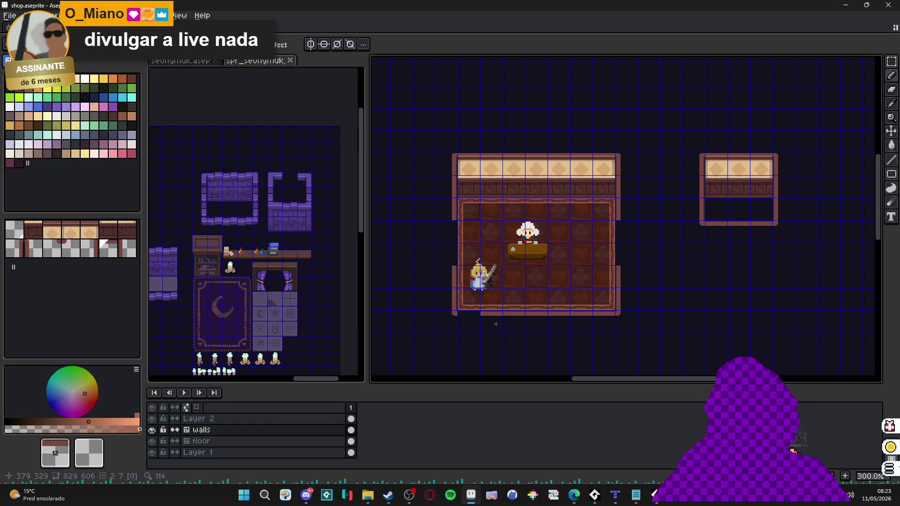
Recentre the room and place a wall tile left of the main room.
{"action": "scroll", "coordinate": [561, 321], "scroll_direction": "up", "scroll_amount": 1}
{"action": "scroll", "coordinate": [524, 306], "scroll_direction": "down", "scroll_amount": 1}
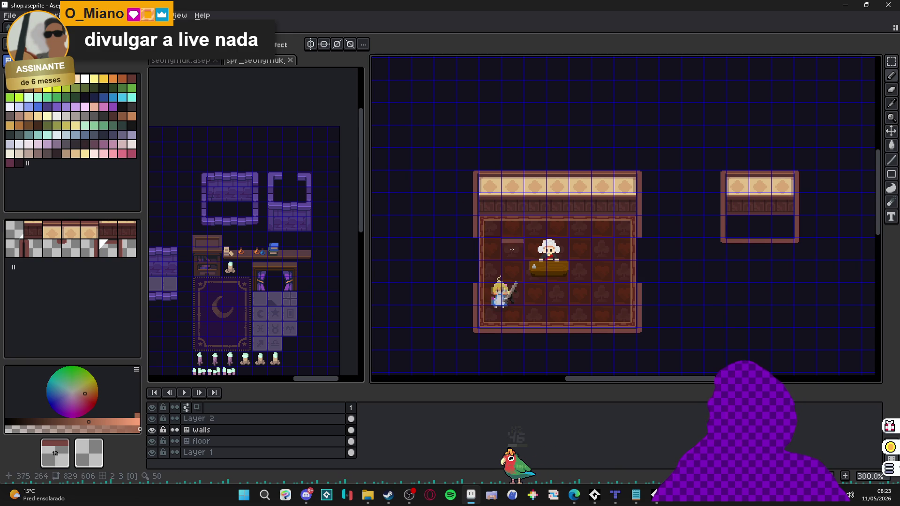
{"action": "left_click_drag", "start_coordinate": [686, 256], "coordinate": [665, 261]}
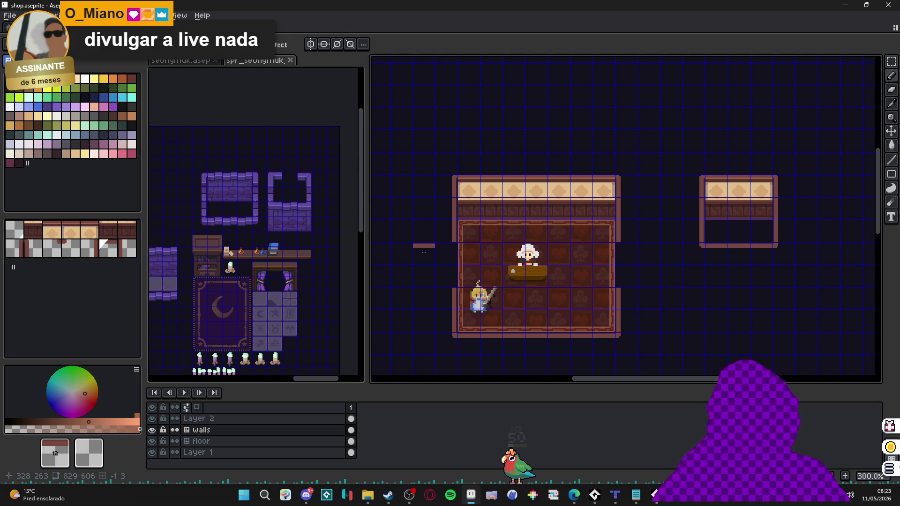
{"action": "left_click", "coordinate": [424, 253]}
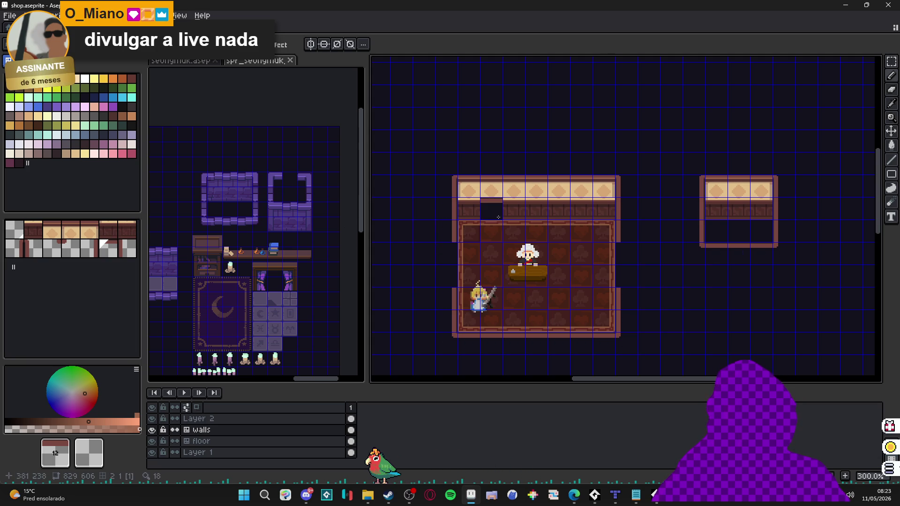
Pick diamond tile 3, step down to tile 1, and place a brown wall tile below the lone diamond.
{"action": "key", "text": "alt"}
{"action": "left_click", "coordinate": [479, 177], "text": "alt"}
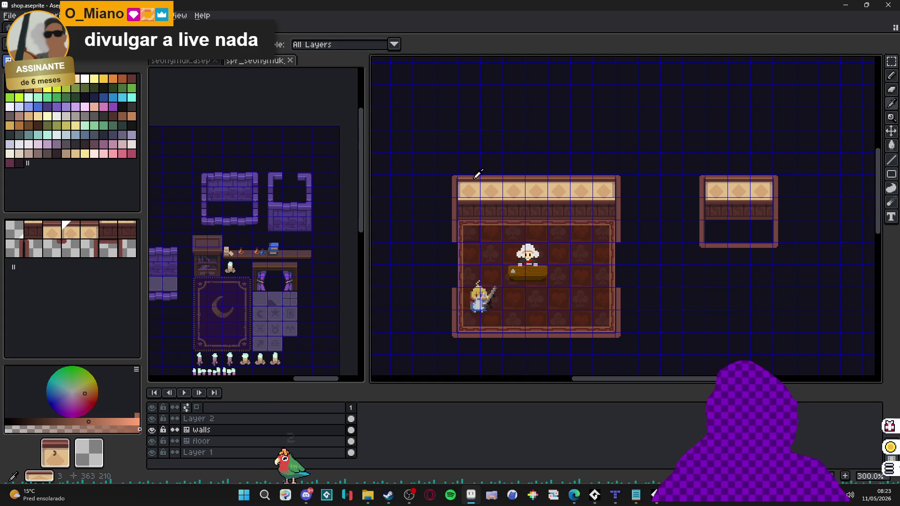
{"action": "key", "text": "bracketleft"}
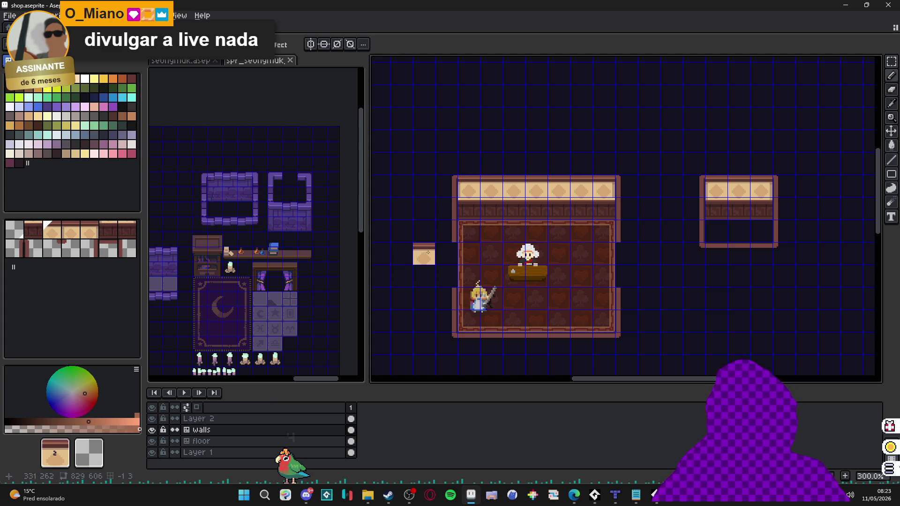
{"action": "key", "text": "bracketleft"}
{"action": "left_click", "coordinate": [424, 276]}
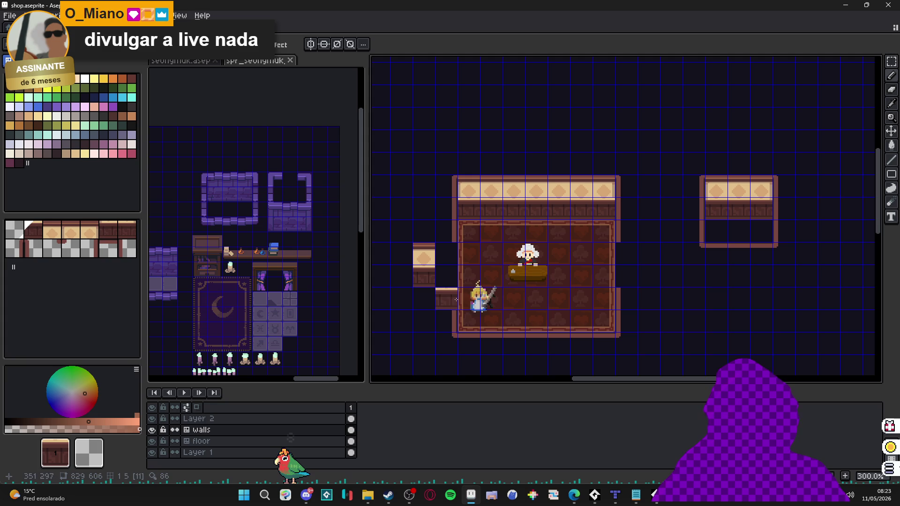
{"action": "scroll", "coordinate": [160, 267], "scroll_direction": "down", "scroll_amount": 2}
{"action": "scroll", "coordinate": [234, 235], "scroll_direction": "up", "scroll_amount": 3}
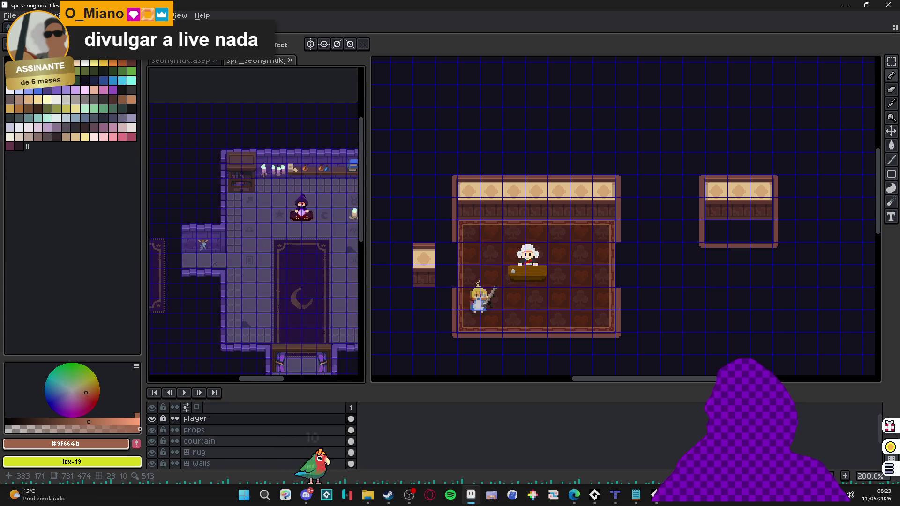
{"action": "left_click", "coordinate": [478, 265]}
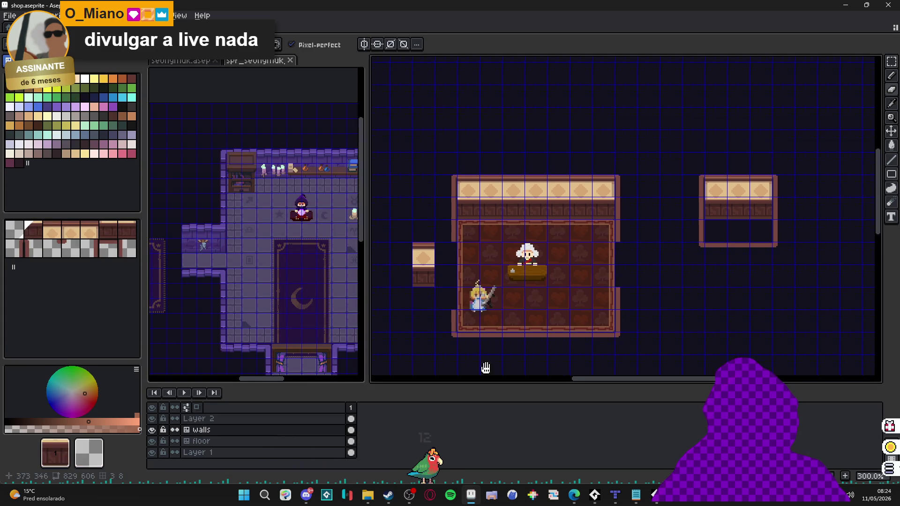
{"action": "scroll", "coordinate": [478, 265], "scroll_direction": "down", "scroll_amount": 2}
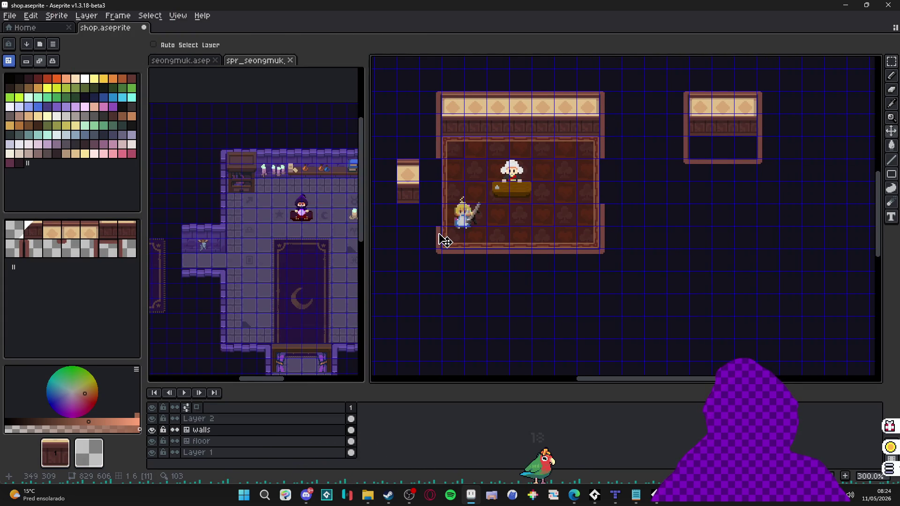
Select the room's lower wall section and move it down four cells.
{"action": "key", "text": "m"}
{"action": "left_click_drag", "start_coordinate": [417, 226], "coordinate": [624, 295]}
{"action": "left_click_drag", "start_coordinate": [610, 217], "coordinate": [604, 209]}
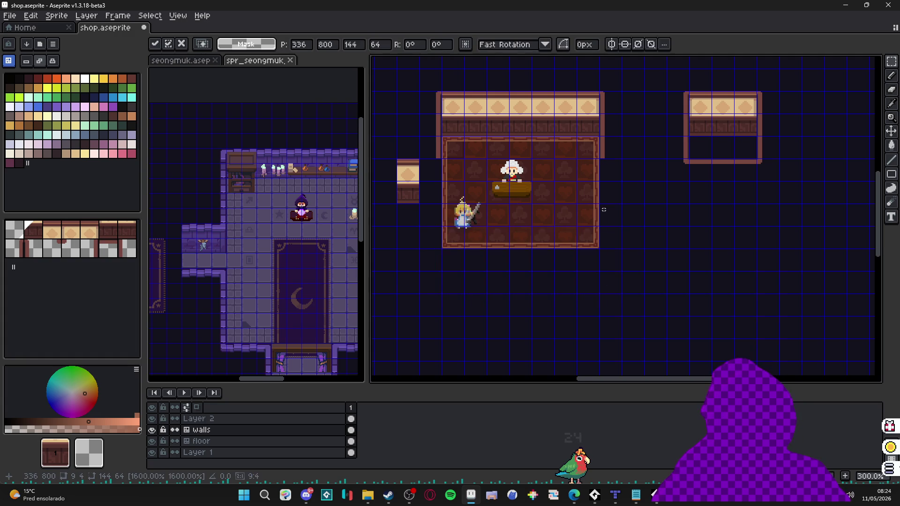
{"action": "key", "text": "Return"}
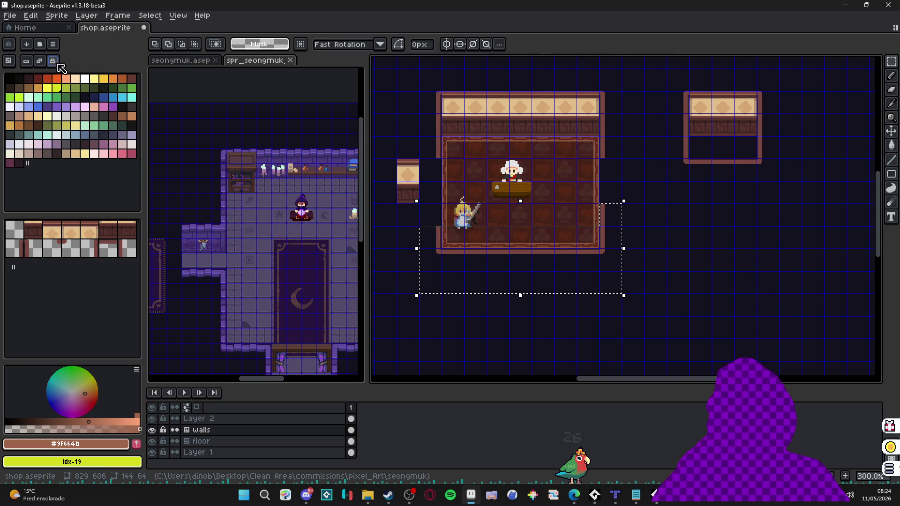
{"action": "key", "text": "shift+Down"}
{"action": "key", "text": "shift+Down"}
{"action": "key", "text": "shift+Down"}
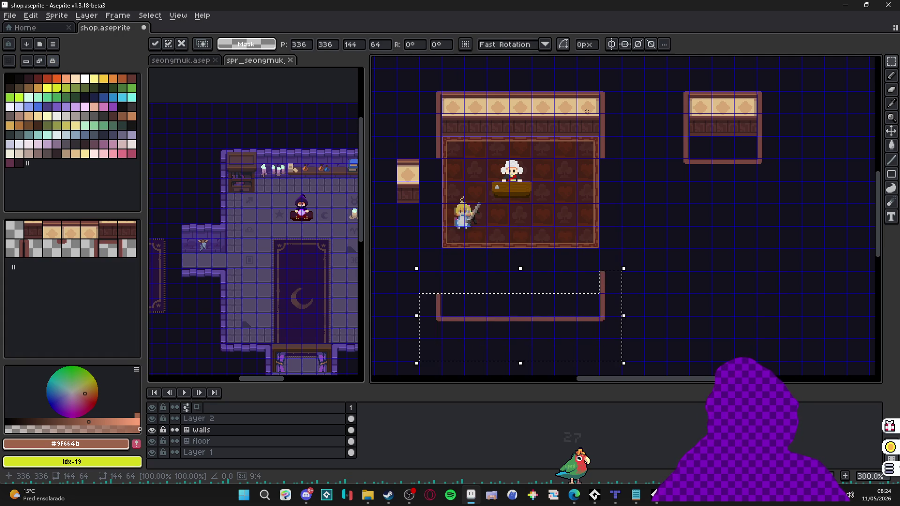
{"action": "key", "text": "Return"}
{"action": "key", "text": "v"}
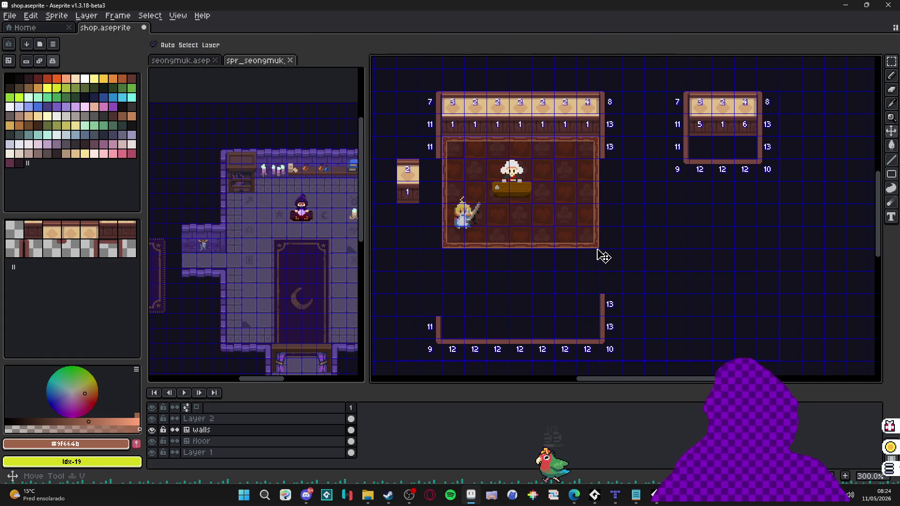
On the floor layer, move the floor's bottom strip down to meet the new wall.
{"action": "left_click", "coordinate": [600, 252], "text": "ctrl"}
{"action": "key", "text": "m"}
{"action": "left_click_drag", "start_coordinate": [595, 245], "coordinate": [458, 243]}
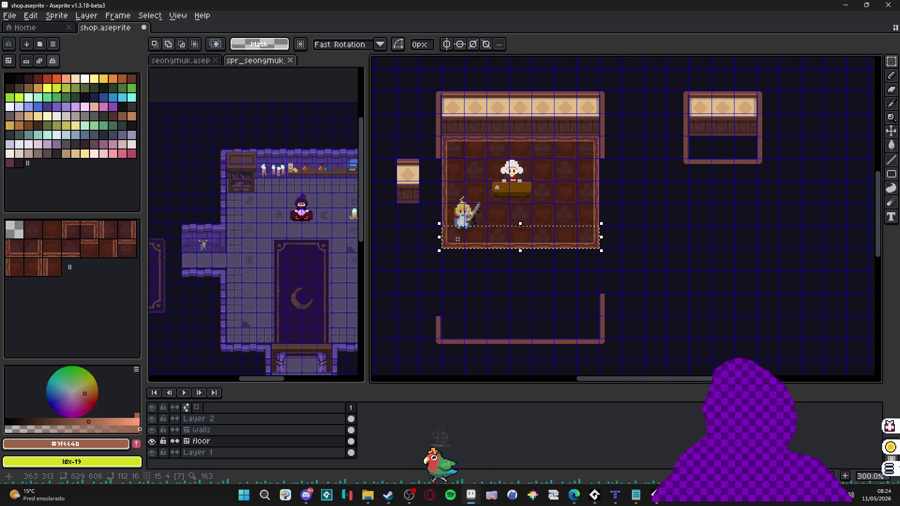
{"action": "key", "text": "shift+Down"}
{"action": "key", "text": "shift+Down"}
{"action": "key", "text": "shift+Down"}
{"action": "key", "text": "shift+Down"}
{"action": "key", "text": "Return"}
Copy the lower shop floor one row down to fill the remaining gap.
{"action": "scroll", "coordinate": [524, 238], "scroll_direction": "down", "scroll_amount": 1}
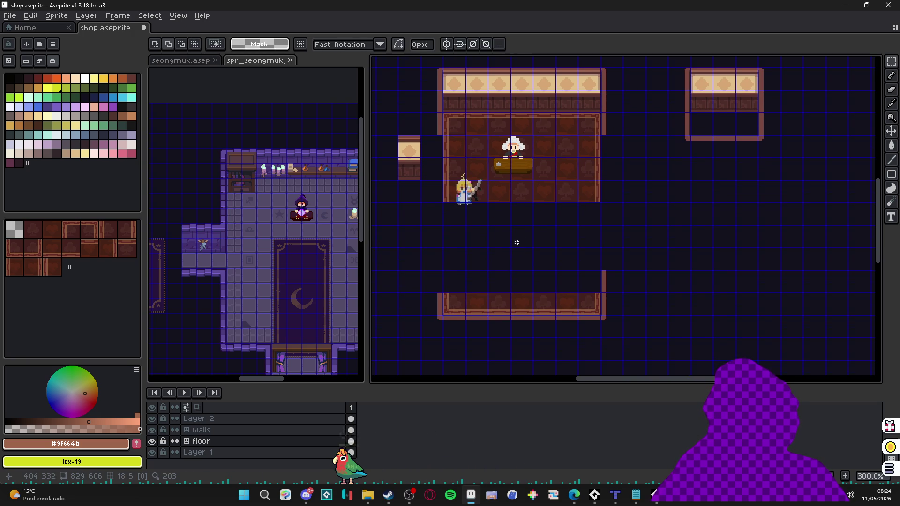
{"action": "mouse_move", "coordinate": [594, 197]}
{"action": "left_mouse_down"}
{"action": "mouse_move", "coordinate": [420, 168]}
{"action": "mouse_move", "coordinate": [450, 174]}
{"action": "left_mouse_up"}
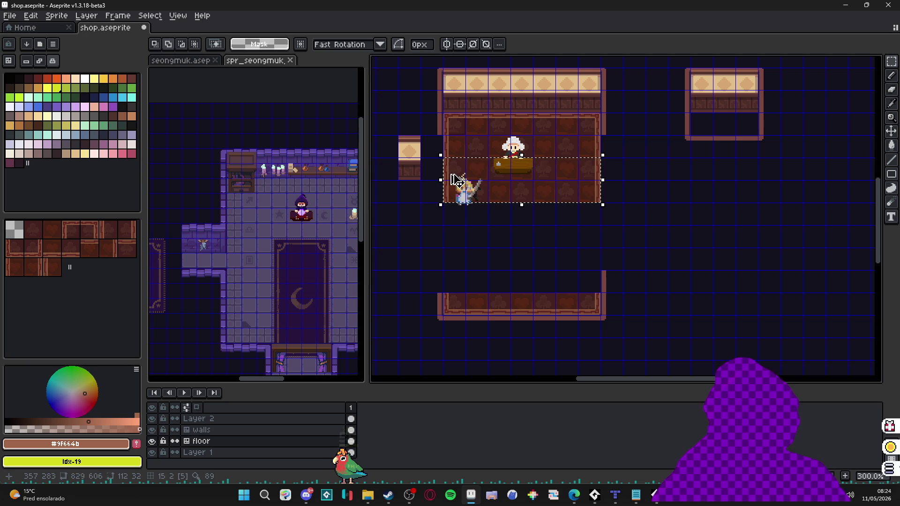
{"action": "left_click_drag", "start_coordinate": [590, 191], "coordinate": [590, 236]}
{"action": "key", "text": "Down"}
{"action": "key", "text": "Down"}
{"action": "key", "text": "Down"}
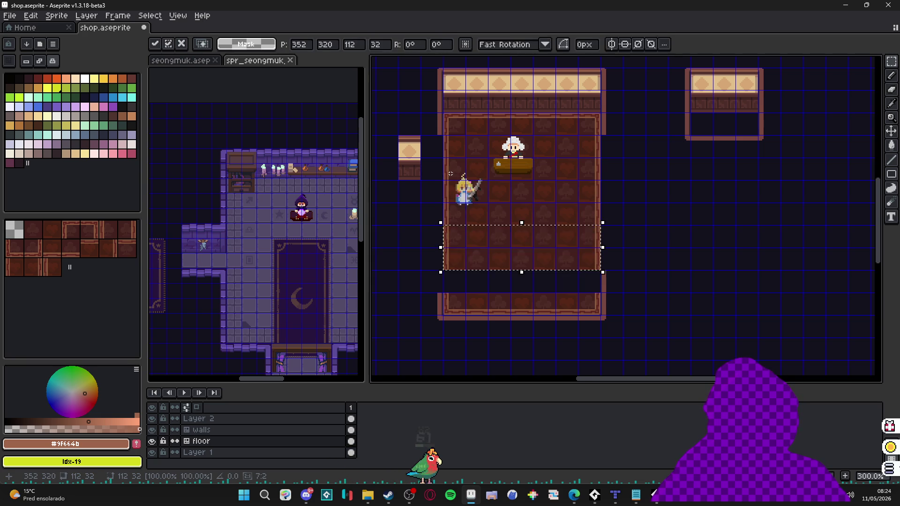
{"action": "left_click", "coordinate": [431, 176]}
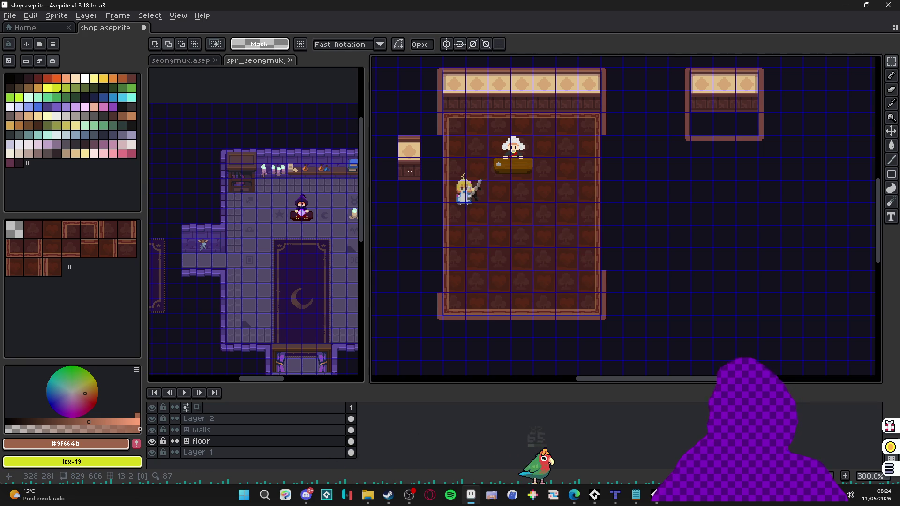
{"action": "left_click", "coordinate": [574, 495]}
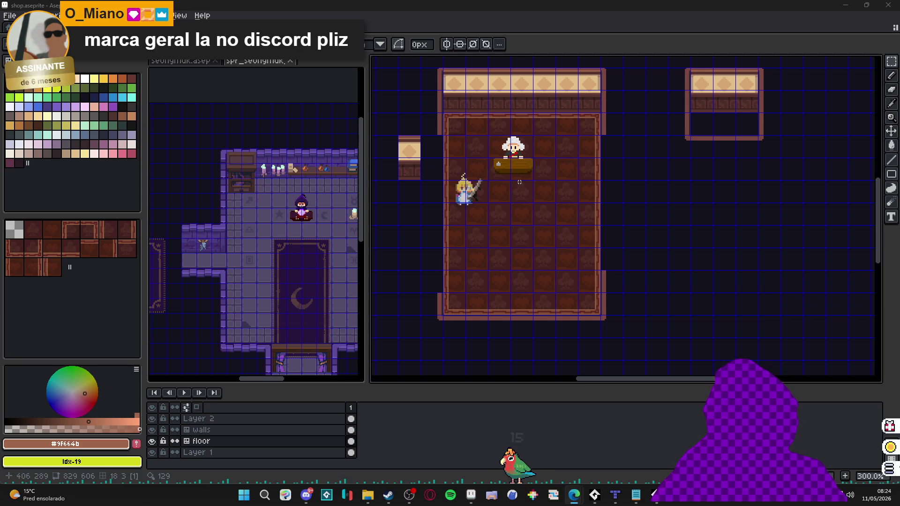
{"action": "left_click_drag", "start_coordinate": [521, 184], "coordinate": [514, 188]}
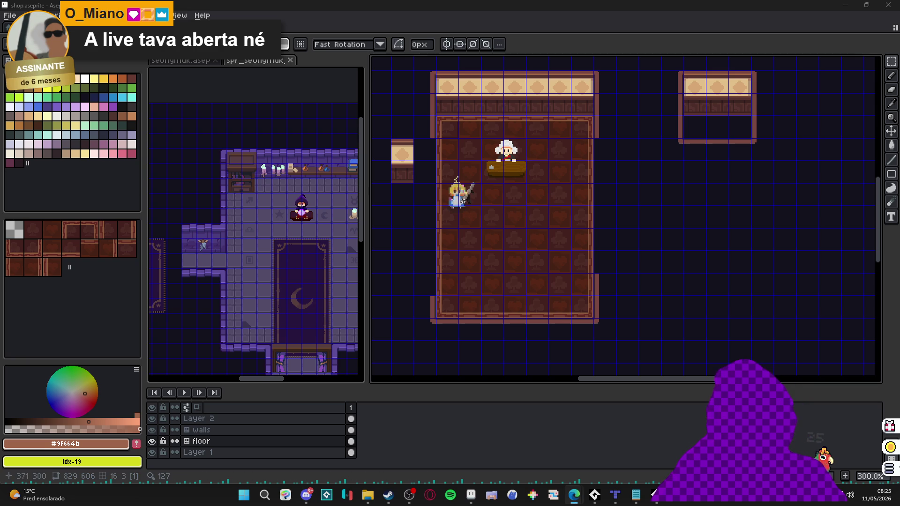
On the walls layer, place wall tiles 12, 11 and 13 along the room's side edges.
{"action": "scroll", "coordinate": [464, 201], "scroll_direction": "up", "scroll_amount": 1}
{"action": "scroll", "coordinate": [471, 220], "scroll_direction": "down", "scroll_amount": 1}
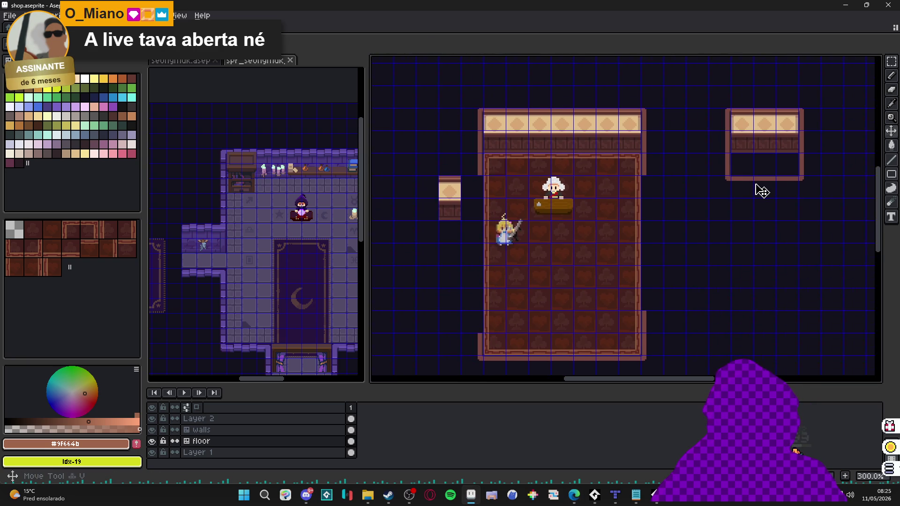
{"action": "key", "text": "Up"}
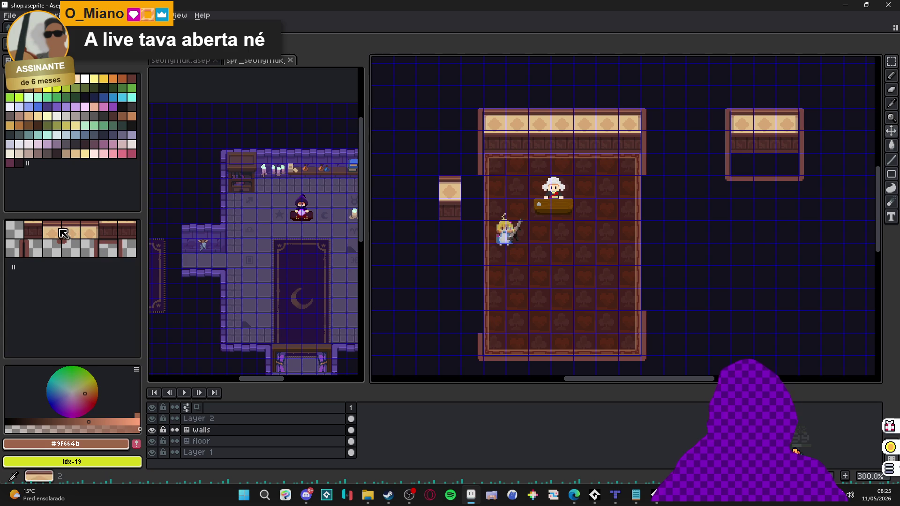
{"action": "left_click", "coordinate": [108, 249]}
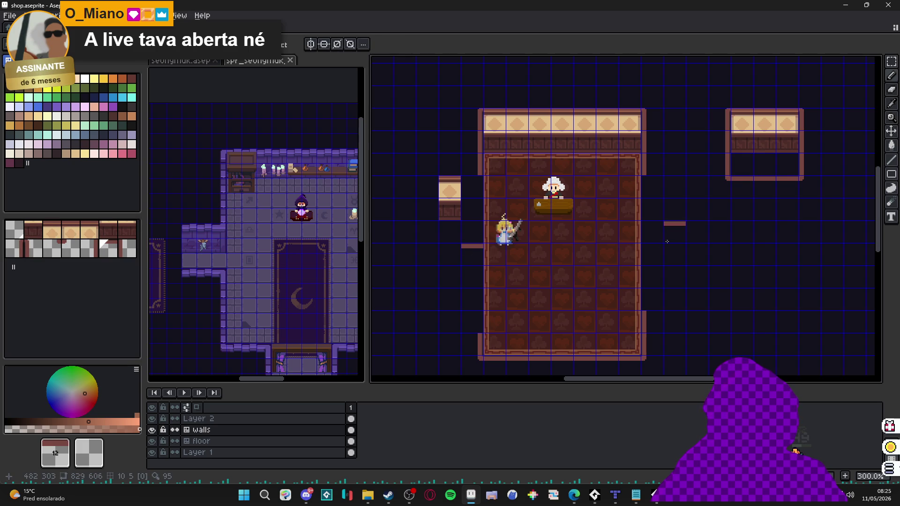
{"action": "left_click", "coordinate": [660, 256]}
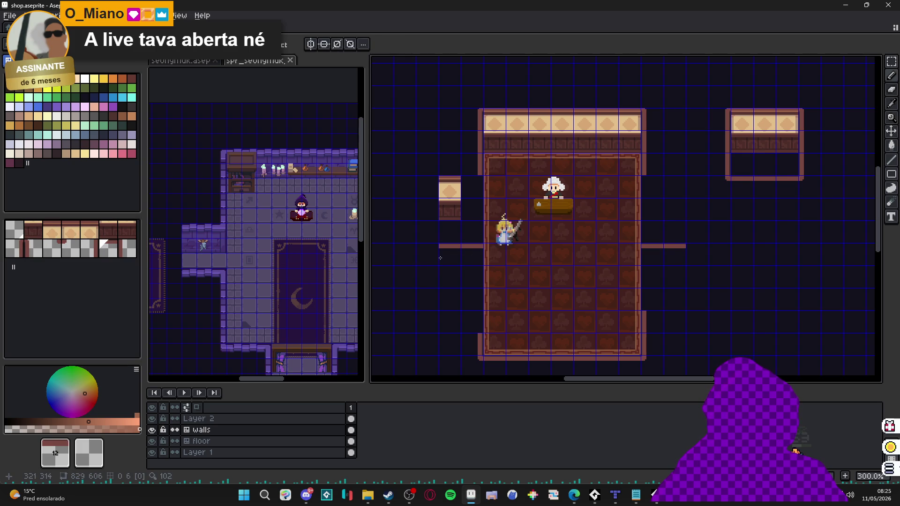
{"action": "key", "text": "bracketleft"}
{"action": "left_click", "coordinate": [473, 300]}
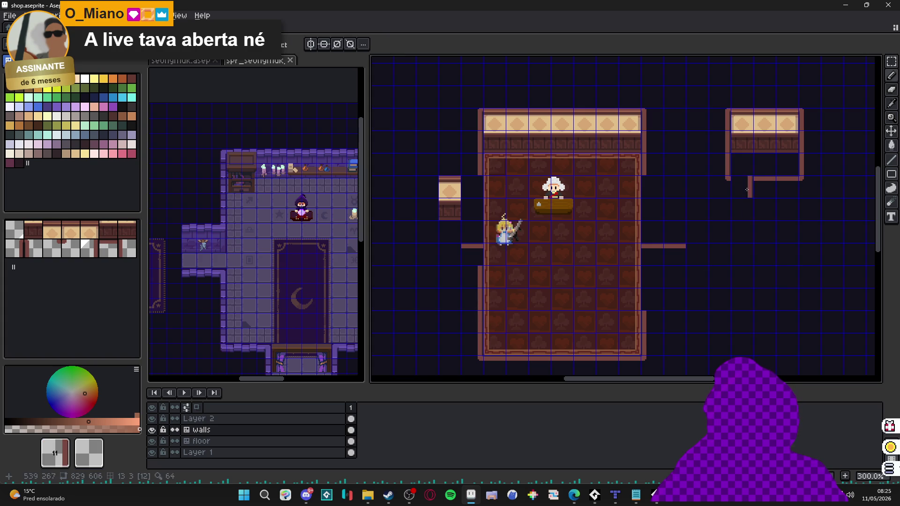
{"action": "key", "text": "bracketright"}
{"action": "key", "text": "bracketright"}
{"action": "left_click", "coordinate": [656, 300]}
{"action": "left_click", "coordinate": [656, 282]}
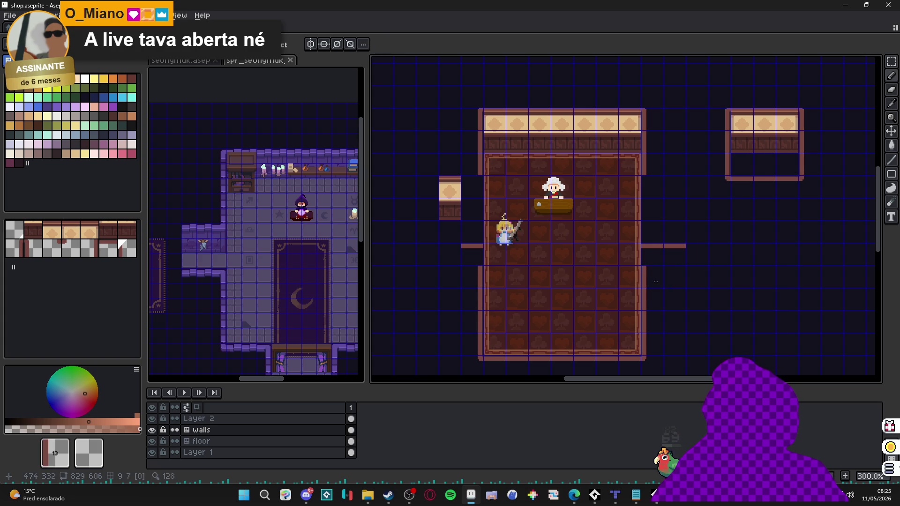
Extend the left wing with four more wall tiles.
{"action": "key", "text": "alt"}
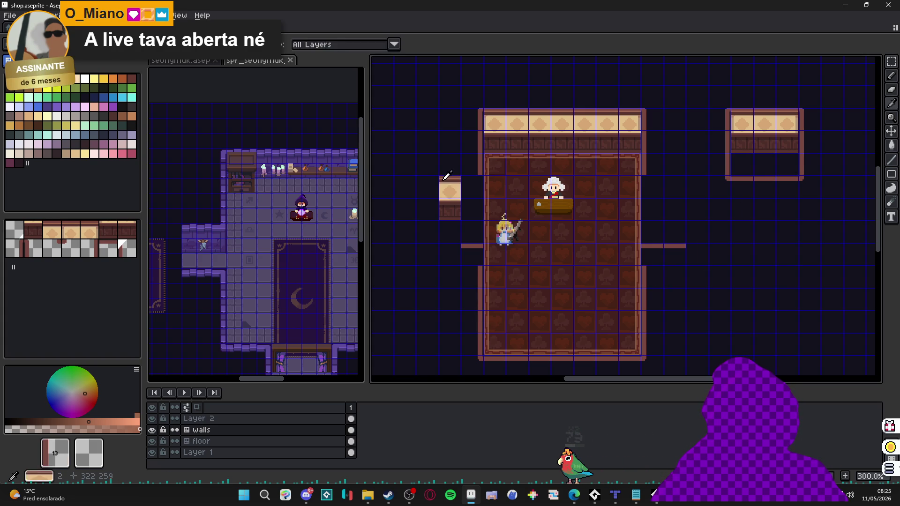
{"action": "left_click", "coordinate": [445, 183], "text": "alt"}
{"action": "left_click", "coordinate": [471, 186]}
{"action": "left_click", "coordinate": [447, 208], "text": "alt"}
{"action": "left_click", "coordinate": [471, 208]}
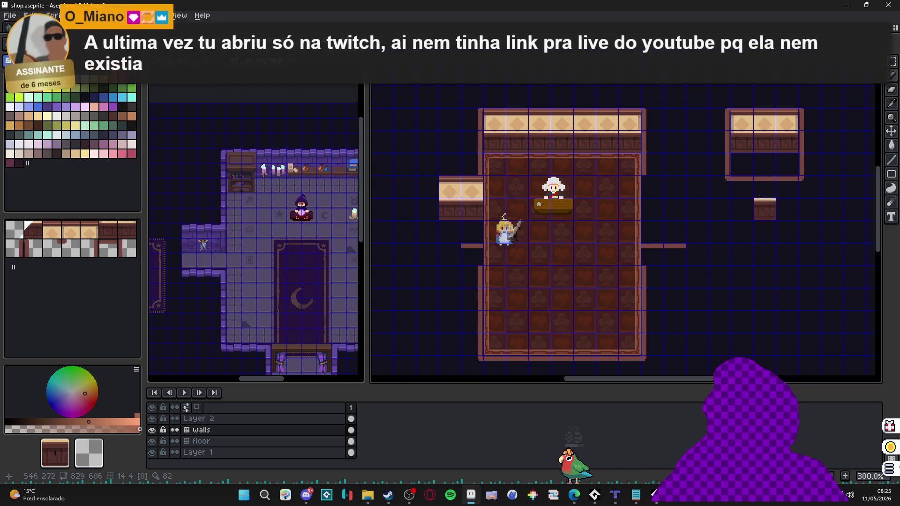
Build the right wing from light wall tiles over a dark base, plus edge tile 12 left of the room.
{"action": "key", "text": "alt"}
{"action": "left_click", "coordinate": [477, 190], "text": "alt"}
{"action": "left_click", "coordinate": [651, 188]}
{"action": "left_click", "coordinate": [674, 188]}
{"action": "left_click", "coordinate": [608, 208], "text": "alt"}
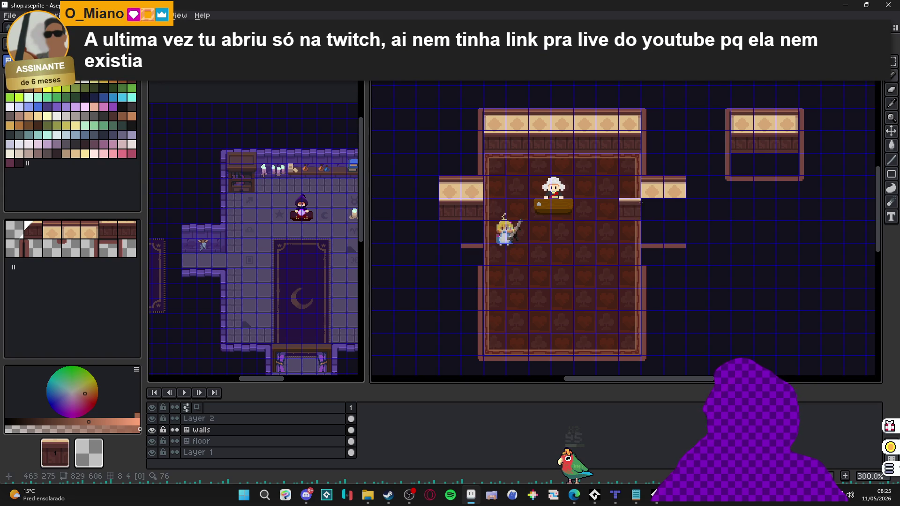
{"action": "left_click_drag", "start_coordinate": [653, 210], "coordinate": [675, 210]}
{"action": "left_click_drag", "start_coordinate": [720, 233], "coordinate": [708, 236]}
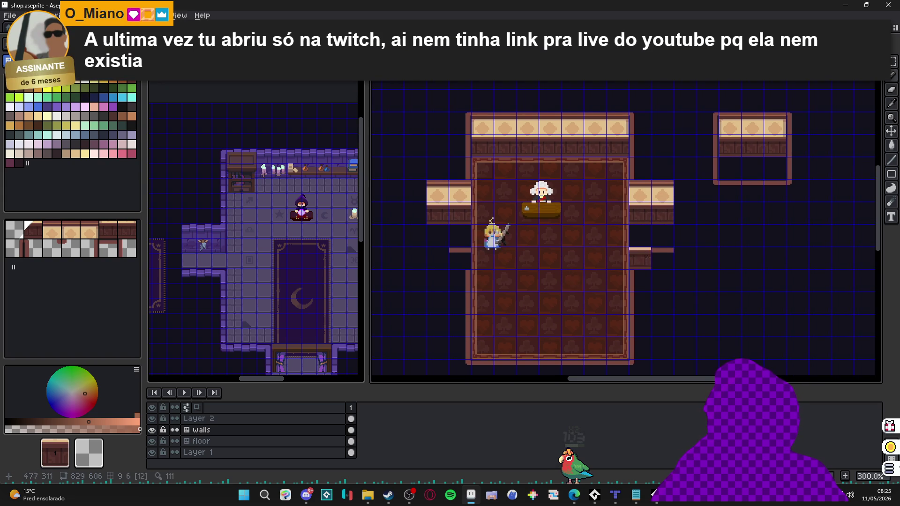
{"action": "left_click", "coordinate": [642, 258], "text": "alt"}
{"action": "left_click", "coordinate": [438, 259]}
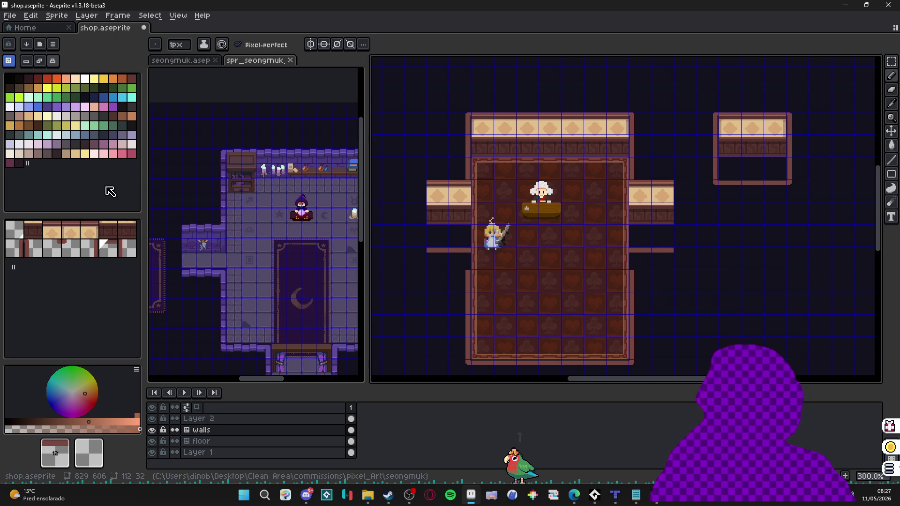
Switch to plain-pixel drawing and sample the dark outline and brown shades from the wall.
{"action": "key", "text": "space+Tab"}
{"action": "scroll", "coordinate": [446, 187], "scroll_direction": "up", "scroll_amount": 3}
{"action": "scroll", "coordinate": [497, 173], "scroll_direction": "up", "scroll_amount": 3}
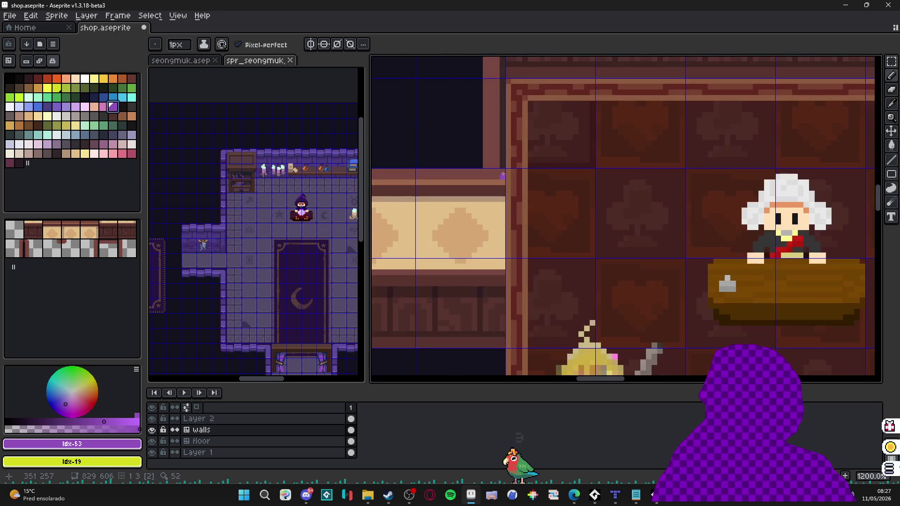
{"action": "left_click", "coordinate": [504, 160], "text": "alt"}
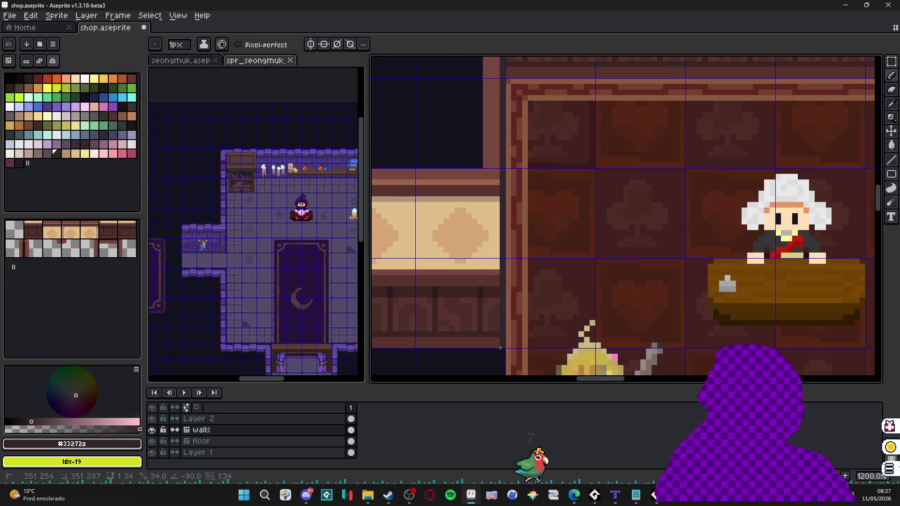
{"action": "scroll", "coordinate": [496, 277], "scroll_direction": "down", "scroll_amount": 3}
{"action": "scroll", "coordinate": [496, 278], "scroll_direction": "right", "scroll_amount": 2}
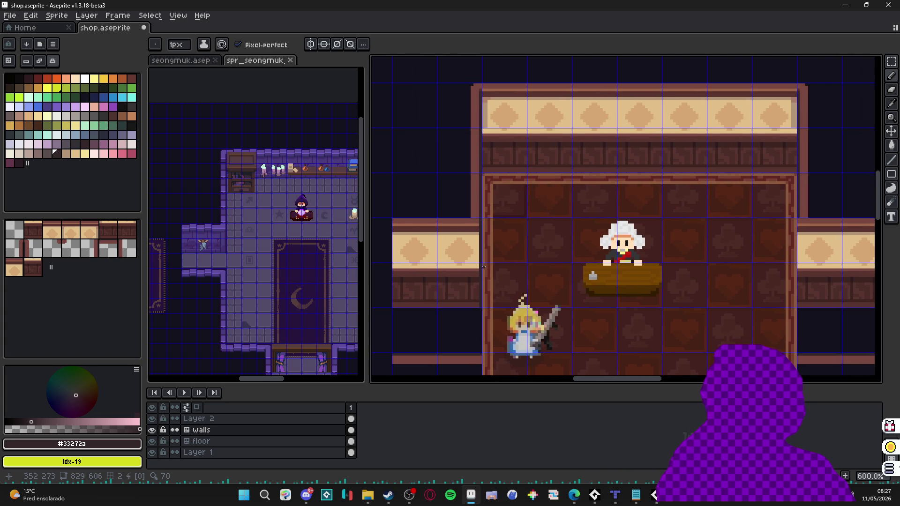
{"action": "scroll", "coordinate": [484, 267], "scroll_direction": "up", "scroll_amount": 3}
{"action": "left_click", "coordinate": [480, 235], "text": "alt"}
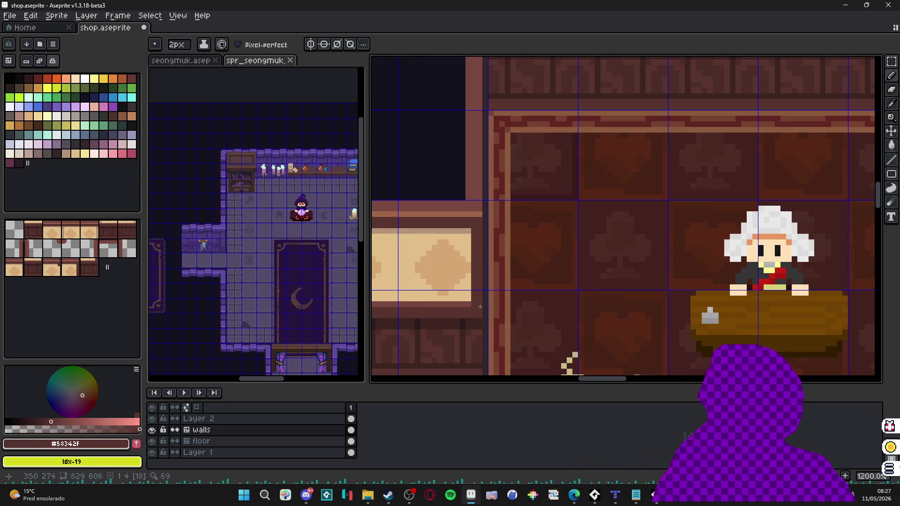
{"action": "left_click", "coordinate": [479, 305], "text": "alt"}
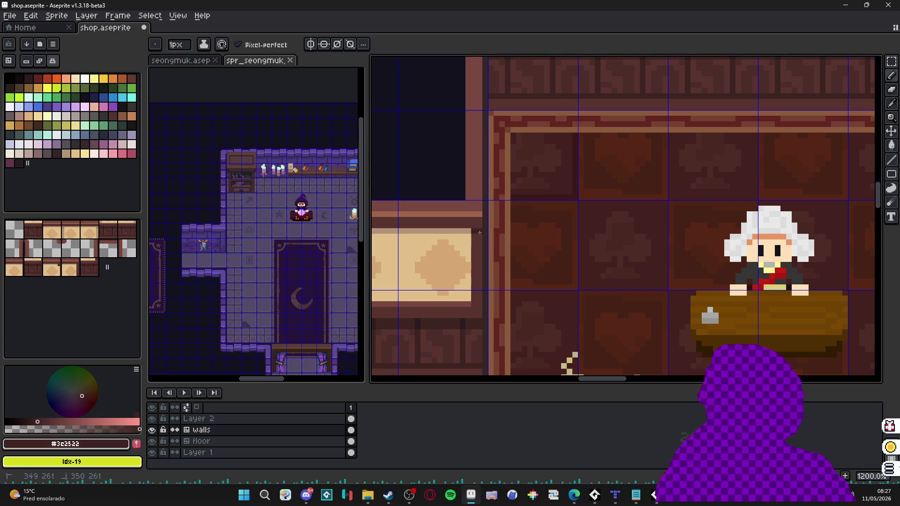
{"action": "scroll", "coordinate": [479, 304], "scroll_direction": "down", "scroll_amount": 3}
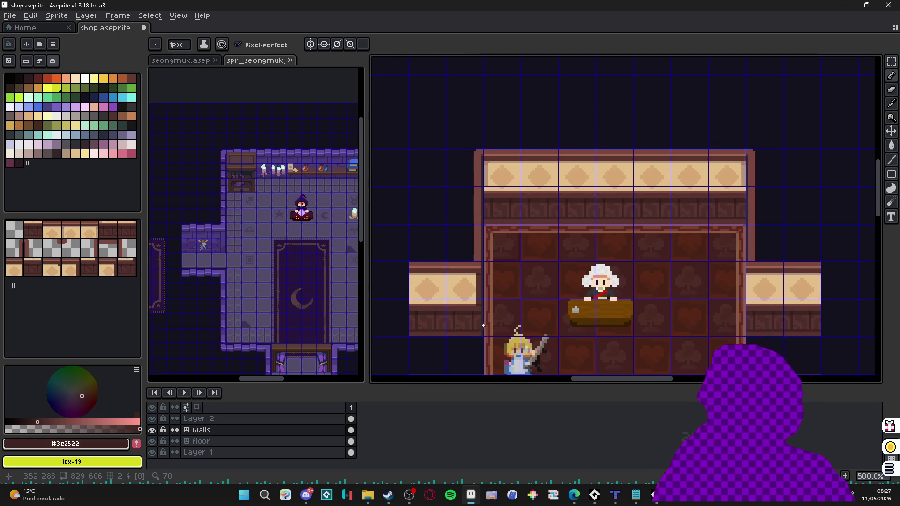
{"action": "scroll", "coordinate": [468, 271], "scroll_direction": "up", "scroll_amount": 3}
{"action": "left_click", "coordinate": [467, 271], "text": "alt"}
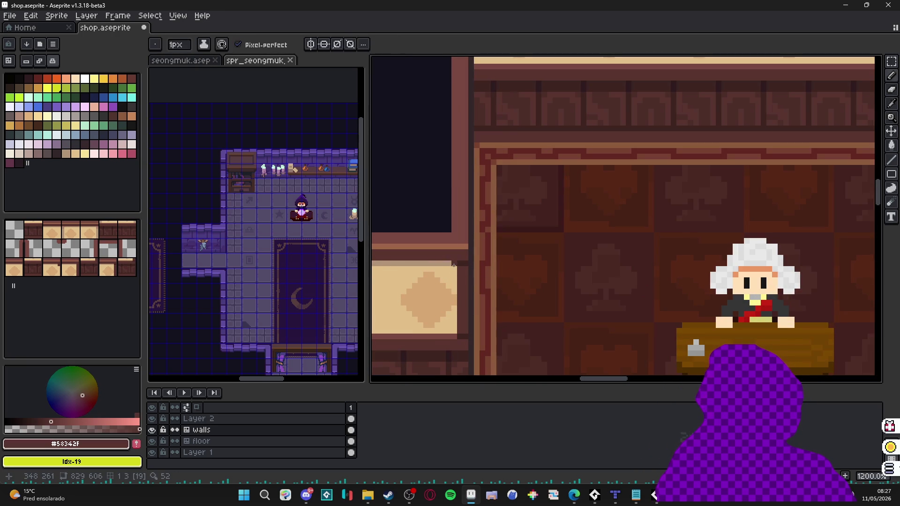
Draw a short dark-brown line at the left wing's seam, then return the walls to tile editing.
{"action": "left_click", "coordinate": [454, 334], "text": "shift"}
{"action": "left_click", "coordinate": [454, 337], "text": "alt"}
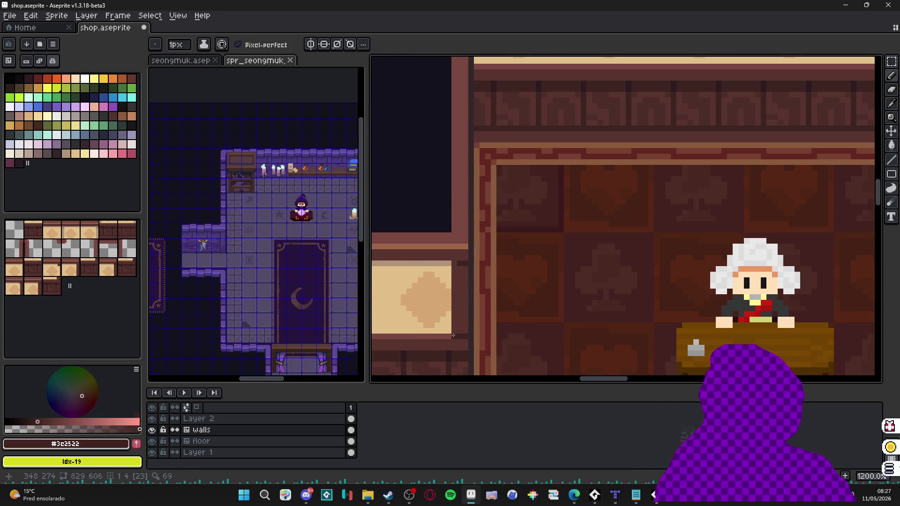
{"action": "scroll", "coordinate": [455, 262], "scroll_direction": "down", "scroll_amount": 2}
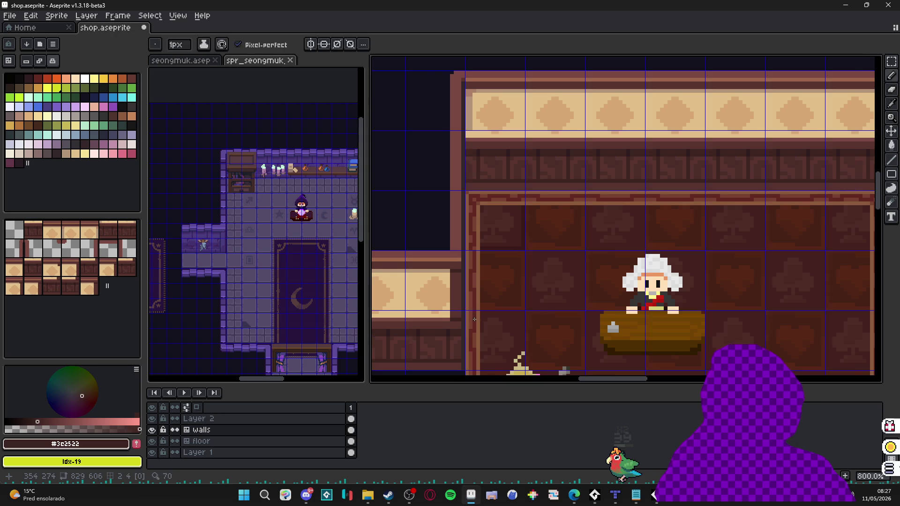
{"action": "scroll", "coordinate": [469, 321], "scroll_direction": "down", "scroll_amount": 1}
{"action": "left_click", "coordinate": [39, 61]}
{"action": "scroll", "coordinate": [410, 309], "scroll_direction": "down", "scroll_amount": 2}
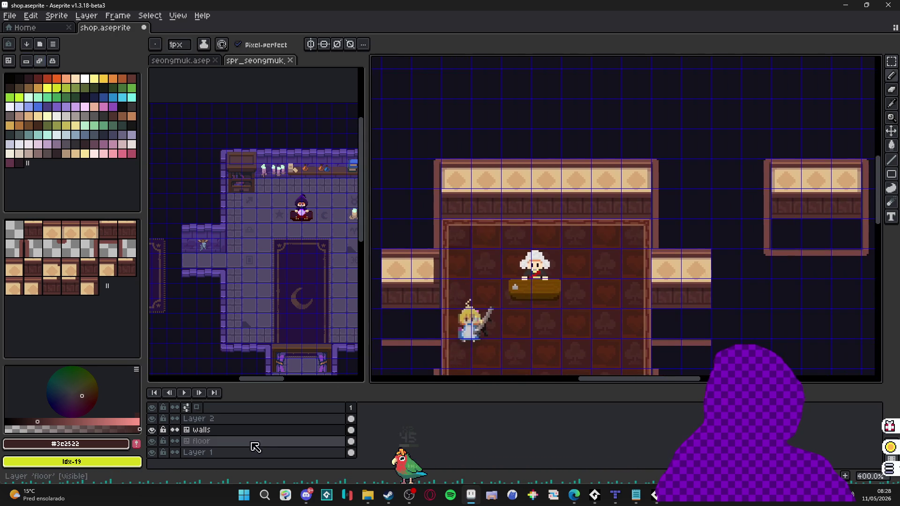
Convert the walls layer to a normal layer, then back into a tilemap with a new tileset.
{"action": "right_click", "coordinate": [233, 430]}
{"action": "left_click", "coordinate": [331, 442]}
{"action": "right_click", "coordinate": [279, 430]}
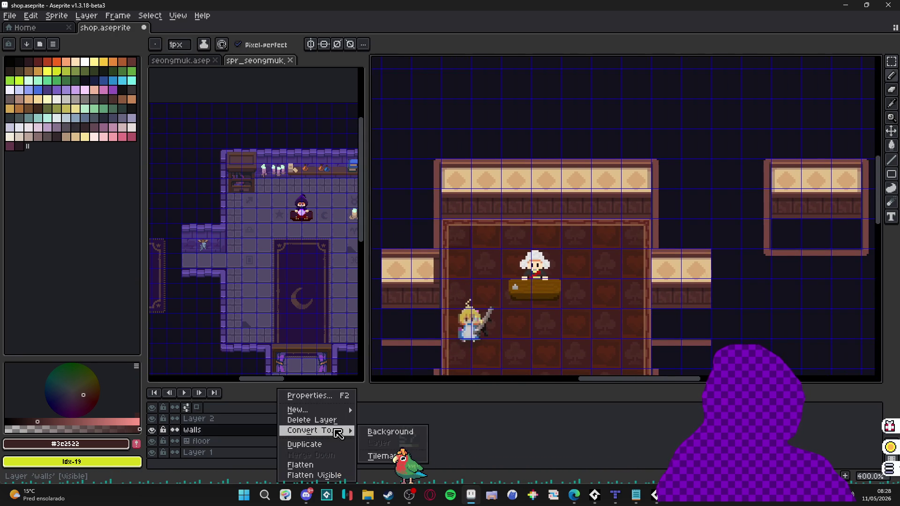
{"action": "left_click", "coordinate": [385, 457]}
{"action": "left_click", "coordinate": [457, 285]}
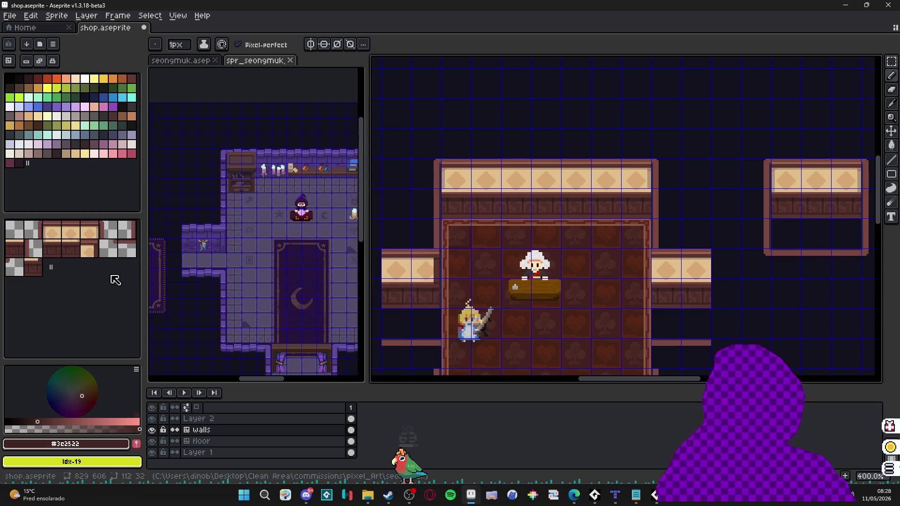
Select the thin edge strip of the right wing wall and nudge it against the room's side.
{"action": "scroll", "coordinate": [513, 235], "scroll_direction": "down", "scroll_amount": 1}
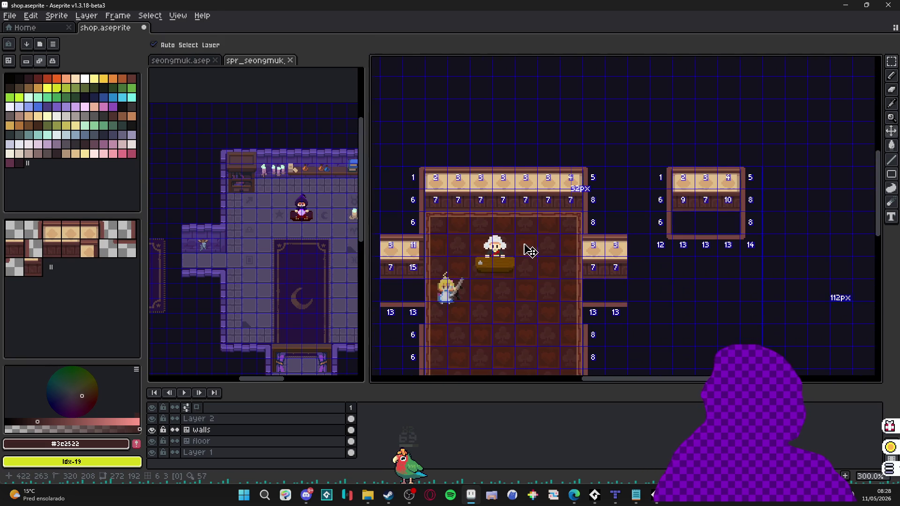
{"action": "key", "text": "b"}
{"action": "scroll", "coordinate": [432, 239], "scroll_direction": "up", "scroll_amount": 4}
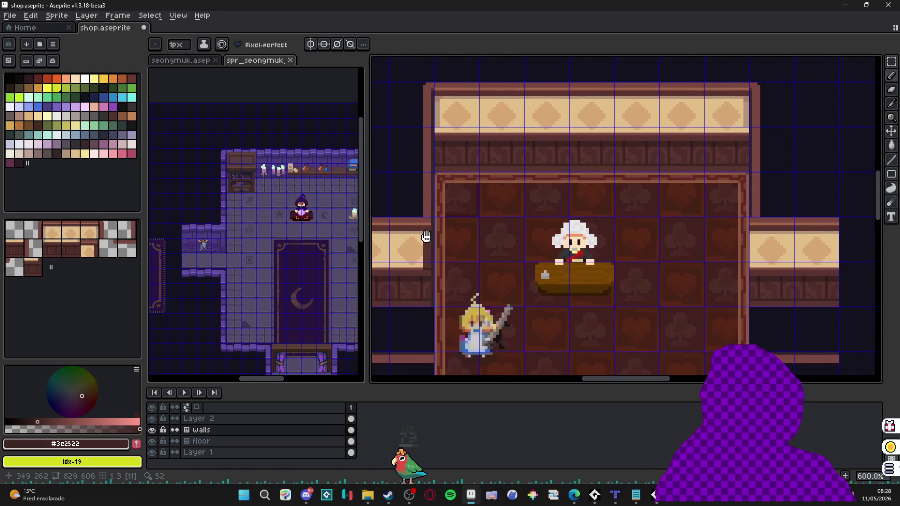
{"action": "key", "text": "v"}
{"action": "scroll", "coordinate": [437, 235], "scroll_direction": "up", "scroll_amount": 2}
{"action": "key", "text": "m"}
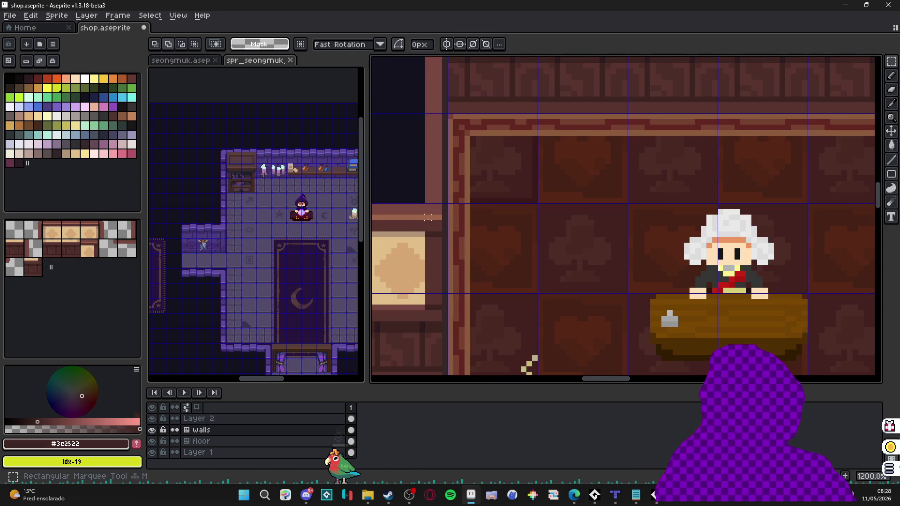
{"action": "left_click_drag", "start_coordinate": [426, 221], "coordinate": [431, 328]}
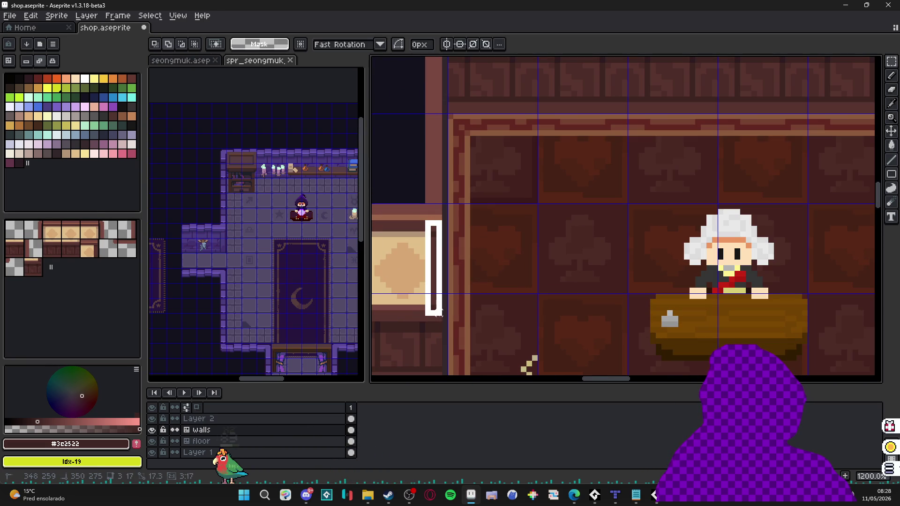
{"action": "scroll", "coordinate": [498, 273], "scroll_direction": "down", "scroll_amount": 5}
{"action": "left_click_drag", "start_coordinate": [497, 273], "coordinate": [442, 255]}
{"action": "key", "text": "ctrl+t"}
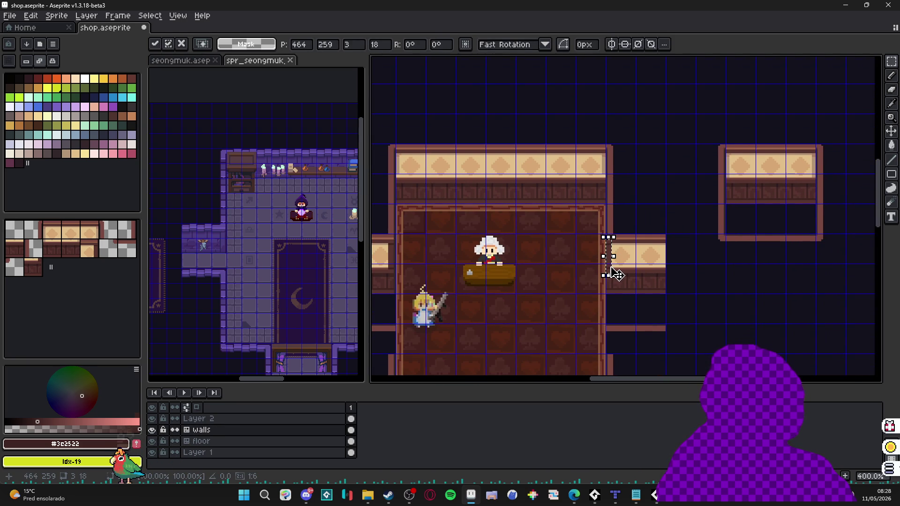
{"action": "key", "text": "Return"}
Hide the grid and fill the seam column at the right junction with the dark trim colour.
{"action": "scroll", "coordinate": [619, 274], "scroll_direction": "down", "scroll_amount": 1}
{"action": "key", "text": "ctrl+apostrophe"}
{"action": "key", "text": "ctrl+apostrophe"}
{"action": "scroll", "coordinate": [610, 231], "scroll_direction": "up", "scroll_amount": 6}
{"action": "key", "text": "b"}
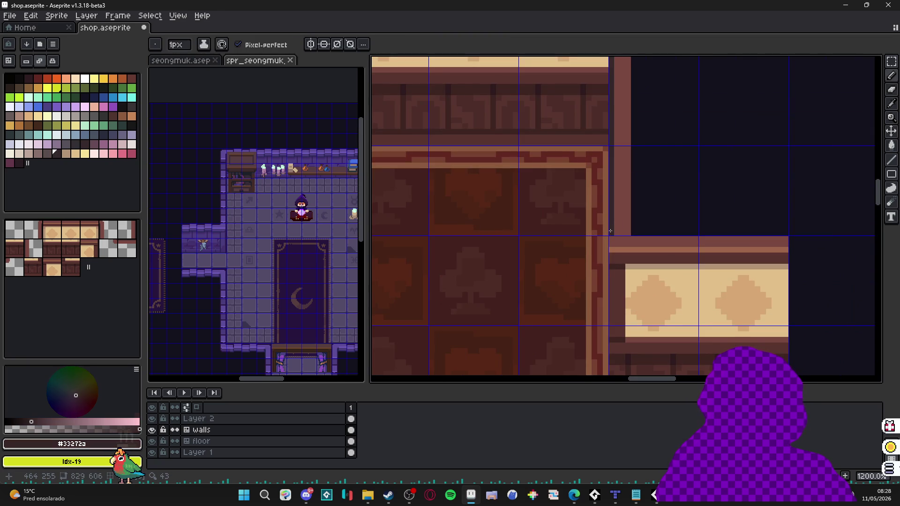
{"action": "scroll", "coordinate": [611, 231], "scroll_direction": "down", "scroll_amount": 2}
{"action": "key", "text": "m"}
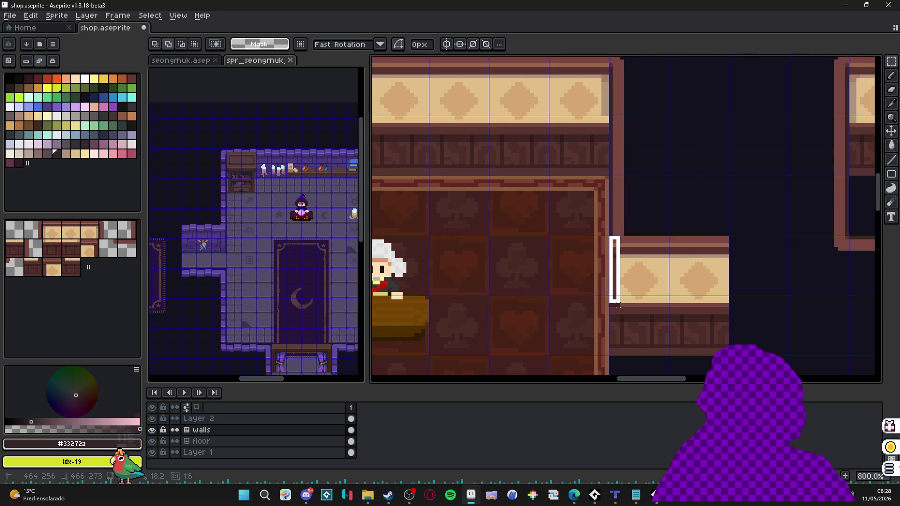
{"action": "left_click_drag", "start_coordinate": [618, 305], "coordinate": [620, 304]}
{"action": "left_click_drag", "start_coordinate": [607, 234], "coordinate": [620, 307]}
{"action": "key", "text": "Delete"}
{"action": "key", "text": "ctrl+d"}
{"action": "key", "text": "i"}
{"action": "key", "text": "b"}
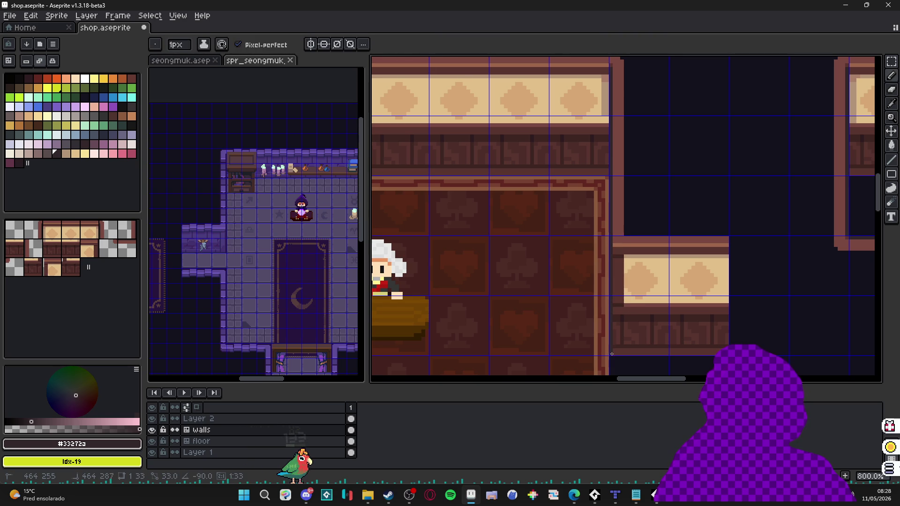
{"action": "scroll", "coordinate": [619, 337], "scroll_direction": "down", "scroll_amount": 2}
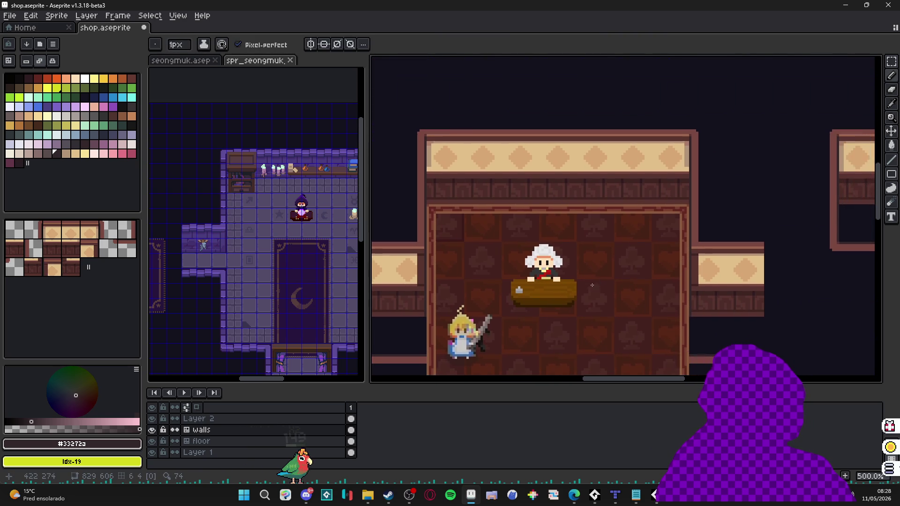
Paint a light wall strip and a dark shadow strip down the right pillar's edges.
{"action": "scroll", "coordinate": [580, 295], "scroll_direction": "down", "scroll_amount": 1}
{"action": "left_click_drag", "start_coordinate": [573, 298], "coordinate": [555, 268]}
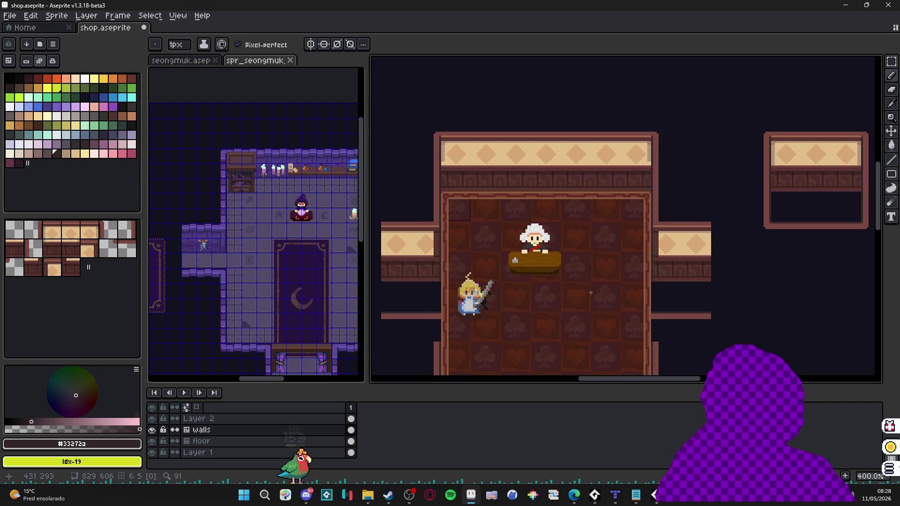
{"action": "left_click_drag", "start_coordinate": [491, 284], "coordinate": [509, 254]}
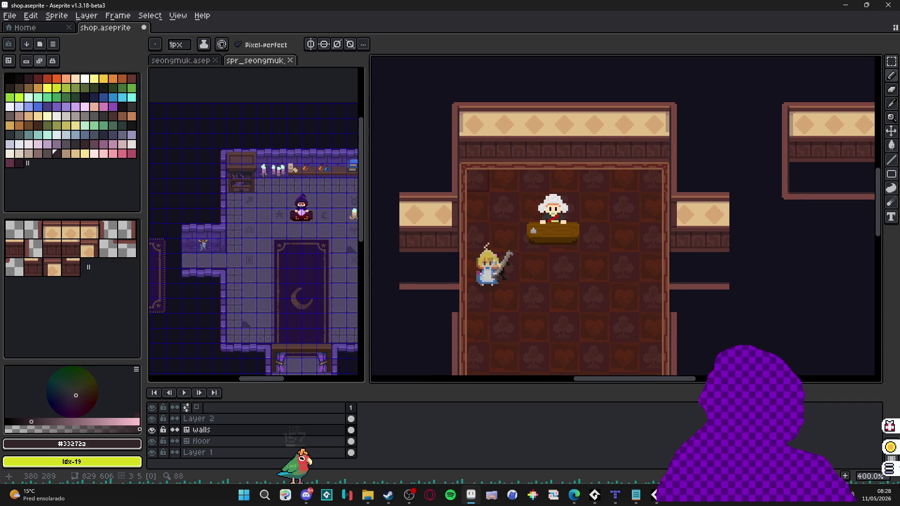
{"action": "scroll", "coordinate": [678, 317], "scroll_direction": "up", "scroll_amount": 5}
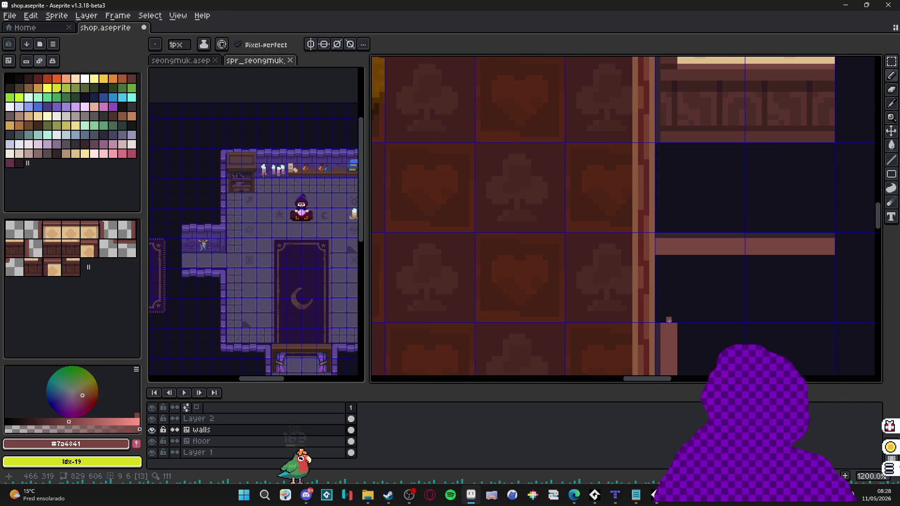
{"action": "key", "text": "b"}
{"action": "left_click_drag", "start_coordinate": [671, 318], "coordinate": [665, 263]}
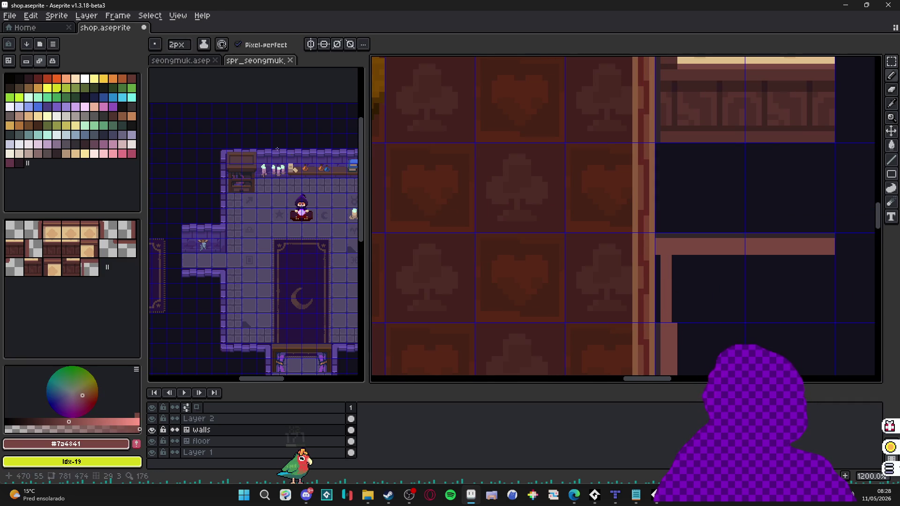
{"action": "key", "text": "ctrl+z"}
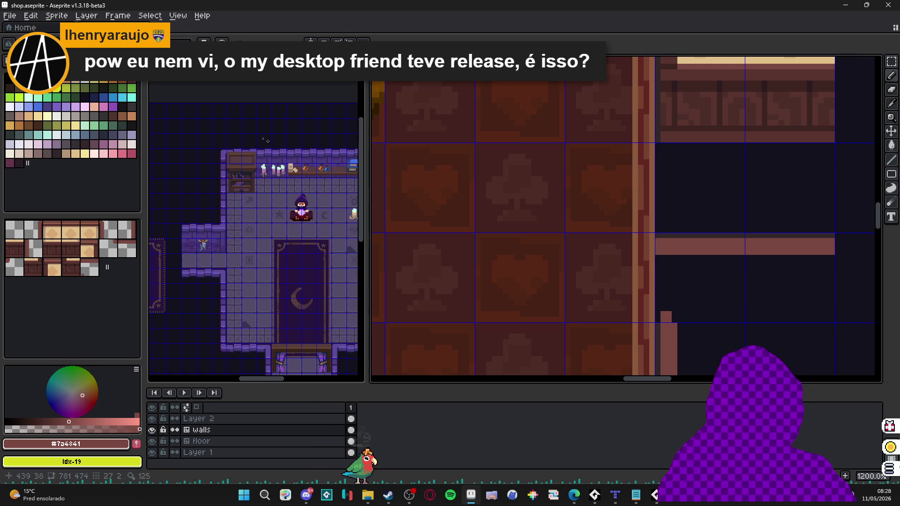
{"action": "left_click_drag", "start_coordinate": [594, 250], "coordinate": [577, 239]}
{"action": "left_click", "coordinate": [583, 250]}
{"action": "key", "text": "ctrl+z"}
{"action": "scroll", "coordinate": [653, 309], "scroll_direction": "up", "scroll_amount": 1}
{"action": "mouse_move", "coordinate": [660, 233]}
{"action": "left_mouse_down"}
{"action": "mouse_move", "coordinate": [646, 219]}
{"action": "mouse_move", "coordinate": [659, 311]}
{"action": "left_mouse_up"}
{"action": "key", "text": "ctrl+z"}
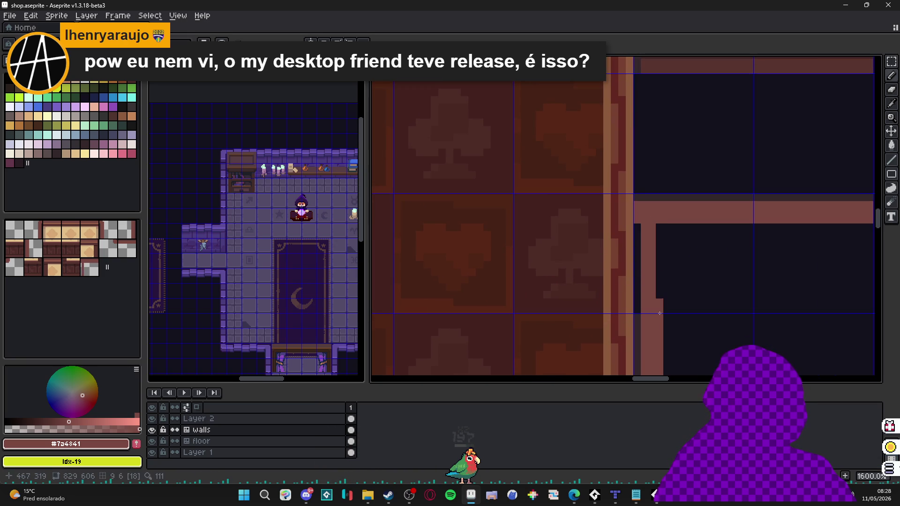
{"action": "left_click", "coordinate": [640, 201], "text": "alt"}
{"action": "left_click_drag", "start_coordinate": [638, 209], "coordinate": [638, 313]}
{"action": "scroll", "coordinate": [442, 288], "scroll_direction": "down", "scroll_amount": 3}
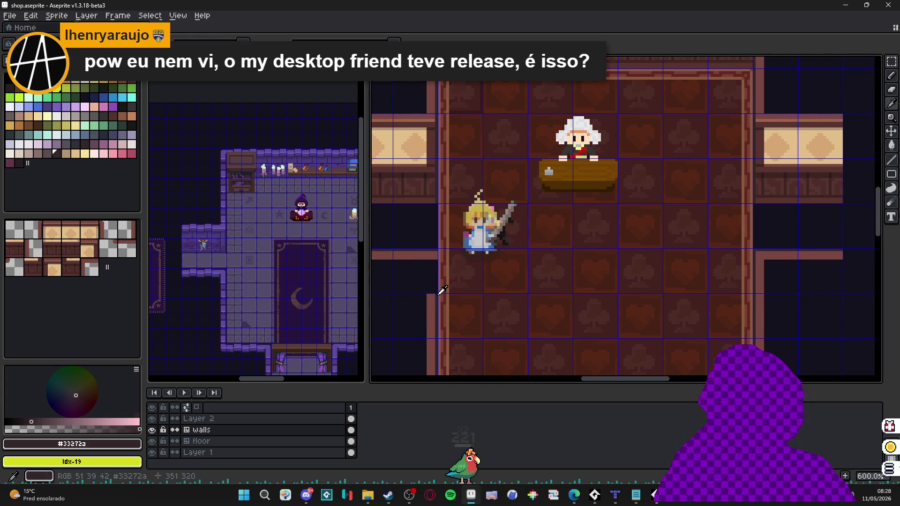
Paint a #7a4841 light strip down the pillar's left edge and remove a stray dark pixel.
{"action": "left_click", "coordinate": [442, 288], "text": "alt"}
{"action": "scroll", "coordinate": [441, 293], "scroll_direction": "up", "scroll_amount": 2}
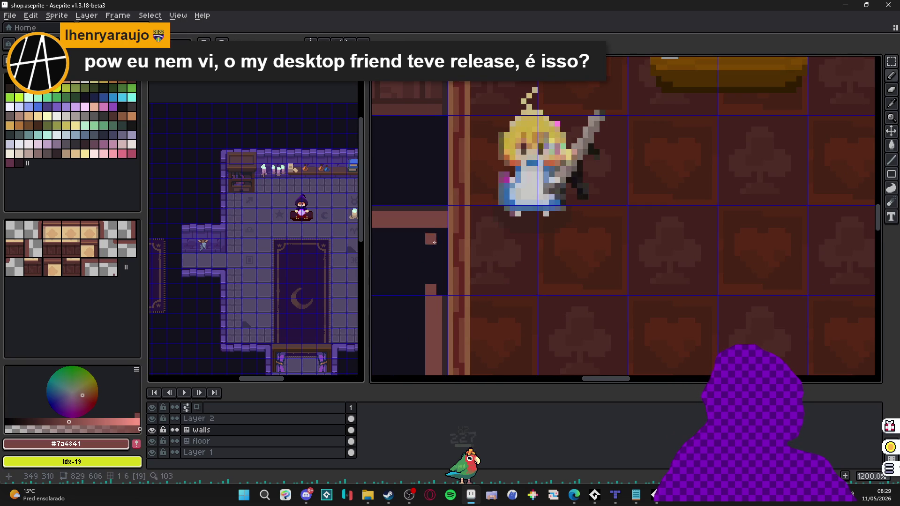
{"action": "mouse_move", "coordinate": [437, 229]}
{"action": "left_mouse_down"}
{"action": "mouse_move", "coordinate": [437, 291]}
{"action": "mouse_move", "coordinate": [451, 259]}
{"action": "left_mouse_up"}
{"action": "left_click", "coordinate": [445, 288], "text": "alt"}
{"action": "scroll", "coordinate": [458, 201], "scroll_direction": "down", "scroll_amount": 3}
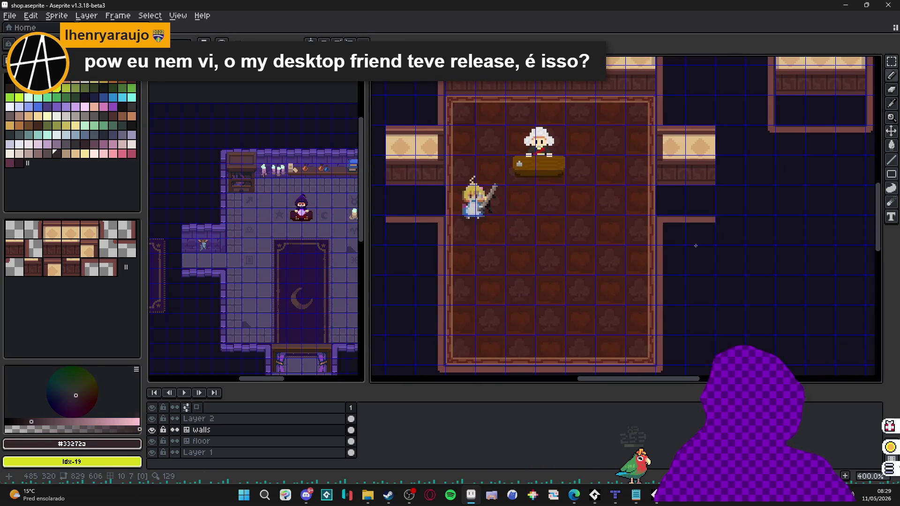
{"action": "scroll", "coordinate": [666, 262], "scroll_direction": "down", "scroll_amount": 1}
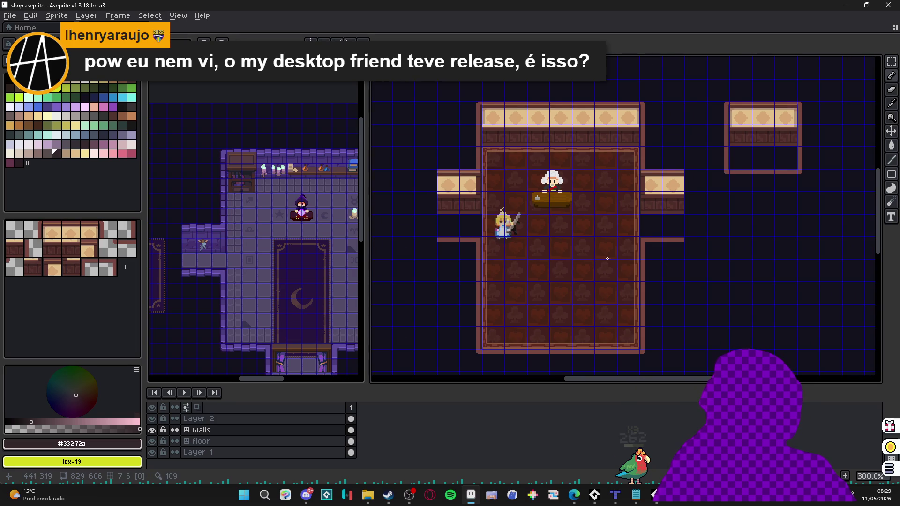
{"action": "left_click_drag", "start_coordinate": [597, 258], "coordinate": [586, 261]}
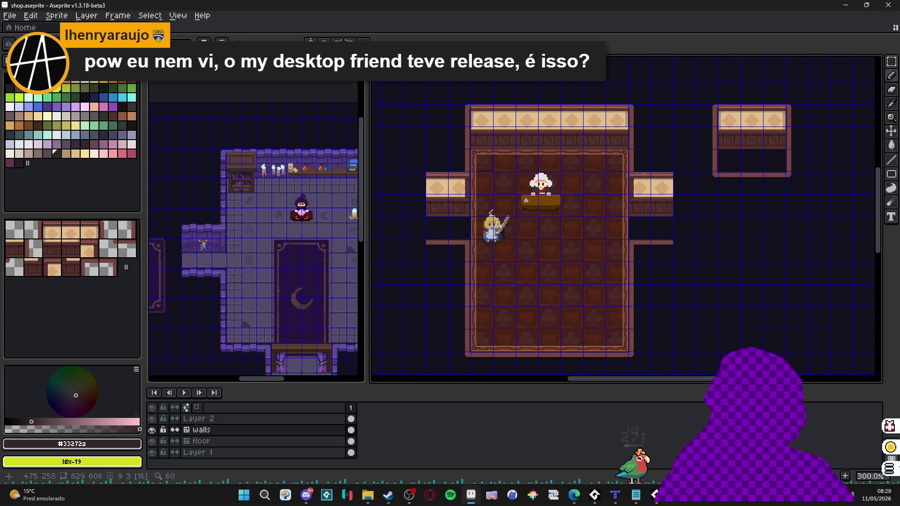
{"action": "scroll", "coordinate": [611, 179], "scroll_direction": "up", "scroll_amount": 9}
{"action": "key", "text": "ctrl+z"}
Repaint the stripe's left pixel in brown #7a4841, then sample the darker #58342f.
{"action": "left_click", "coordinate": [598, 169], "text": "alt"}
{"action": "scroll", "coordinate": [597, 181], "scroll_direction": "down", "scroll_amount": 2}
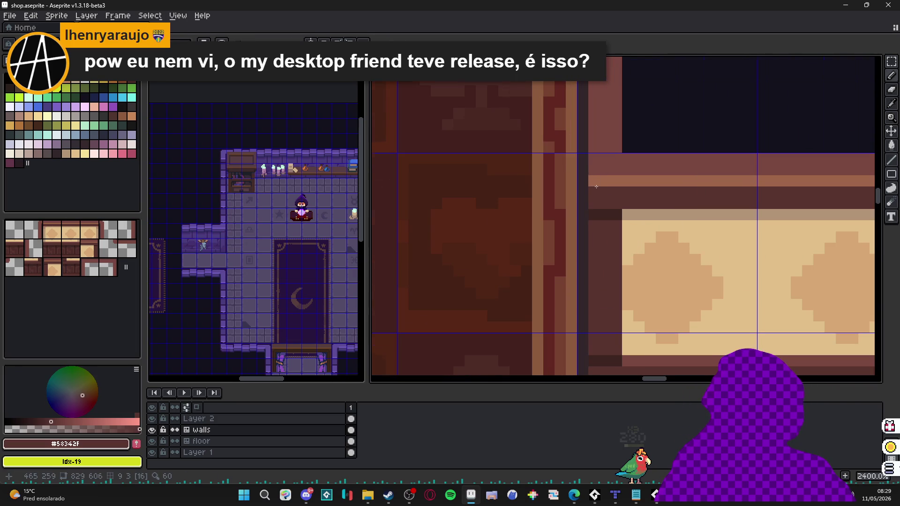
{"action": "scroll", "coordinate": [597, 182], "scroll_direction": "up", "scroll_amount": 2}
{"action": "left_click", "coordinate": [598, 182]}
{"action": "left_click", "coordinate": [597, 197], "text": "alt"}
{"action": "scroll", "coordinate": [617, 251], "scroll_direction": "down", "scroll_amount": 5}
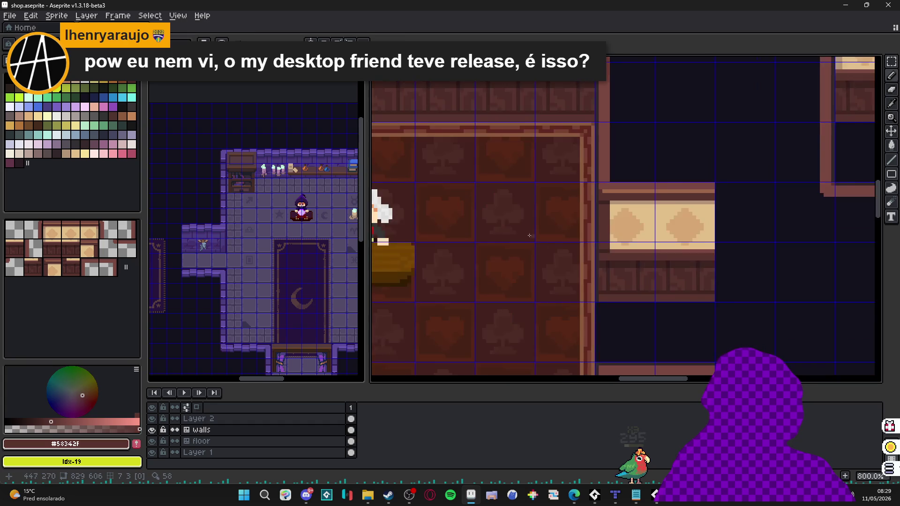
{"action": "scroll", "coordinate": [692, 274], "scroll_direction": "down", "scroll_amount": 1}
Touch up the left wing's lower rail corner using dark brown #3c2522 and brown #7a4841.
{"action": "left_click_drag", "start_coordinate": [488, 242], "coordinate": [545, 260]}
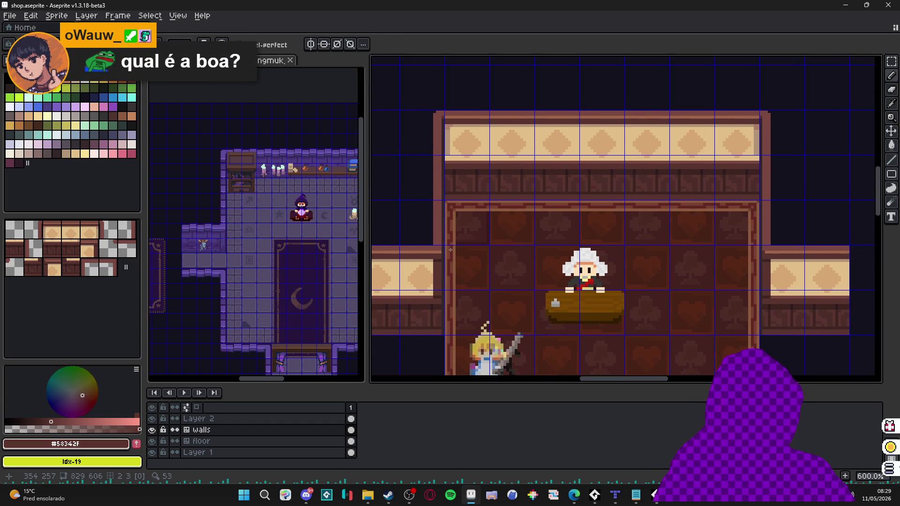
{"action": "scroll", "coordinate": [444, 236], "scroll_direction": "up", "scroll_amount": 3}
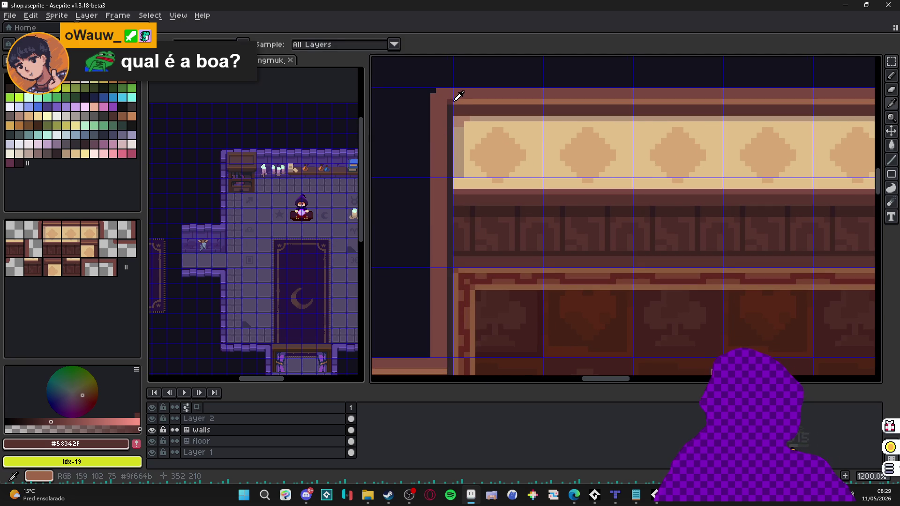
{"action": "scroll", "coordinate": [427, 314], "scroll_direction": "up", "scroll_amount": 1}
{"action": "scroll", "coordinate": [441, 317], "scroll_direction": "down", "scroll_amount": 5}
{"action": "scroll", "coordinate": [507, 321], "scroll_direction": "down", "scroll_amount": 1}
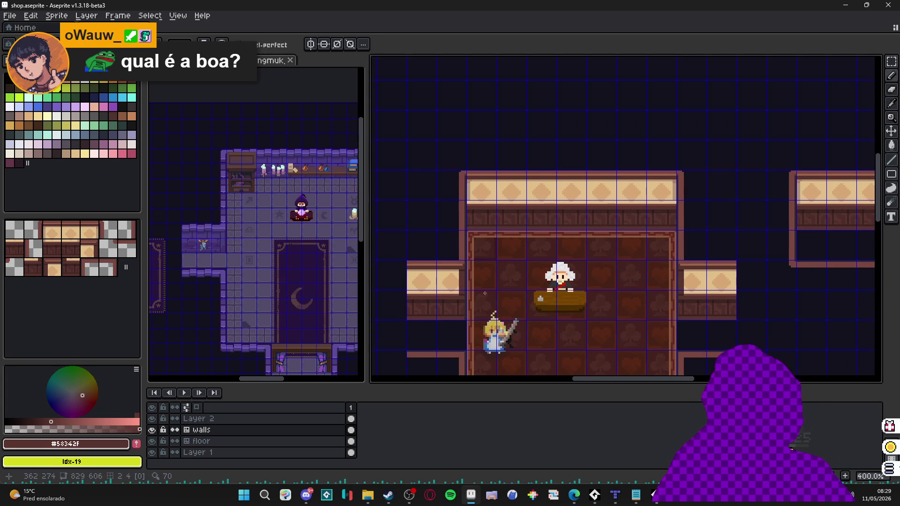
{"action": "scroll", "coordinate": [490, 303], "scroll_direction": "up", "scroll_amount": 8}
{"action": "left_click", "coordinate": [472, 221], "text": "alt"}
{"action": "scroll", "coordinate": [471, 233], "scroll_direction": "down", "scroll_amount": 6}
{"action": "scroll", "coordinate": [792, 240], "scroll_direction": "up", "scroll_amount": 3}
{"action": "scroll", "coordinate": [795, 250], "scroll_direction": "down", "scroll_amount": 4}
{"action": "scroll", "coordinate": [702, 289], "scroll_direction": "up", "scroll_amount": 2}
{"action": "scroll", "coordinate": [702, 289], "scroll_direction": "up", "scroll_amount": 1}
{"action": "scroll", "coordinate": [702, 289], "scroll_direction": "down", "scroll_amount": 3}
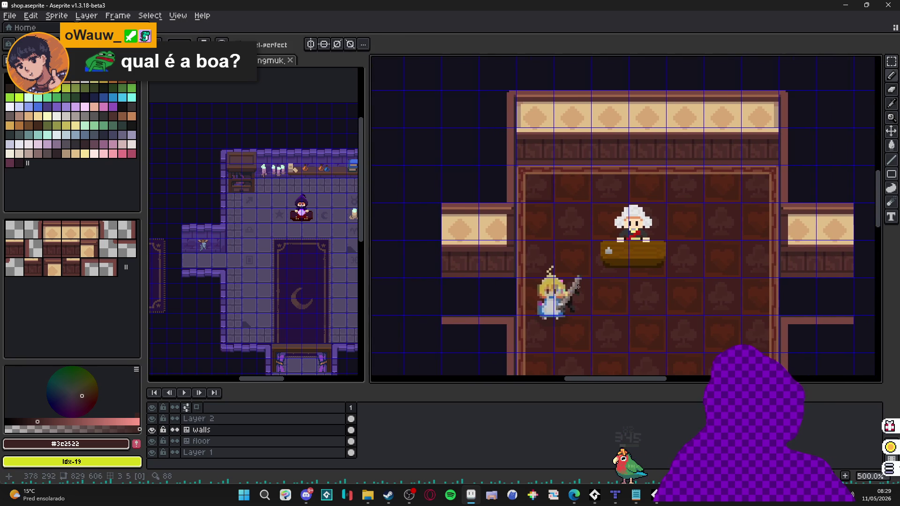
{"action": "scroll", "coordinate": [565, 303], "scroll_direction": "up", "scroll_amount": 3}
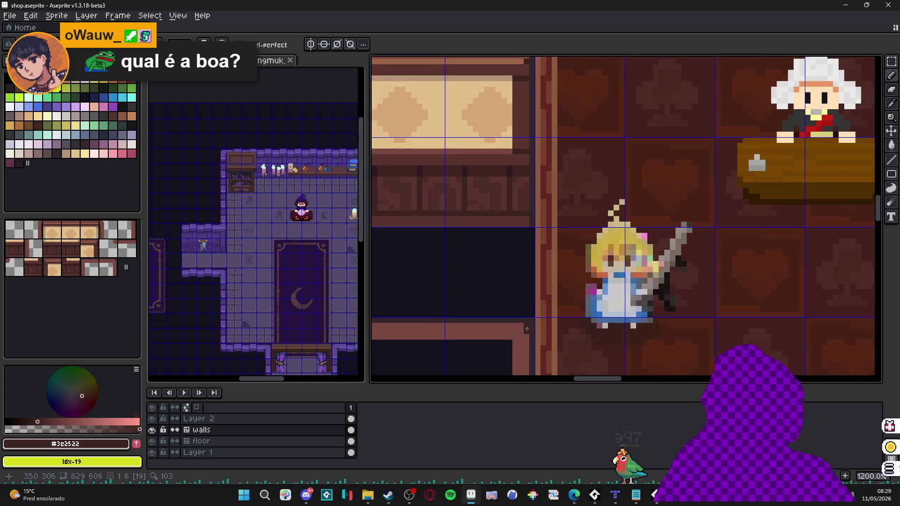
{"action": "left_click", "coordinate": [514, 340], "text": "alt"}
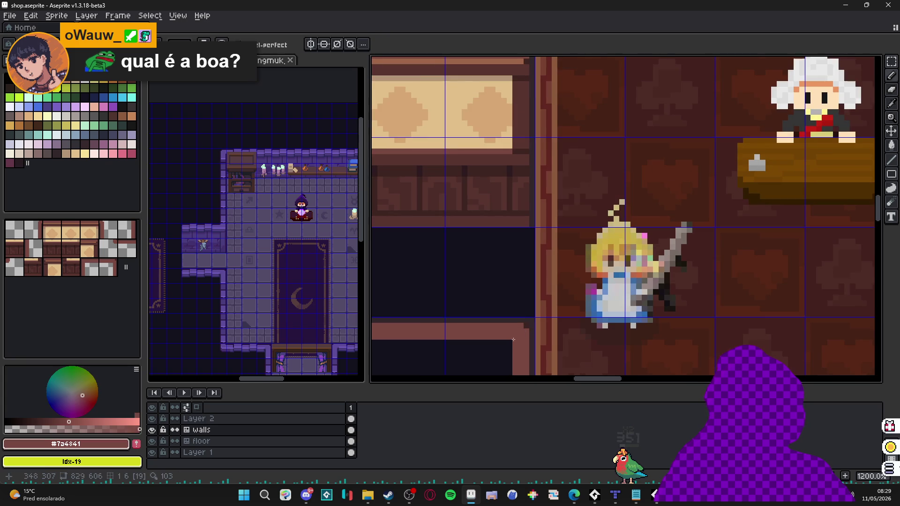
{"action": "left_click", "coordinate": [533, 321], "text": "alt"}
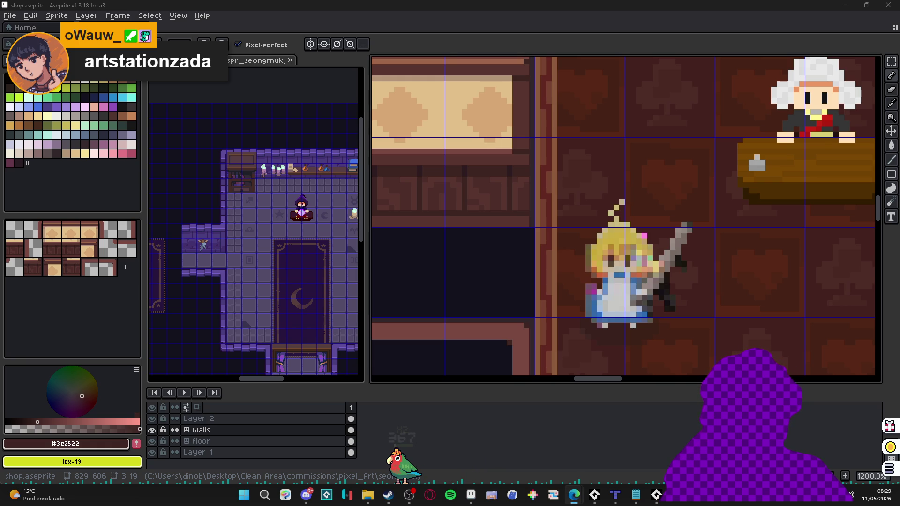
{"action": "key", "text": "alt+Tab"}
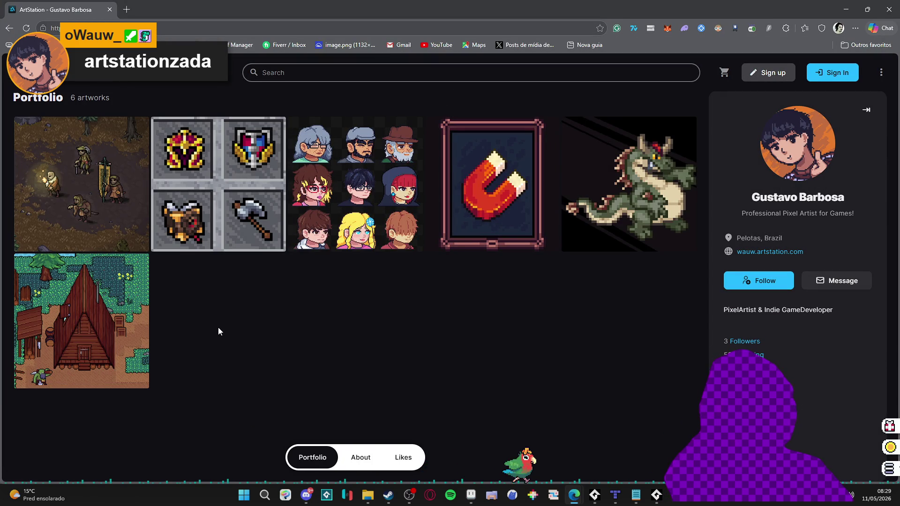
Browse the armor-icons artwork on the ArtStation portfolio, then close the browser.
{"action": "left_click", "coordinate": [196, 23]}
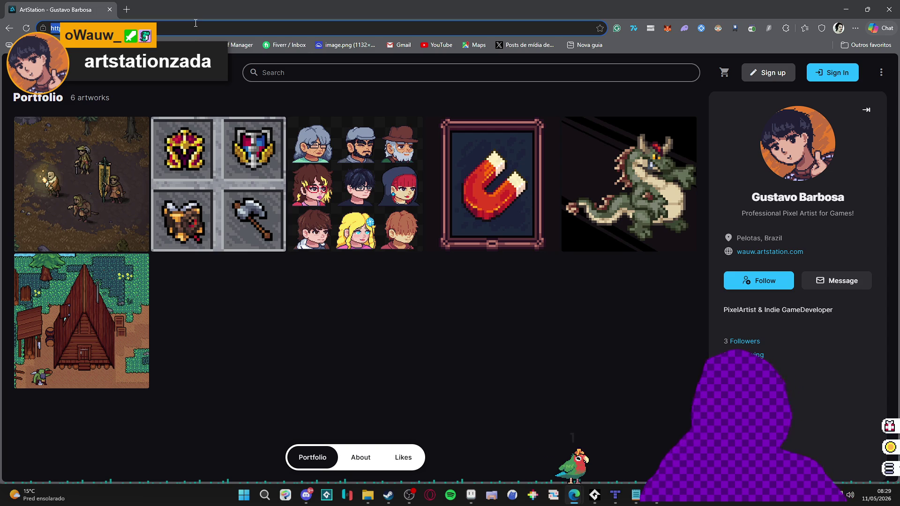
{"action": "left_click", "coordinate": [241, 190]}
{"action": "scroll", "coordinate": [468, 193], "scroll_direction": "down", "scroll_amount": 4}
{"action": "scroll", "coordinate": [468, 194], "scroll_direction": "down", "scroll_amount": 3}
{"action": "scroll", "coordinate": [447, 181], "scroll_direction": "up", "scroll_amount": 5}
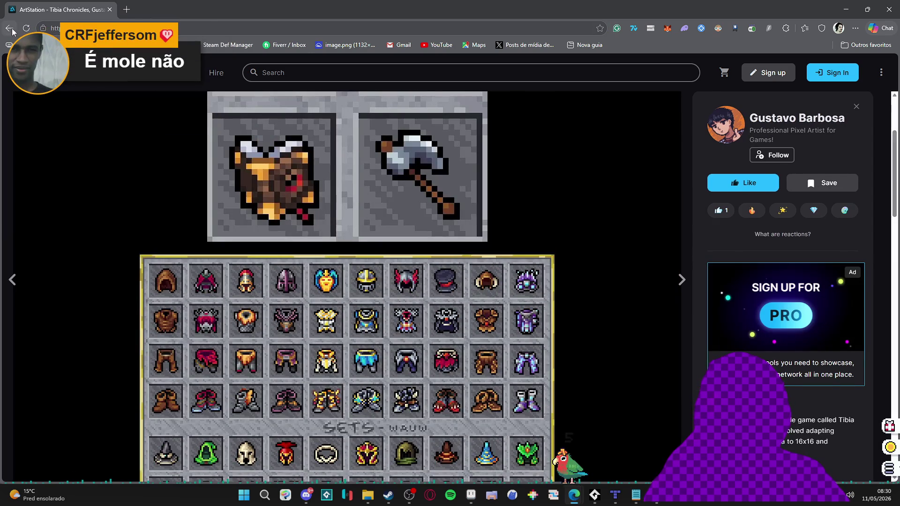
{"action": "left_click", "coordinate": [10, 29]}
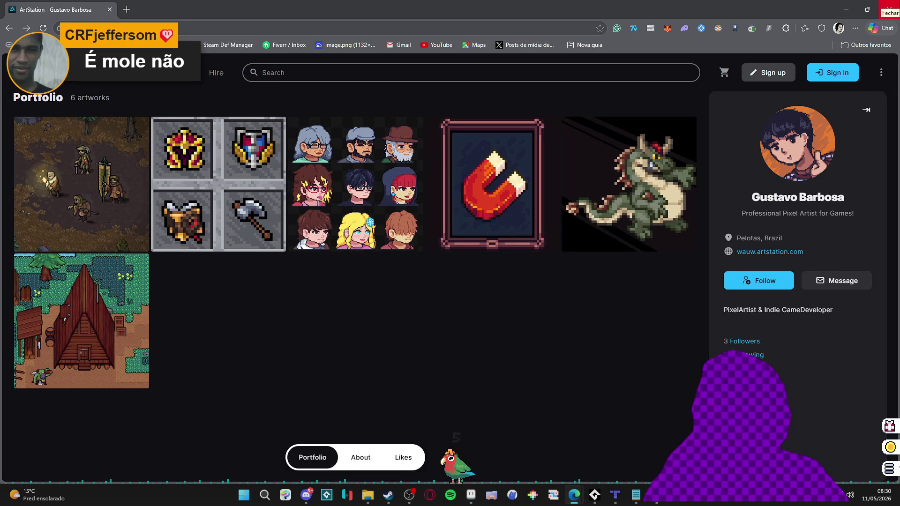
{"action": "left_click", "coordinate": [890, 6]}
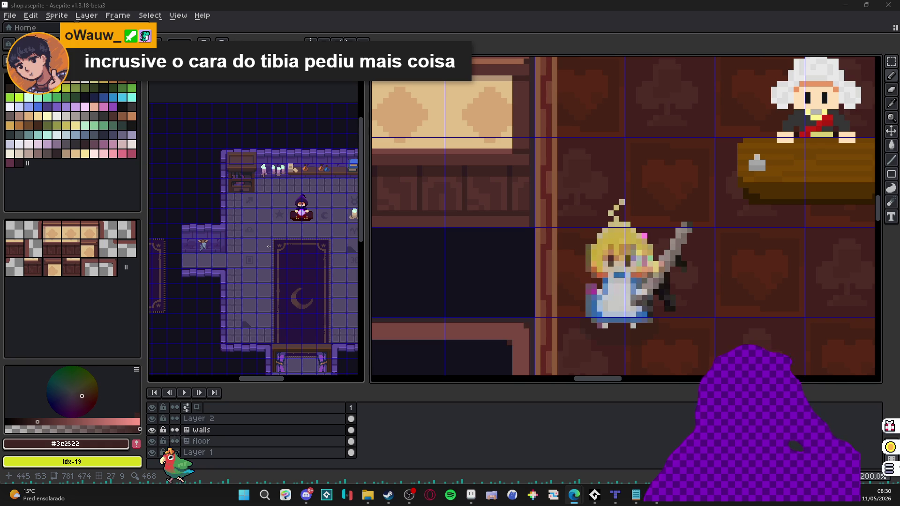
Inspect the room's wall corners and sample the brown trim colour #58342F as the drawing colour.
{"action": "scroll", "coordinate": [552, 219], "scroll_direction": "down", "scroll_amount": 3}
{"action": "scroll", "coordinate": [552, 219], "scroll_direction": "down", "scroll_amount": 1}
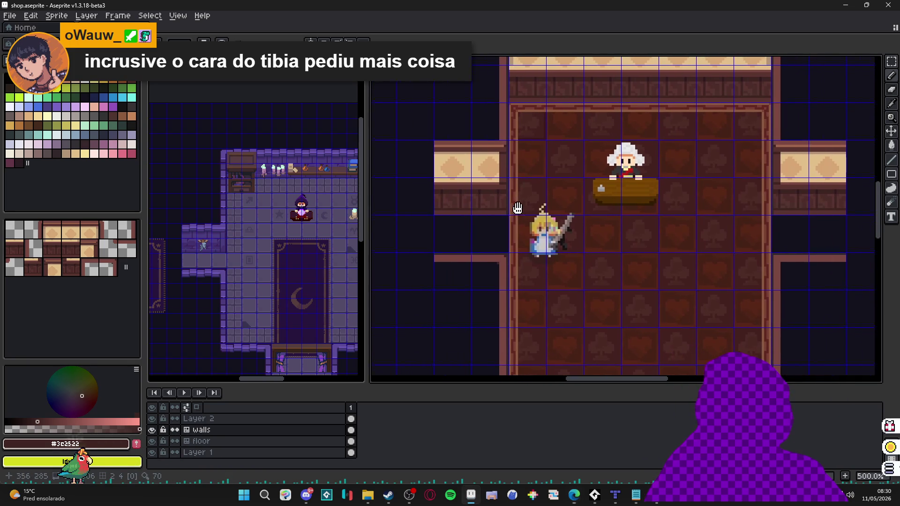
{"action": "scroll", "coordinate": [675, 197], "scroll_direction": "right", "scroll_amount": 5}
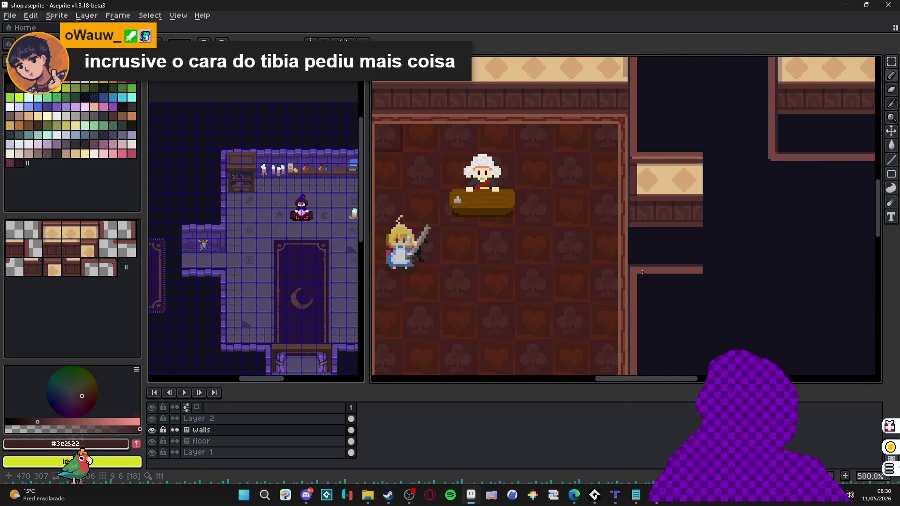
{"action": "scroll", "coordinate": [618, 244], "scroll_direction": "up", "scroll_amount": 2}
{"action": "scroll", "coordinate": [615, 223], "scroll_direction": "up", "scroll_amount": 2}
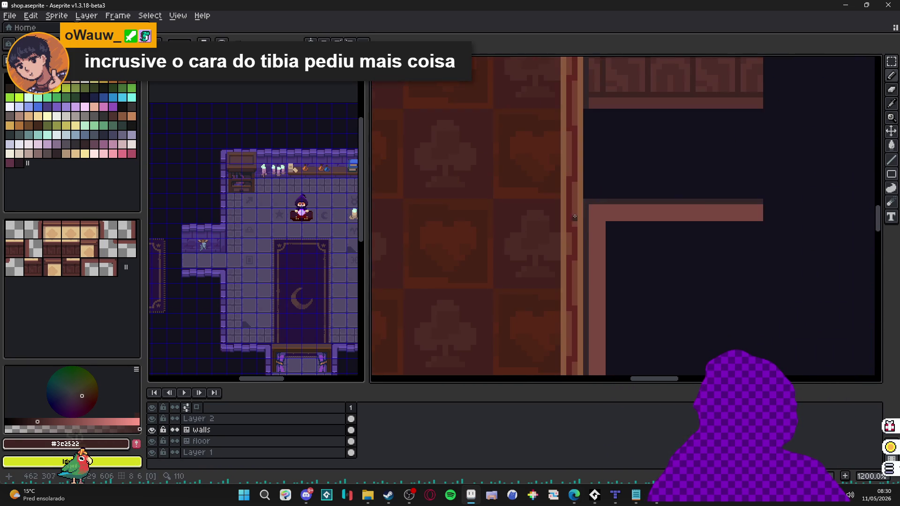
{"action": "left_click", "coordinate": [588, 206], "text": "alt"}
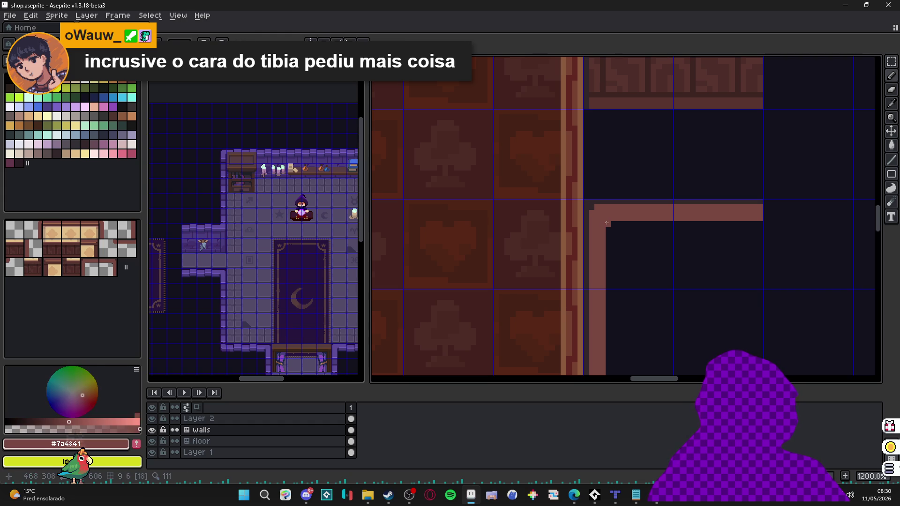
{"action": "scroll", "coordinate": [608, 228], "scroll_direction": "down", "scroll_amount": 2}
{"action": "scroll", "coordinate": [609, 227], "scroll_direction": "up", "scroll_amount": 2}
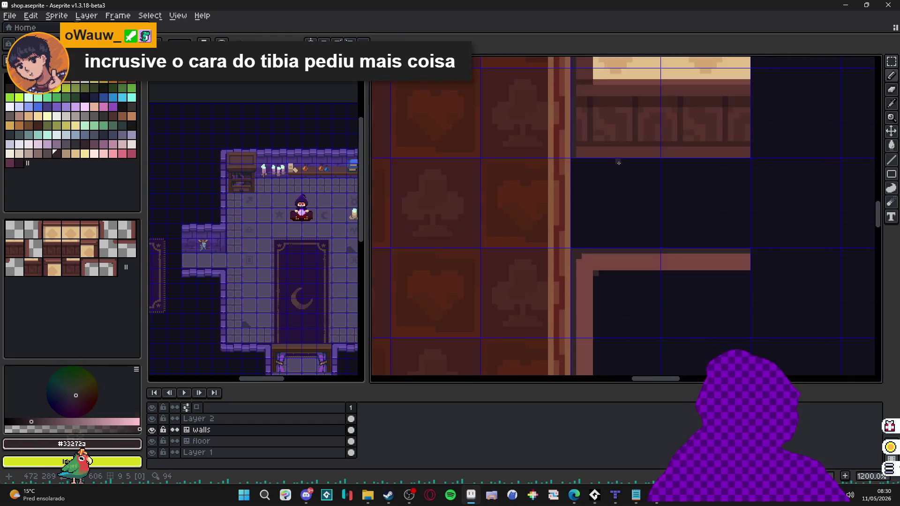
{"action": "left_click", "coordinate": [625, 147], "text": "alt"}
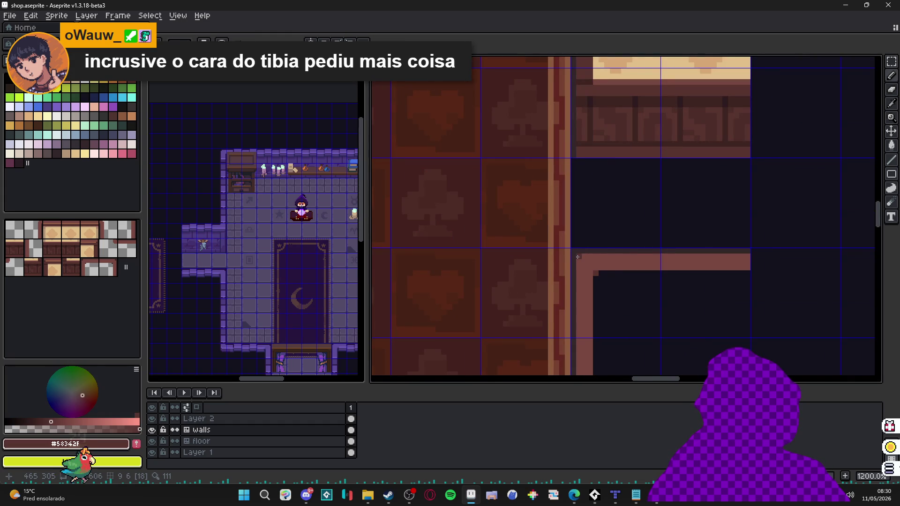
{"action": "scroll", "coordinate": [577, 257], "scroll_direction": "down", "scroll_amount": 5}
{"action": "scroll", "coordinate": [584, 270], "scroll_direction": "up", "scroll_amount": 4}
{"action": "scroll", "coordinate": [592, 282], "scroll_direction": "down", "scroll_amount": 4}
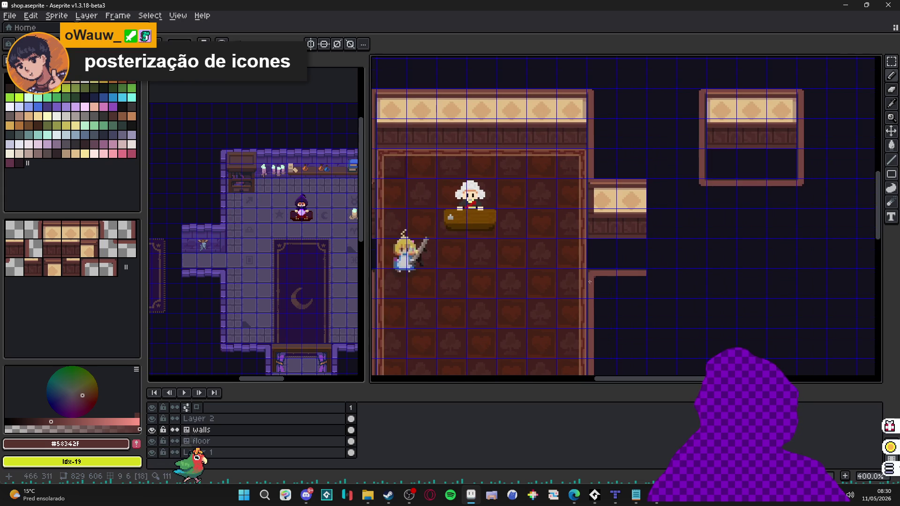
{"action": "left_click_drag", "start_coordinate": [592, 282], "coordinate": [689, 333]}
{"action": "scroll", "coordinate": [471, 244], "scroll_direction": "up", "scroll_amount": 2}
{"action": "scroll", "coordinate": [472, 244], "scroll_direction": "down", "scroll_amount": 1}
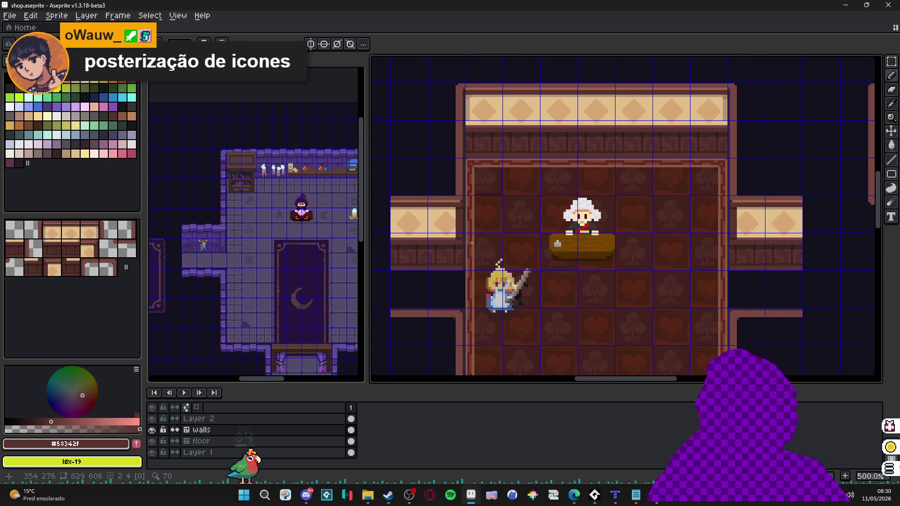
{"action": "scroll", "coordinate": [463, 203], "scroll_direction": "up", "scroll_amount": 4}
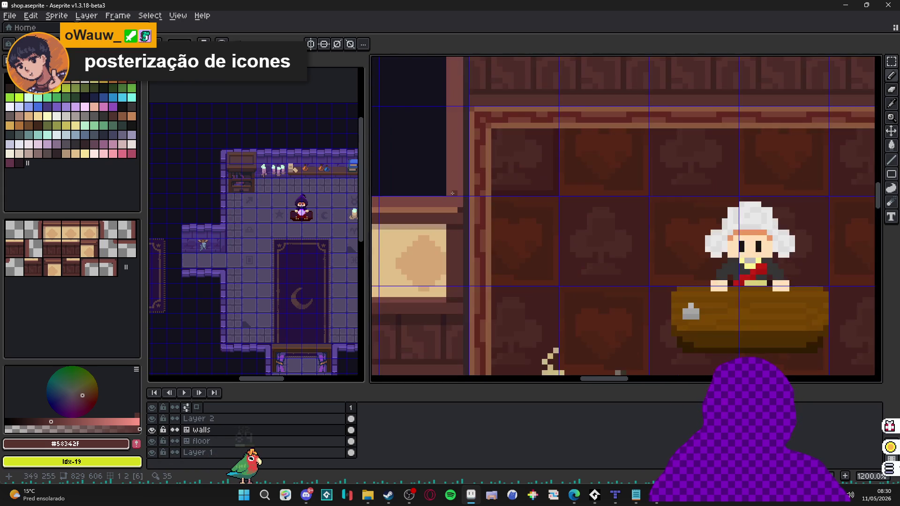
{"action": "scroll", "coordinate": [444, 192], "scroll_direction": "down", "scroll_amount": 3}
{"action": "scroll", "coordinate": [513, 235], "scroll_direction": "down", "scroll_amount": 1}
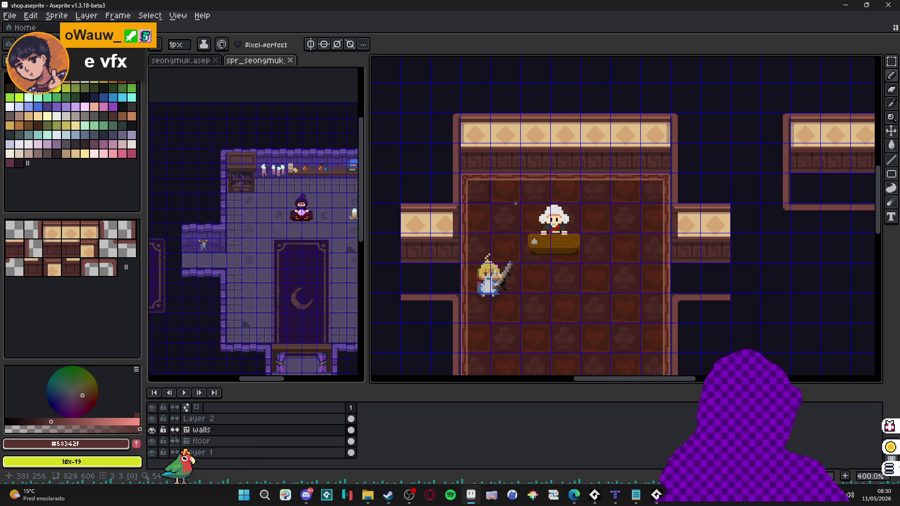
{"action": "scroll", "coordinate": [493, 245], "scroll_direction": "down", "scroll_amount": 1}
Look over the room and floor, then save shop.aseprite.
{"action": "left_click_drag", "start_coordinate": [529, 272], "coordinate": [527, 227]}
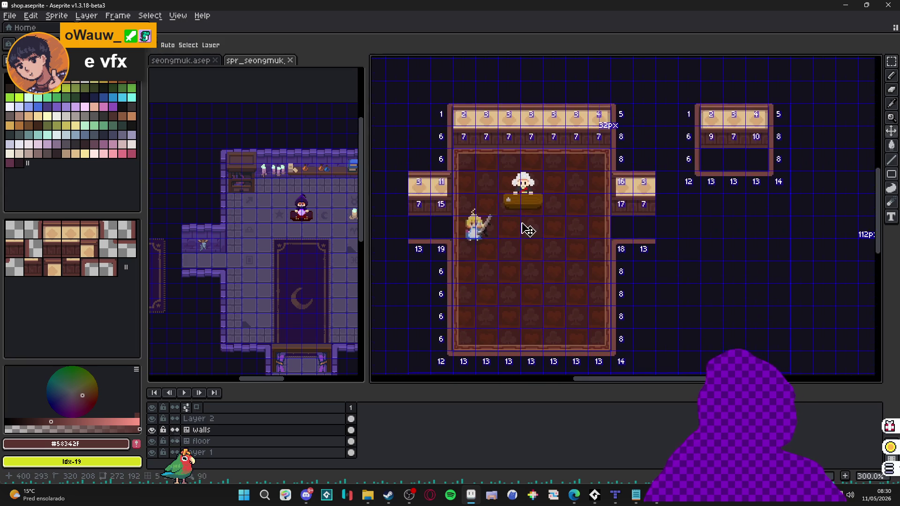
{"action": "scroll", "coordinate": [543, 225], "scroll_direction": "down", "scroll_amount": 1}
{"action": "scroll", "coordinate": [551, 311], "scroll_direction": "up", "scroll_amount": 1}
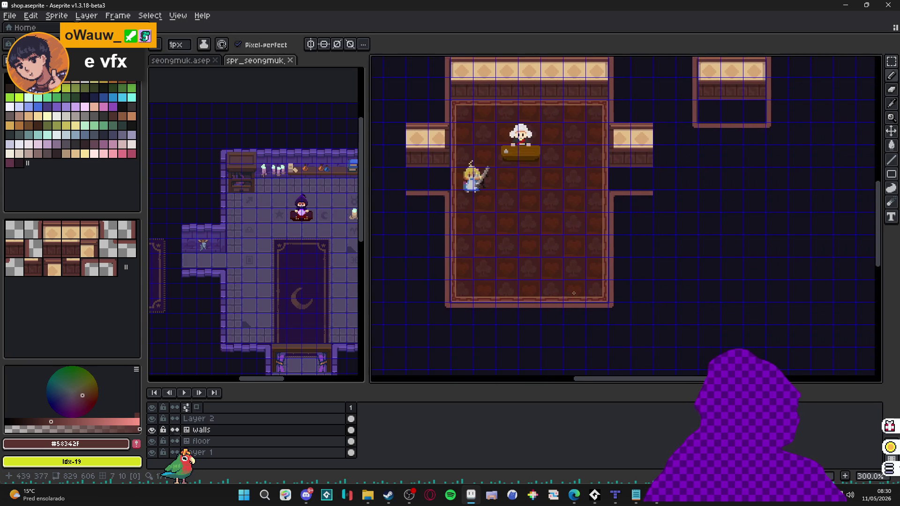
{"action": "scroll", "coordinate": [622, 306], "scroll_direction": "up", "scroll_amount": 5}
{"action": "scroll", "coordinate": [626, 308], "scroll_direction": "down", "scroll_amount": 5}
{"action": "scroll", "coordinate": [502, 307], "scroll_direction": "up", "scroll_amount": 5}
{"action": "scroll", "coordinate": [503, 306], "scroll_direction": "down", "scroll_amount": 3}
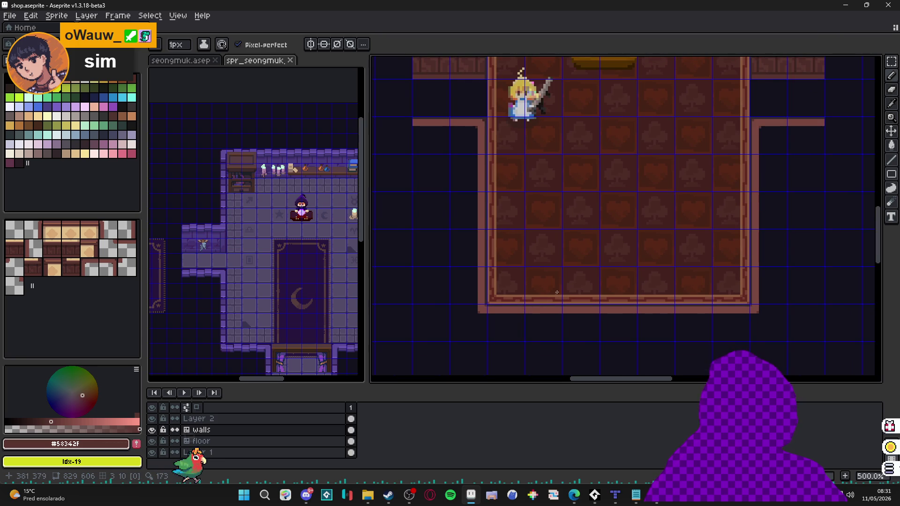
{"action": "left_click_drag", "start_coordinate": [554, 296], "coordinate": [538, 311]}
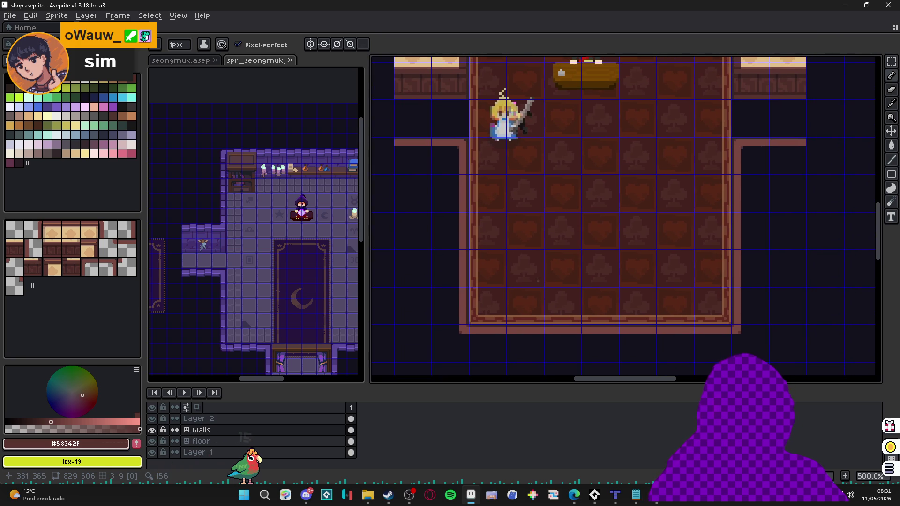
{"action": "left_click_drag", "start_coordinate": [550, 260], "coordinate": [542, 266]}
{"action": "key", "text": "ctrl+s"}
Briefly switch to Tiled, then return to Aseprite and reframe the shop room.
{"action": "mouse_move", "coordinate": [558, 230]}
{"action": "left_mouse_down"}
{"action": "mouse_move", "coordinate": [520, 280]}
{"action": "mouse_move", "coordinate": [523, 263]}
{"action": "left_mouse_up"}
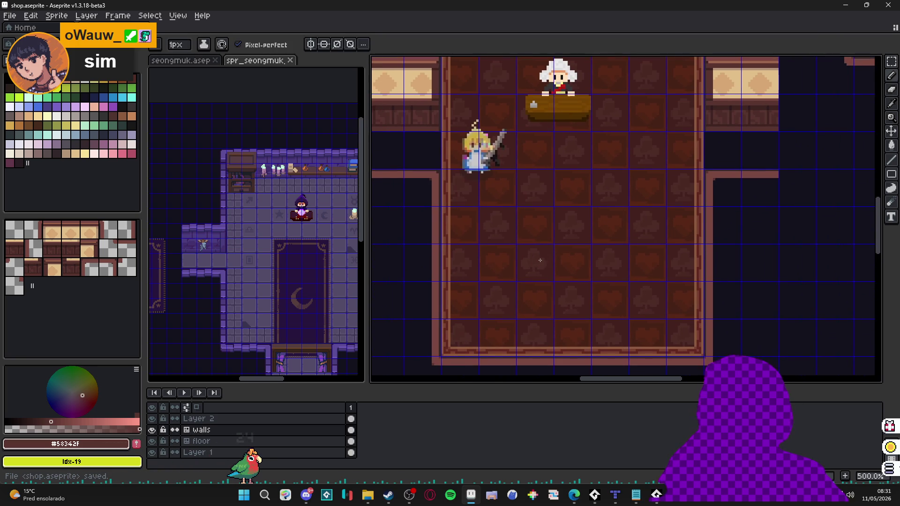
{"action": "scroll", "coordinate": [527, 263], "scroll_direction": "down", "scroll_amount": 1}
{"action": "scroll", "coordinate": [491, 205], "scroll_direction": "down", "scroll_amount": 1}
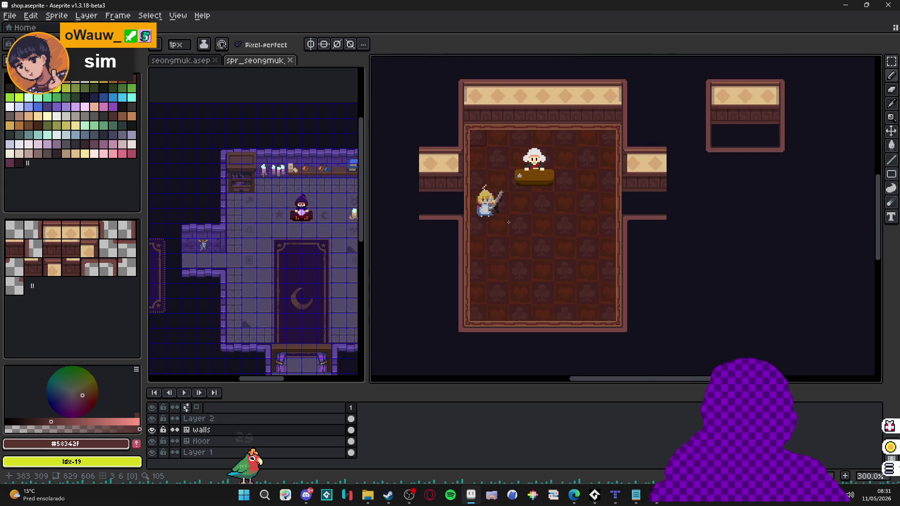
{"action": "mouse_move", "coordinate": [537, 228]}
{"action": "left_mouse_down"}
{"action": "mouse_move", "coordinate": [514, 225]}
{"action": "mouse_move", "coordinate": [558, 229]}
{"action": "left_mouse_up"}
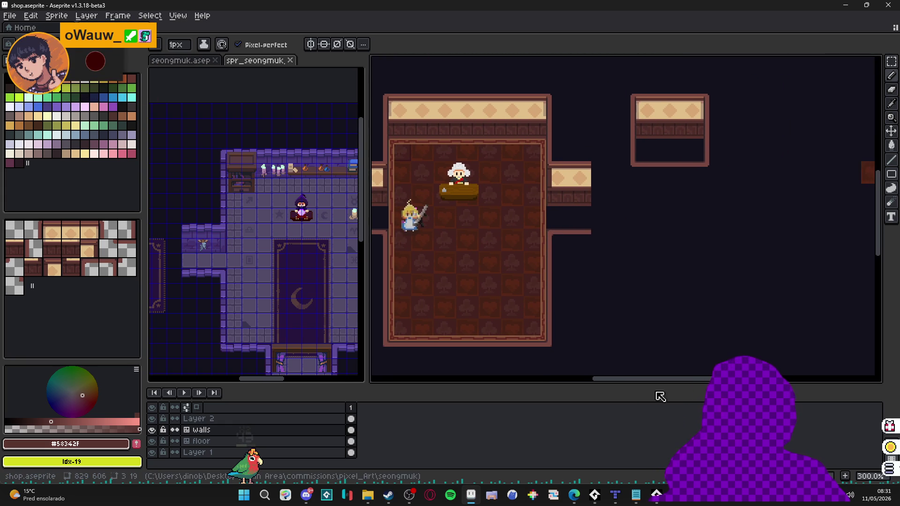
{"action": "left_click", "coordinate": [616, 497]}
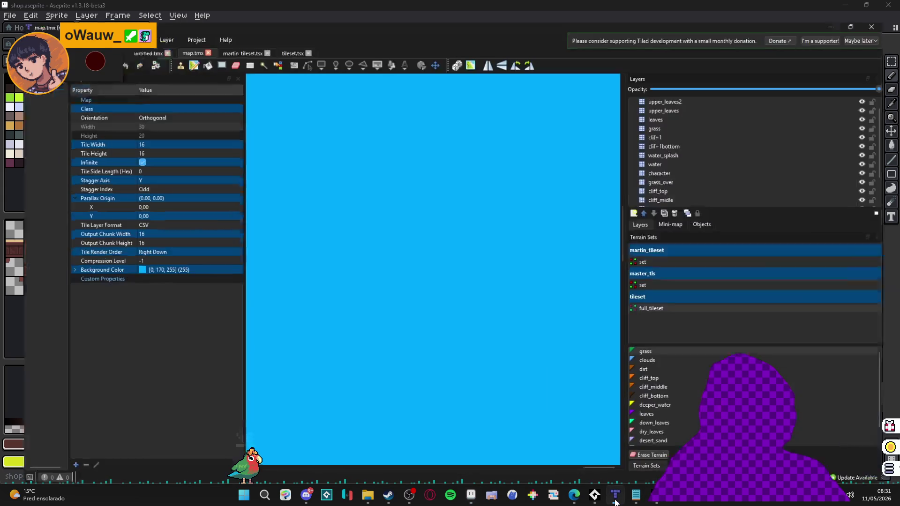
{"action": "left_click", "coordinate": [616, 501]}
{"action": "mouse_move", "coordinate": [610, 187]}
{"action": "left_mouse_down"}
{"action": "mouse_move", "coordinate": [573, 200]}
{"action": "mouse_move", "coordinate": [562, 187]}
{"action": "mouse_move", "coordinate": [522, 214]}
{"action": "left_mouse_up"}
{"action": "scroll", "coordinate": [522, 213], "scroll_direction": "up", "scroll_amount": 1}
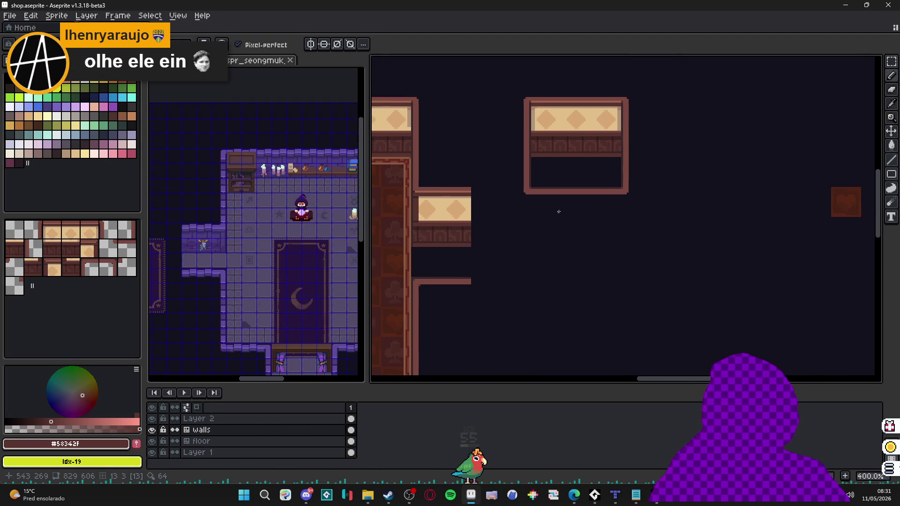
Show tile numbers and pick a wall tile from the map near the right wing for painting.
{"action": "key", "text": "Tab"}
{"action": "key", "text": "Tab"}
{"action": "mouse_move", "coordinate": [557, 215]}
{"action": "left_mouse_down"}
{"action": "mouse_move", "coordinate": [554, 195]}
{"action": "mouse_move", "coordinate": [539, 184]}
{"action": "mouse_move", "coordinate": [585, 251]}
{"action": "mouse_move", "coordinate": [518, 238]}
{"action": "left_mouse_up"}
{"action": "mouse_move", "coordinate": [301, 236]}
{"action": "left_mouse_down"}
{"action": "mouse_move", "coordinate": [150, 234]}
{"action": "mouse_move", "coordinate": [235, 231]}
{"action": "mouse_move", "coordinate": [199, 229]}
{"action": "left_mouse_up"}
{"action": "scroll", "coordinate": [622, 179], "scroll_direction": "up", "scroll_amount": 1}
{"action": "mouse_move", "coordinate": [622, 178]}
{"action": "left_mouse_down"}
{"action": "mouse_move", "coordinate": [582, 208]}
{"action": "mouse_move", "coordinate": [639, 161]}
{"action": "mouse_move", "coordinate": [642, 182]}
{"action": "mouse_move", "coordinate": [605, 192]}
{"action": "mouse_move", "coordinate": [612, 187]}
{"action": "left_mouse_up"}
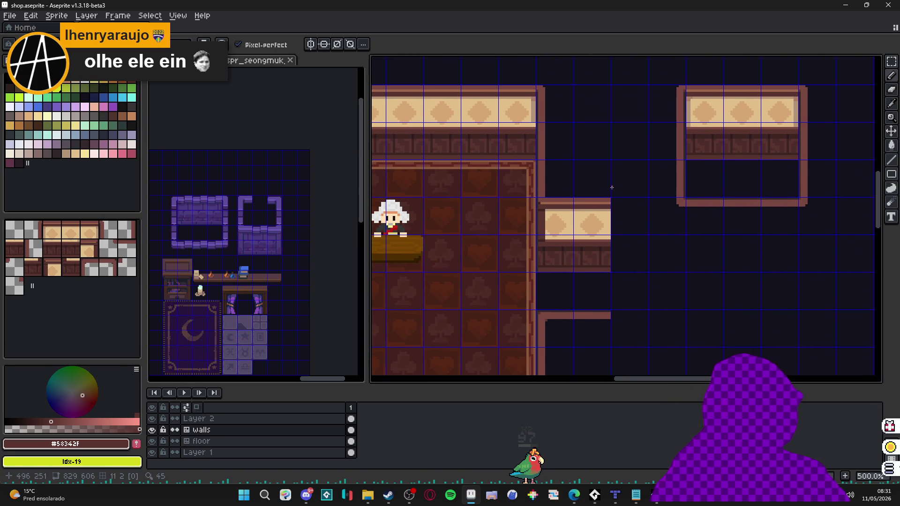
{"action": "left_click_drag", "start_coordinate": [669, 184], "coordinate": [436, 237]}
{"action": "left_click", "coordinate": [540, 259], "text": "alt"}
{"action": "left_click", "coordinate": [540, 227], "text": "alt"}
{"action": "left_click_drag", "start_coordinate": [602, 186], "coordinate": [565, 195]}
{"action": "left_click_drag", "start_coordinate": [579, 165], "coordinate": [547, 170]}
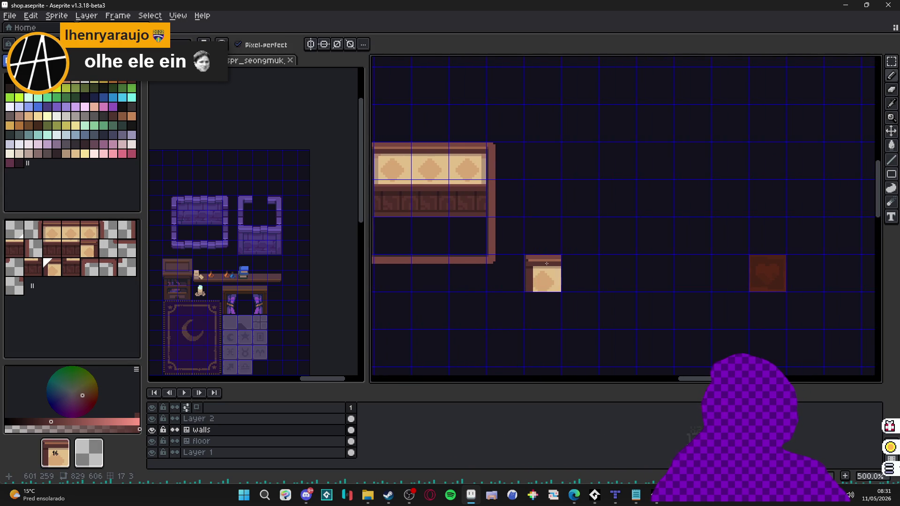
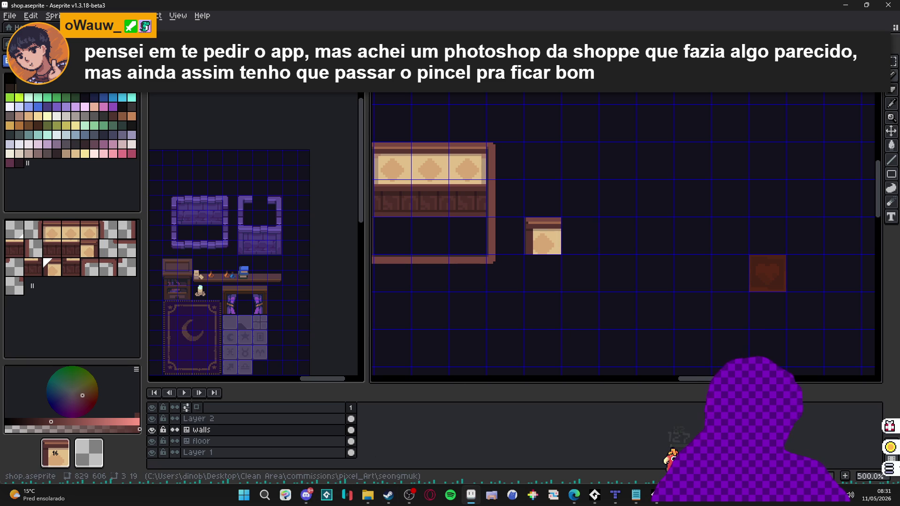
Look up the posterization tool website in the browser, then close the browser and return to the tilemap.
{"action": "key", "text": "alt+Tab"}
{"action": "type", "text": "po"}
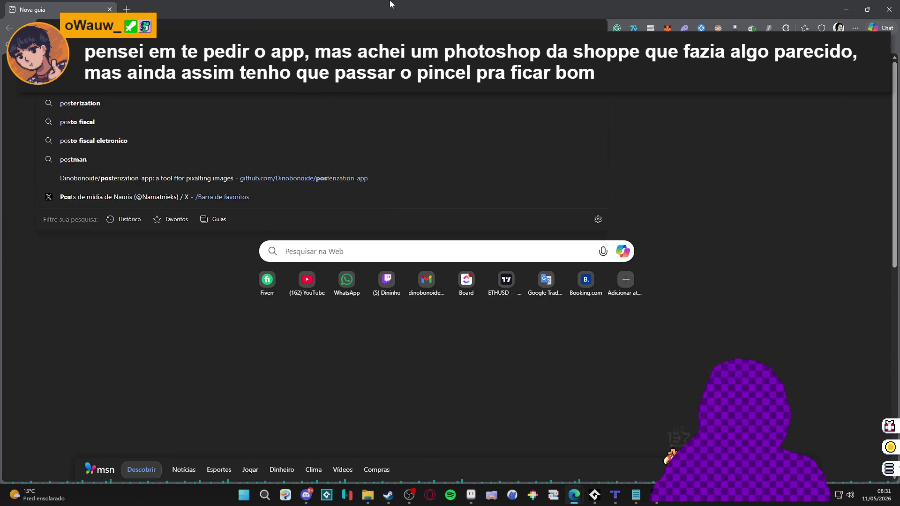
{"action": "key", "text": "Return"}
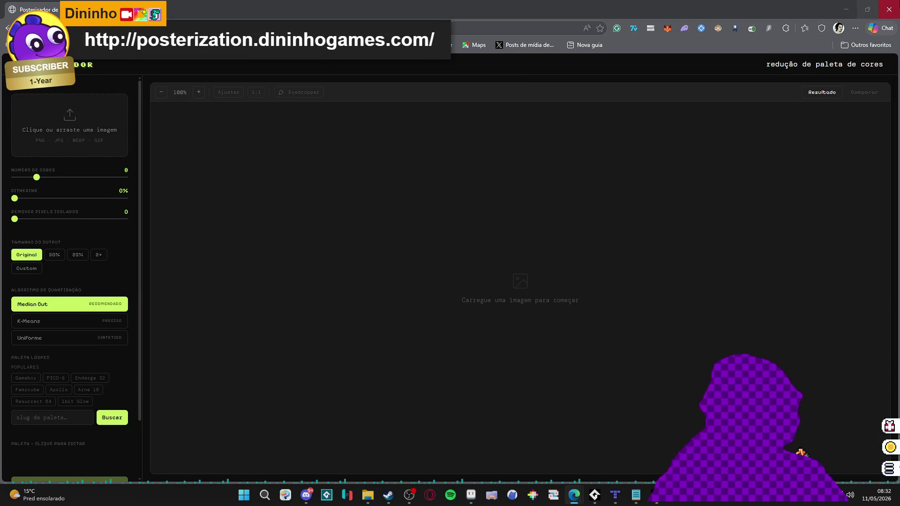
{"action": "left_click", "coordinate": [888, 9]}
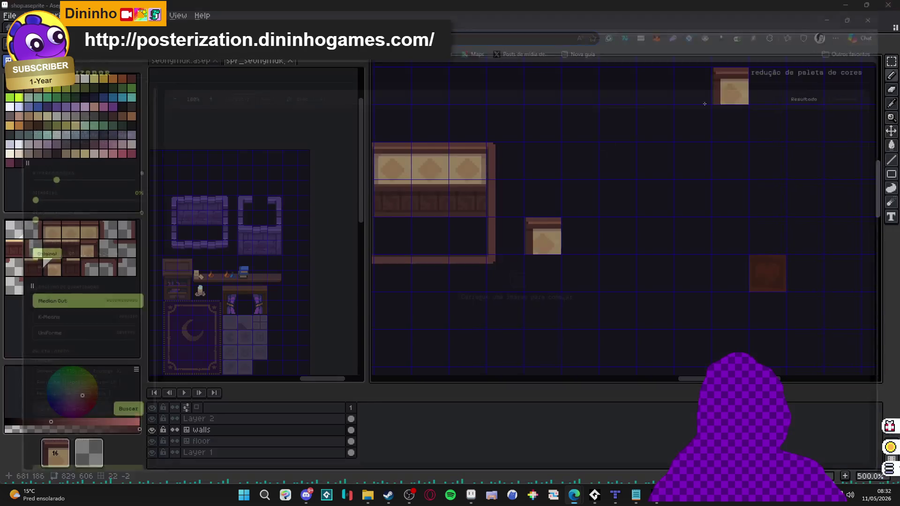
Paint tile 17 wall tiles along the left counter edge.
{"action": "left_click_drag", "start_coordinate": [457, 241], "coordinate": [578, 250]}
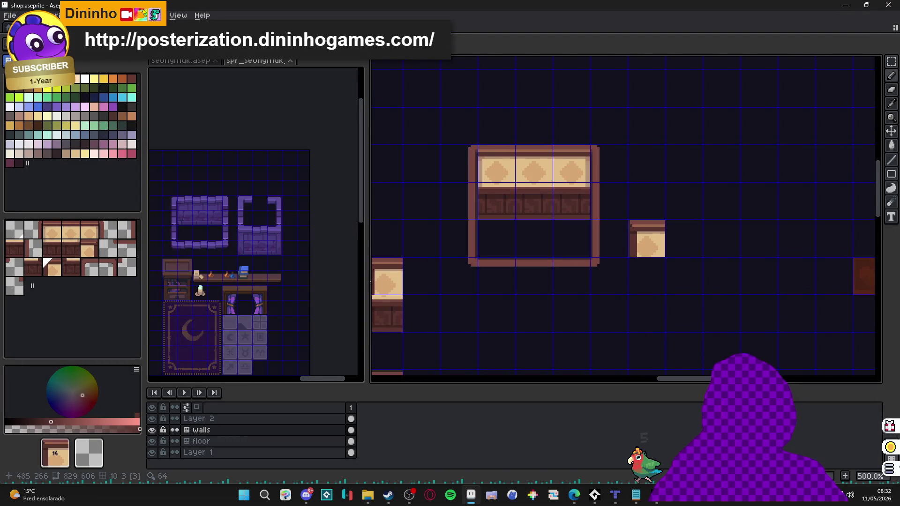
{"action": "scroll", "coordinate": [229, 284], "scroll_direction": "down", "scroll_amount": 2}
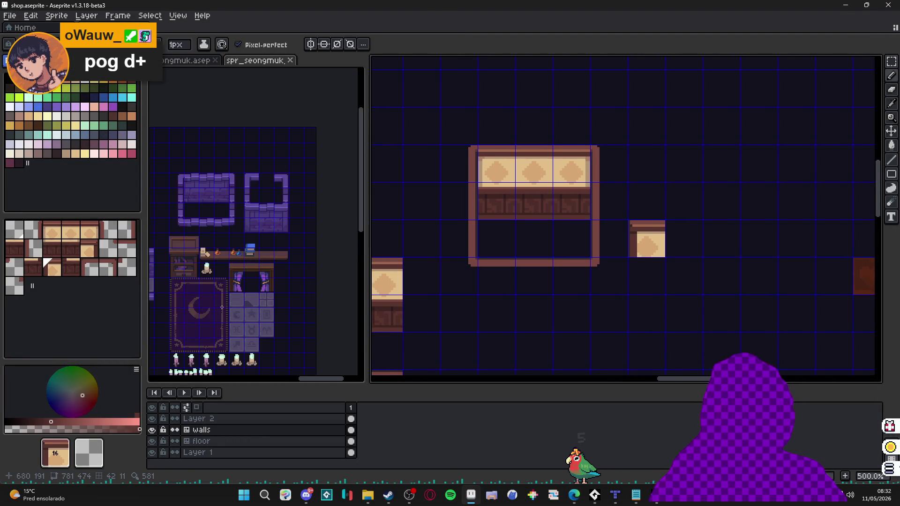
{"action": "left_click", "coordinate": [257, 276]}
{"action": "scroll", "coordinate": [272, 274], "scroll_direction": "up", "scroll_amount": 2}
{"action": "mouse_move", "coordinate": [284, 273]}
{"action": "left_mouse_down"}
{"action": "mouse_move", "coordinate": [237, 272]}
{"action": "mouse_move", "coordinate": [211, 244]}
{"action": "left_mouse_up"}
{"action": "scroll", "coordinate": [237, 272], "scroll_direction": "up", "scroll_amount": 2}
{"action": "left_click_drag", "start_coordinate": [508, 243], "coordinate": [603, 198]}
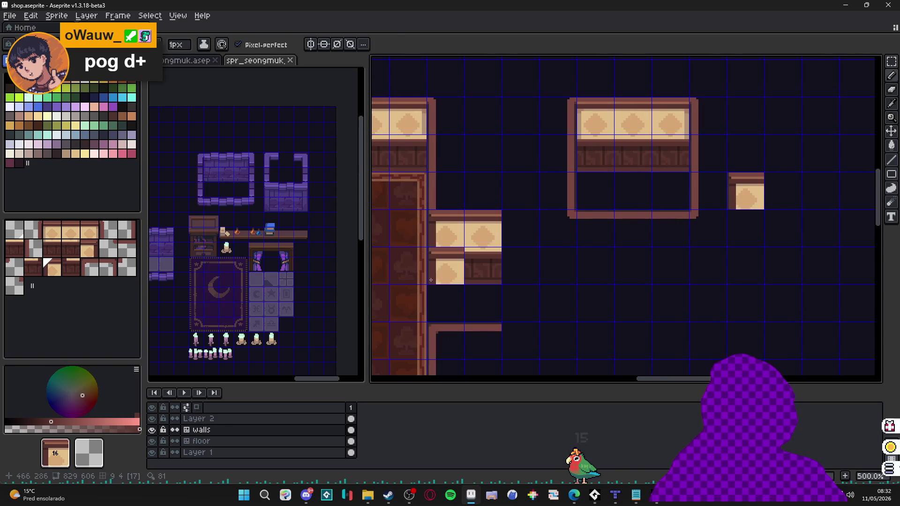
{"action": "left_click", "coordinate": [446, 272], "text": "alt"}
{"action": "left_click_drag", "start_coordinate": [633, 265], "coordinate": [546, 286]}
{"action": "left_click", "coordinate": [656, 253]}
Place a diamond-top tile beside the counter and a wall tile on the right counter.
{"action": "scroll", "coordinate": [610, 266], "scroll_direction": "down", "scroll_amount": 1}
{"action": "scroll", "coordinate": [624, 259], "scroll_direction": "right", "scroll_amount": 3}
{"action": "left_click", "coordinate": [482, 225], "text": "alt"}
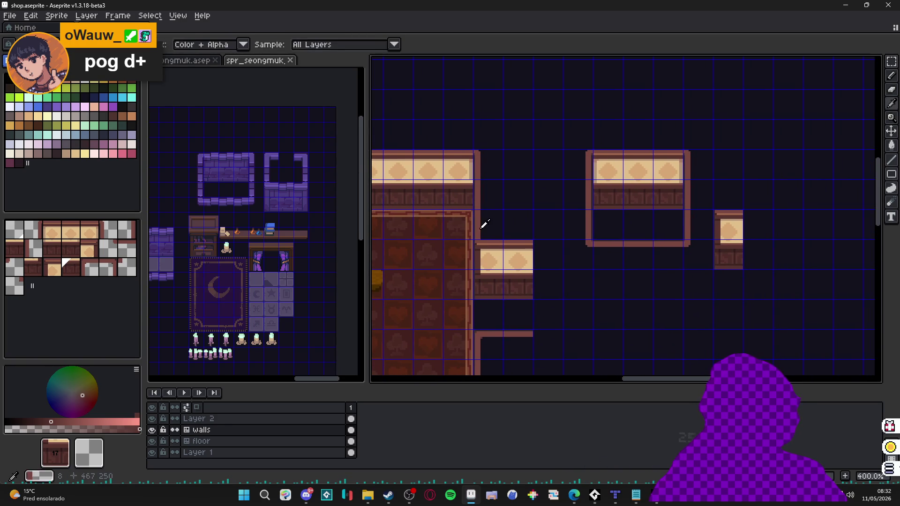
{"action": "scroll", "coordinate": [725, 202], "scroll_direction": "right", "scroll_amount": 1}
{"action": "left_click", "coordinate": [712, 230], "text": "alt"}
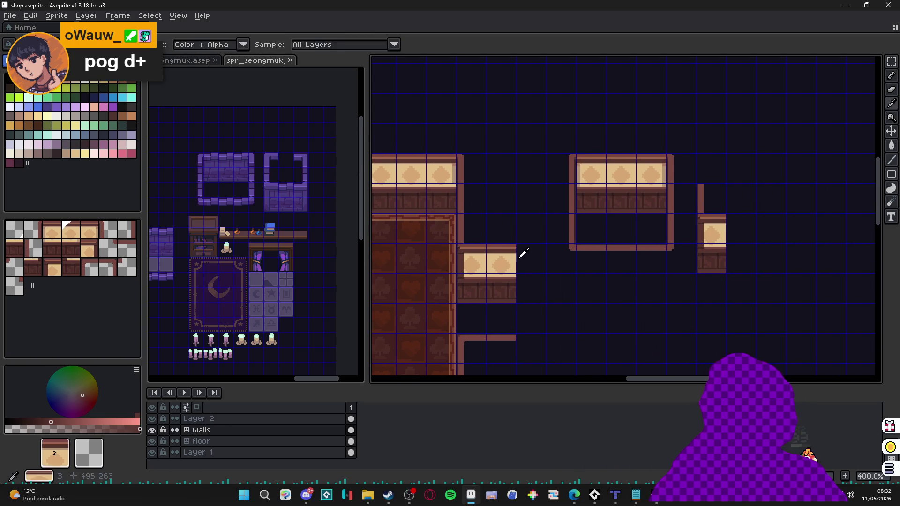
{"action": "left_click", "coordinate": [741, 230]}
{"action": "left_click", "coordinate": [711, 258], "text": "alt"}
{"action": "left_click", "coordinate": [740, 259]}
Paint diamond-top tile 11 onto the left counter.
{"action": "left_click_drag", "start_coordinate": [515, 291], "coordinate": [606, 284]}
{"action": "scroll", "coordinate": [606, 283], "scroll_direction": "down", "scroll_amount": 1}
{"action": "left_click", "coordinate": [473, 284], "text": "alt"}
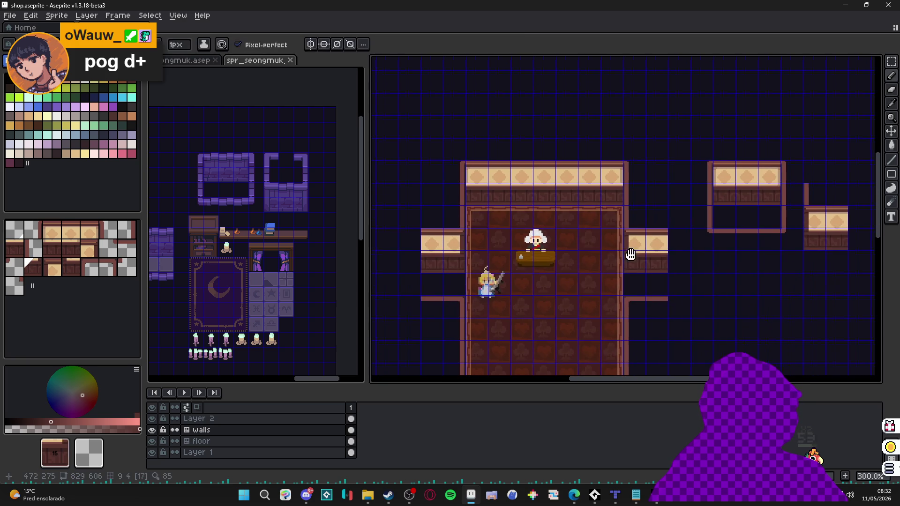
{"action": "scroll", "coordinate": [761, 273], "scroll_direction": "right", "scroll_amount": 3}
{"action": "scroll", "coordinate": [651, 273], "scroll_direction": "left", "scroll_amount": 3}
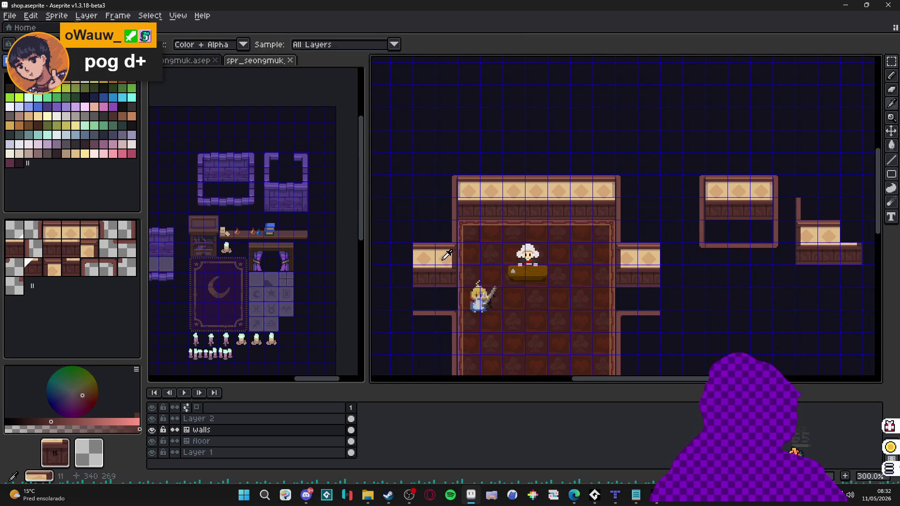
{"action": "left_click", "coordinate": [448, 258], "text": "alt"}
{"action": "scroll", "coordinate": [447, 258], "scroll_direction": "right", "scroll_amount": 2}
{"action": "left_click", "coordinate": [723, 265]}
{"action": "scroll", "coordinate": [710, 264], "scroll_direction": "left", "scroll_amount": 3}
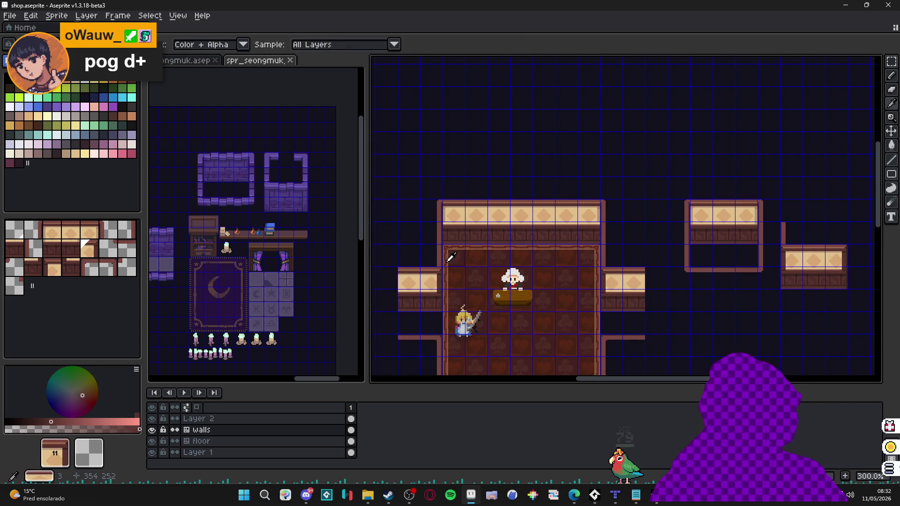
{"action": "scroll", "coordinate": [779, 238], "scroll_direction": "right", "scroll_amount": 2}
{"action": "scroll", "coordinate": [719, 259], "scroll_direction": "left", "scroll_amount": 3}
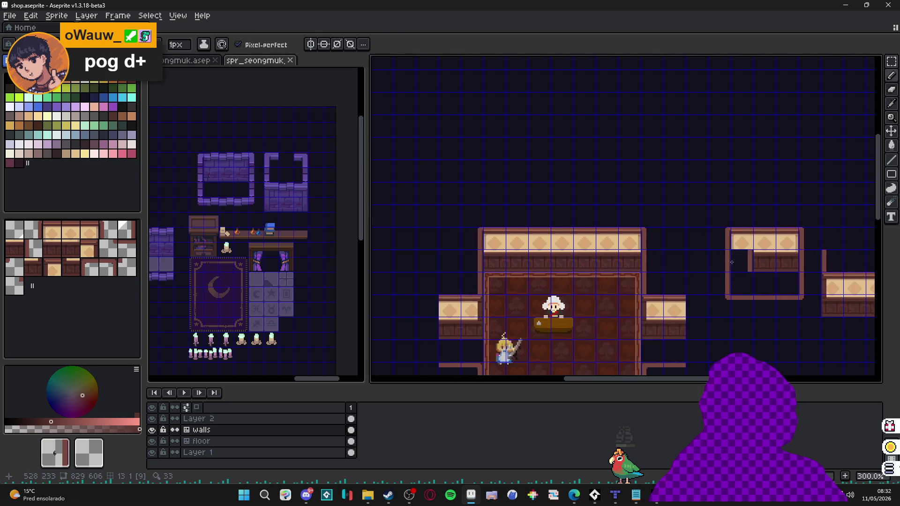
{"action": "scroll", "coordinate": [694, 263], "scroll_direction": "right", "scroll_amount": 3}
Fill the gap in the right-hand counter with a tile.
{"action": "left_click_drag", "start_coordinate": [681, 267], "coordinate": [668, 264]}
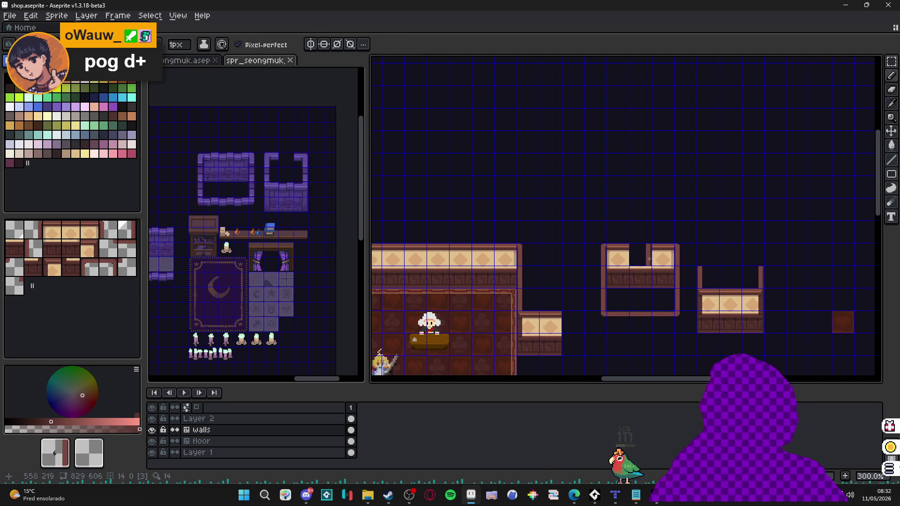
{"action": "left_click", "coordinate": [662, 258]}
{"action": "scroll", "coordinate": [507, 248], "scroll_direction": "left", "scroll_amount": 3}
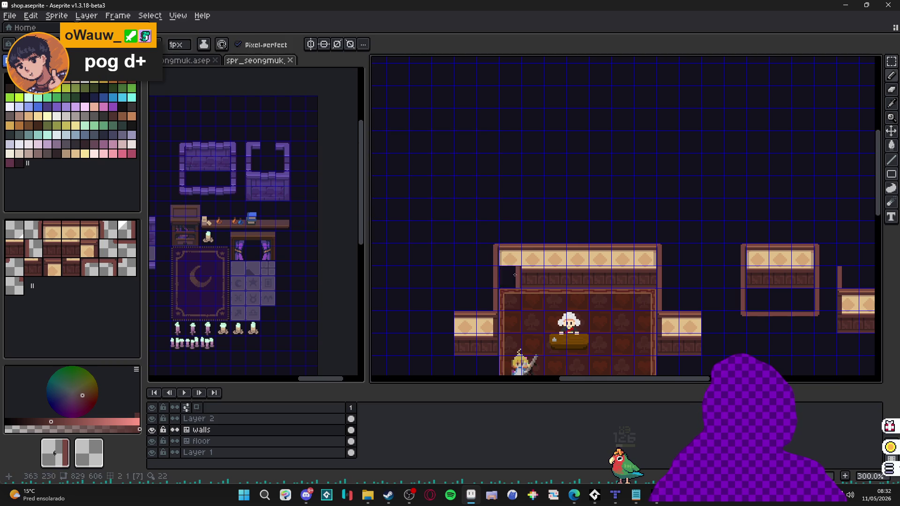
{"action": "scroll", "coordinate": [504, 244], "scroll_direction": "down", "scroll_amount": 3}
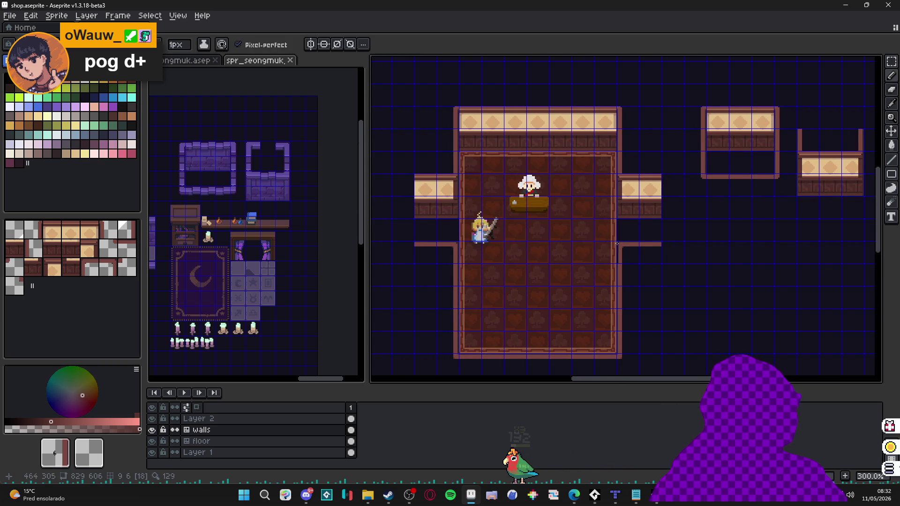
{"action": "scroll", "coordinate": [614, 244], "scroll_direction": "right", "scroll_amount": 5}
{"action": "scroll", "coordinate": [614, 244], "scroll_direction": "up", "scroll_amount": 2}
{"action": "scroll", "coordinate": [542, 193], "scroll_direction": "left", "scroll_amount": 8}
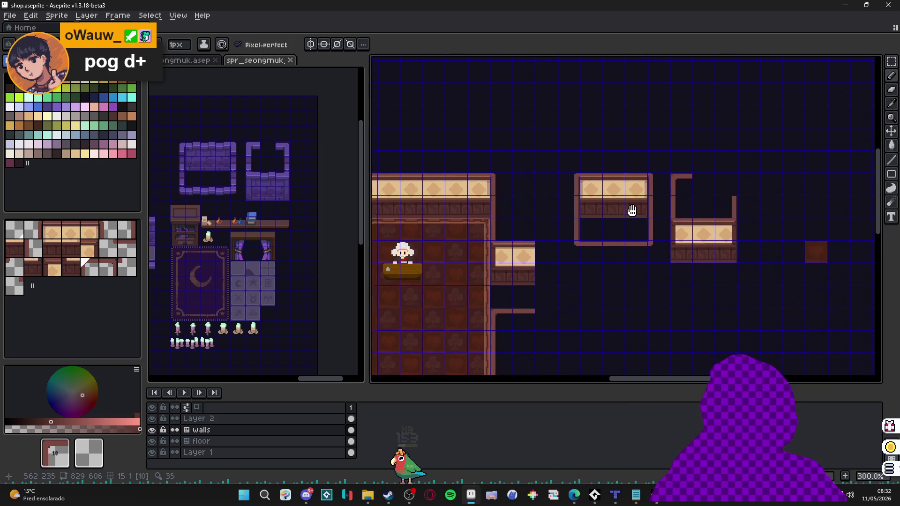
{"action": "scroll", "coordinate": [530, 290], "scroll_direction": "down", "scroll_amount": 1}
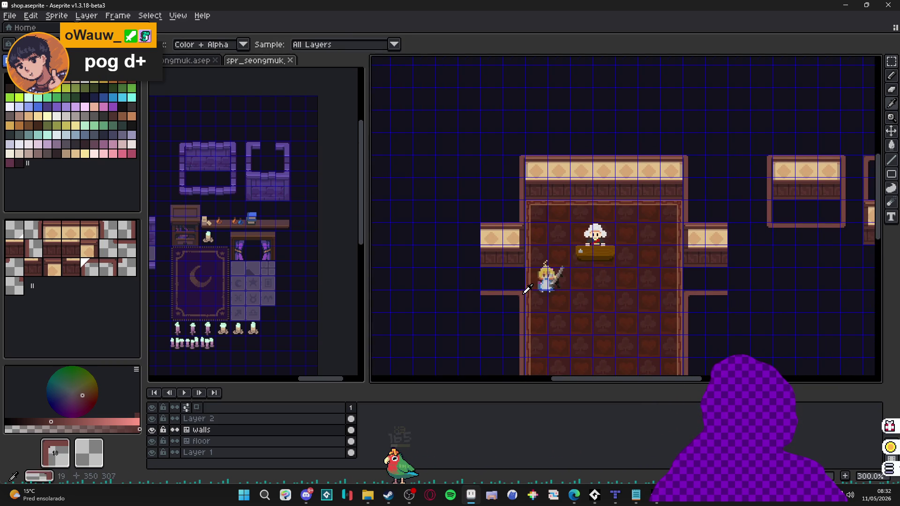
{"action": "scroll", "coordinate": [527, 289], "scroll_direction": "right", "scroll_amount": 3}
{"action": "scroll", "coordinate": [728, 224], "scroll_direction": "up", "scroll_amount": 1}
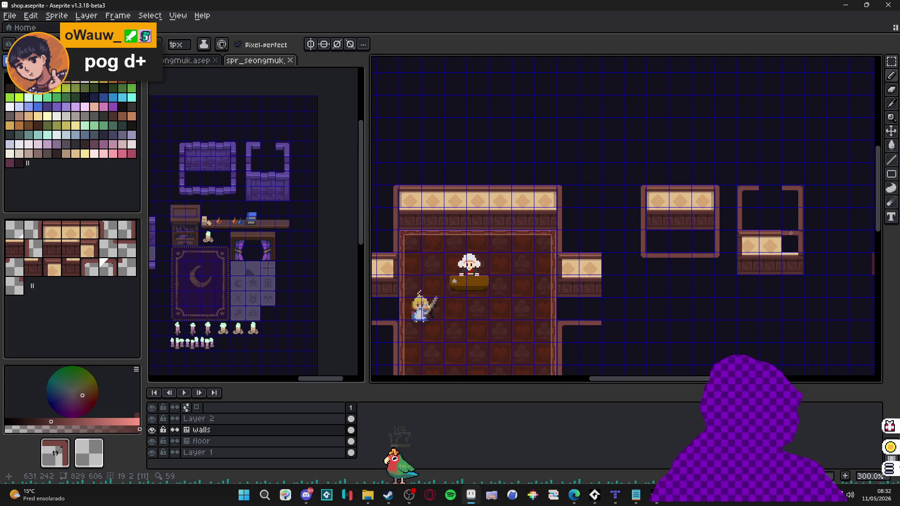
{"action": "scroll", "coordinate": [794, 232], "scroll_direction": "right", "scroll_amount": 1}
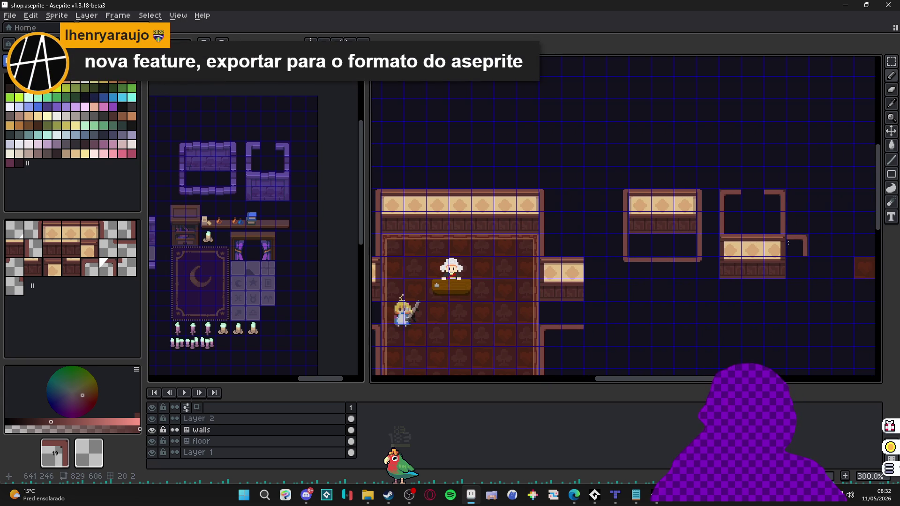
{"action": "scroll", "coordinate": [745, 227], "scroll_direction": "down", "scroll_amount": 3}
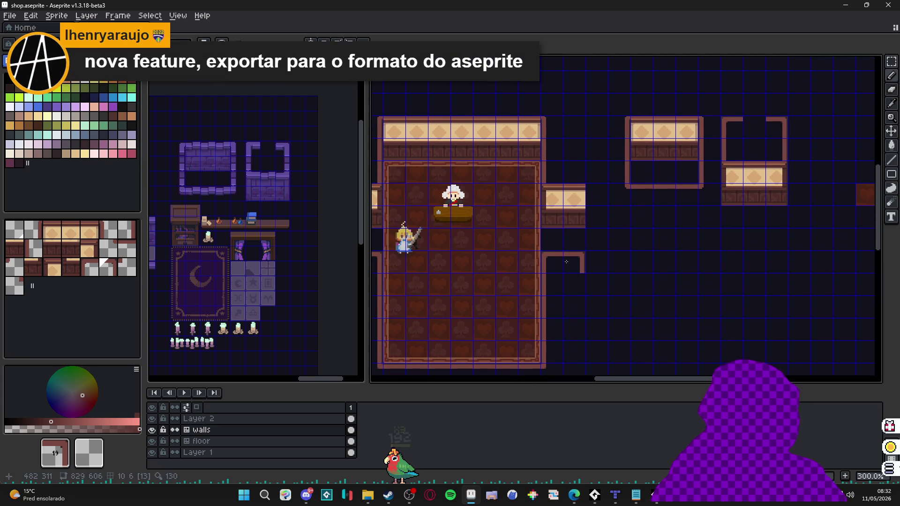
{"action": "scroll", "coordinate": [566, 261], "scroll_direction": "up", "scroll_amount": 1}
{"action": "scroll", "coordinate": [553, 176], "scroll_direction": "up", "scroll_amount": 3}
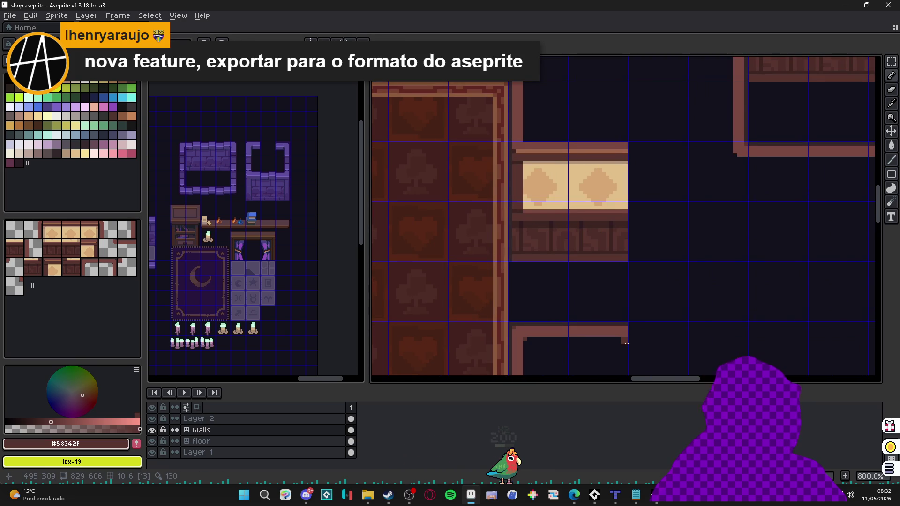
{"action": "left_click_drag", "start_coordinate": [594, 259], "coordinate": [613, 235]}
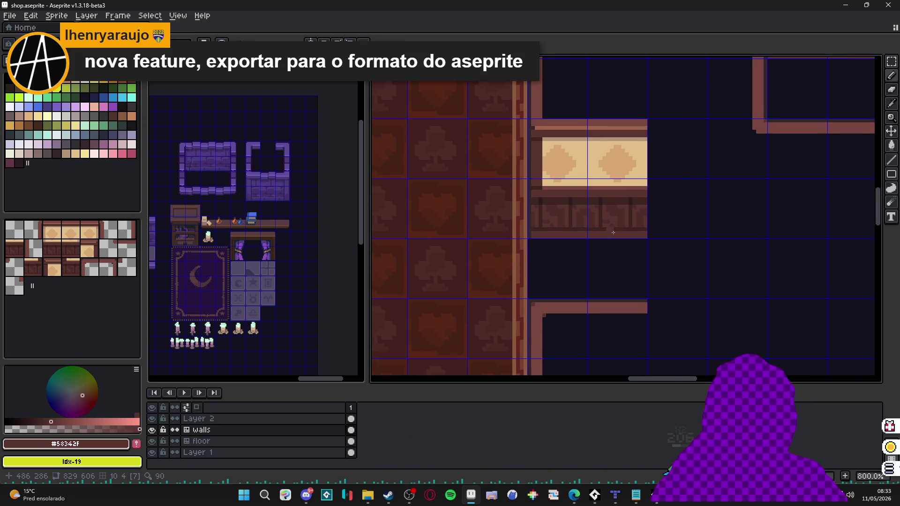
{"action": "scroll", "coordinate": [643, 319], "scroll_direction": "up", "scroll_amount": 2}
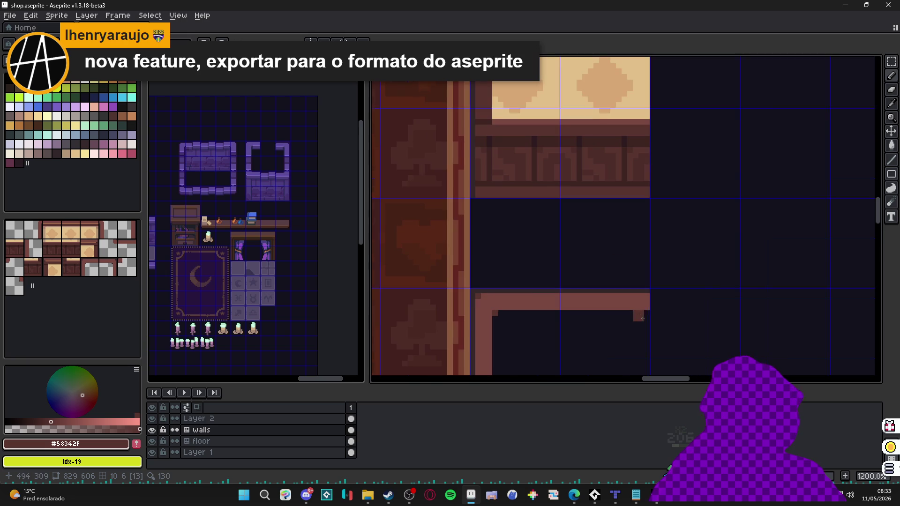
{"action": "left_click_drag", "start_coordinate": [646, 319], "coordinate": [507, 318]}
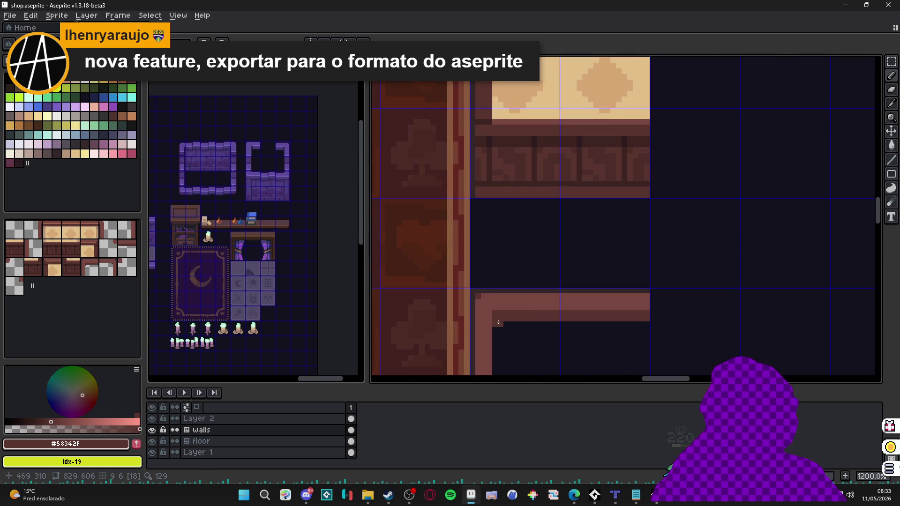
{"action": "scroll", "coordinate": [512, 341], "scroll_direction": "down", "scroll_amount": 3}
{"action": "scroll", "coordinate": [463, 291], "scroll_direction": "up", "scroll_amount": 3}
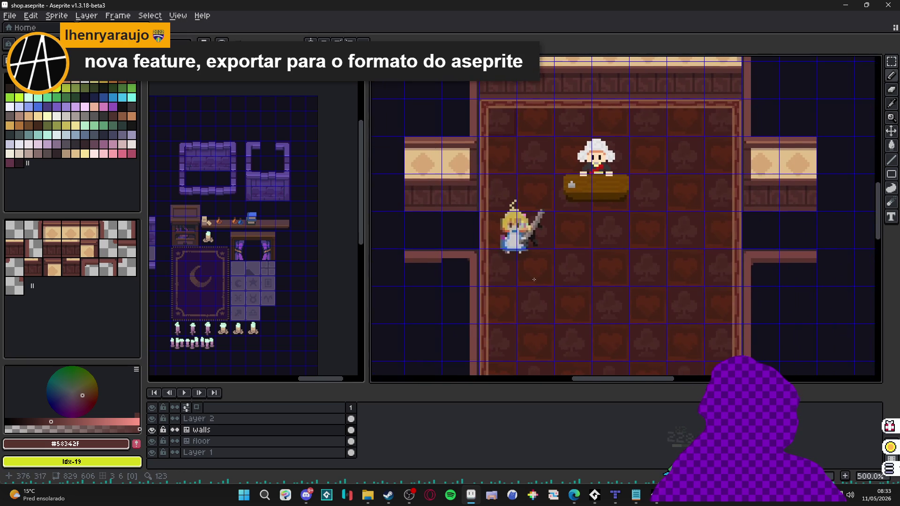
{"action": "scroll", "coordinate": [464, 261], "scroll_direction": "up", "scroll_amount": 2}
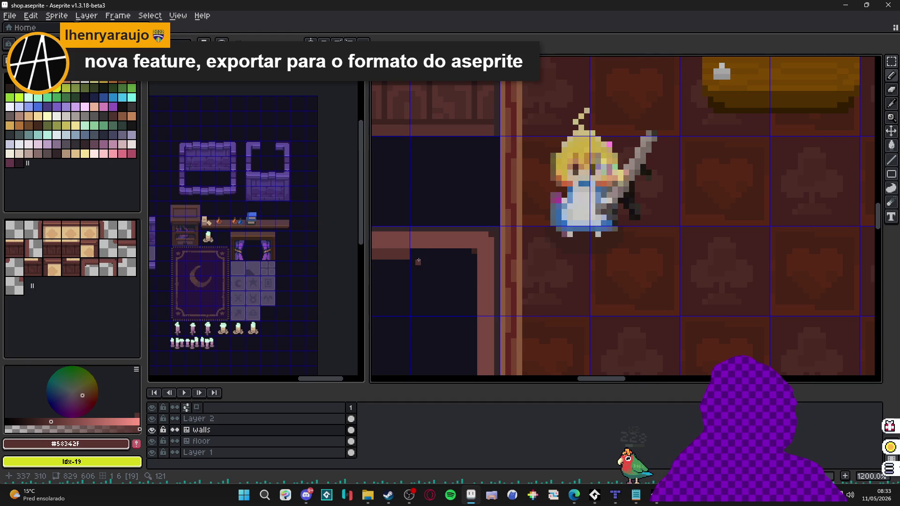
{"action": "left_click_drag", "start_coordinate": [419, 256], "coordinate": [470, 256]}
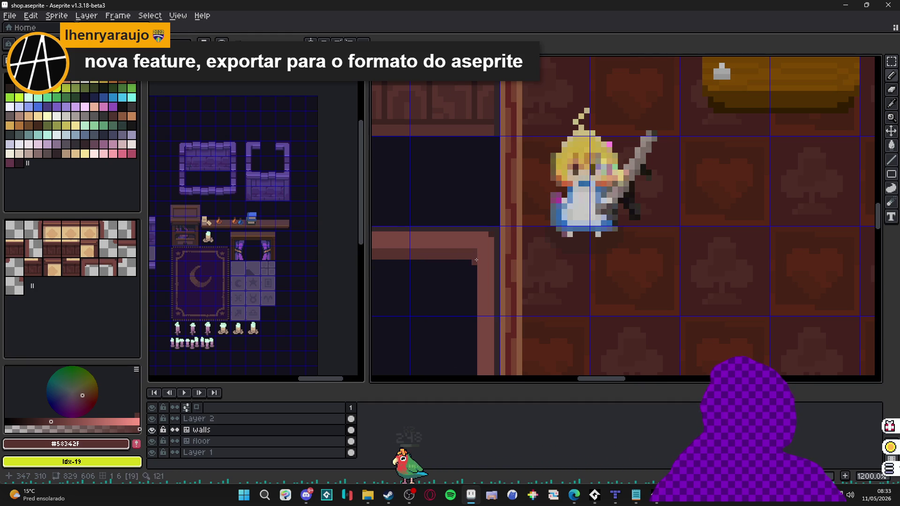
{"action": "scroll", "coordinate": [481, 256], "scroll_direction": "down", "scroll_amount": 3}
{"action": "scroll", "coordinate": [485, 148], "scroll_direction": "up", "scroll_amount": 1}
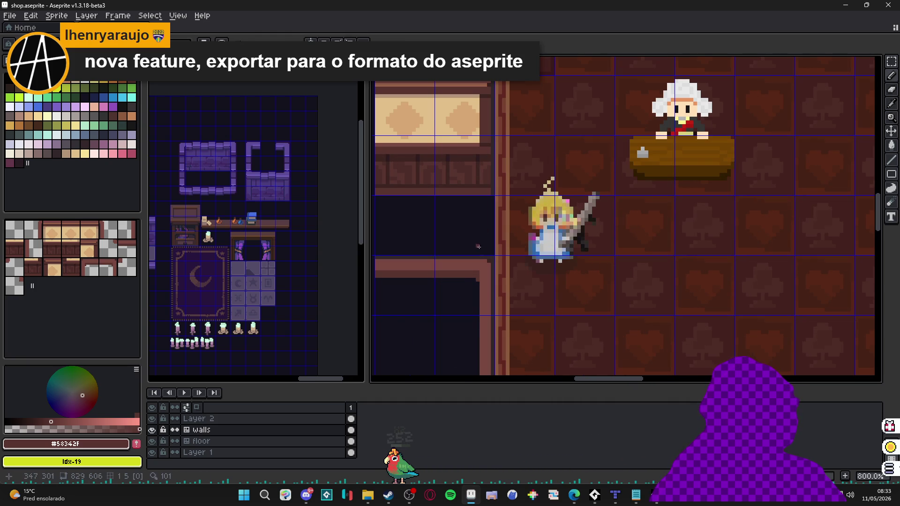
{"action": "left_click", "coordinate": [486, 266], "text": "alt"}
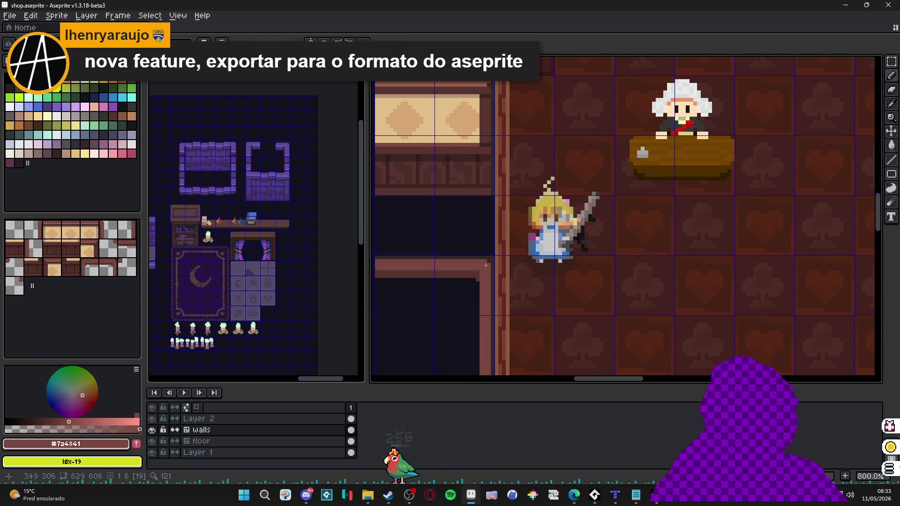
{"action": "scroll", "coordinate": [486, 266], "scroll_direction": "down", "scroll_amount": 4}
{"action": "scroll", "coordinate": [485, 274], "scroll_direction": "up", "scroll_amount": 4}
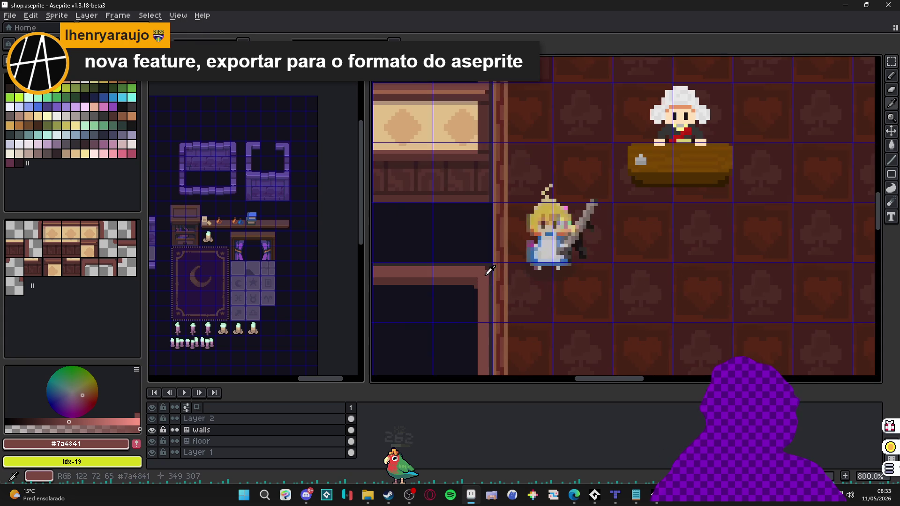
{"action": "scroll", "coordinate": [488, 289], "scroll_direction": "down", "scroll_amount": 3}
{"action": "scroll", "coordinate": [587, 323], "scroll_direction": "up", "scroll_amount": 3}
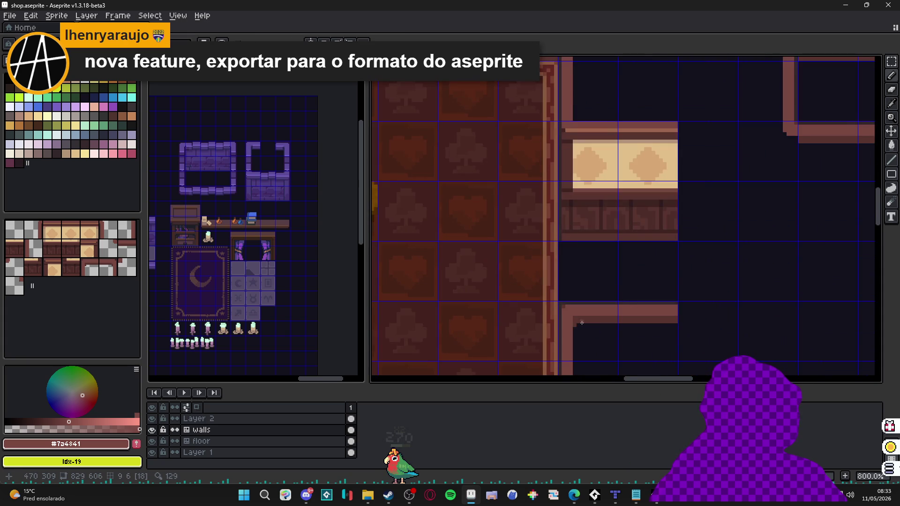
{"action": "scroll", "coordinate": [573, 318], "scroll_direction": "down", "scroll_amount": 4}
{"action": "scroll", "coordinate": [700, 273], "scroll_direction": "up", "scroll_amount": 1}
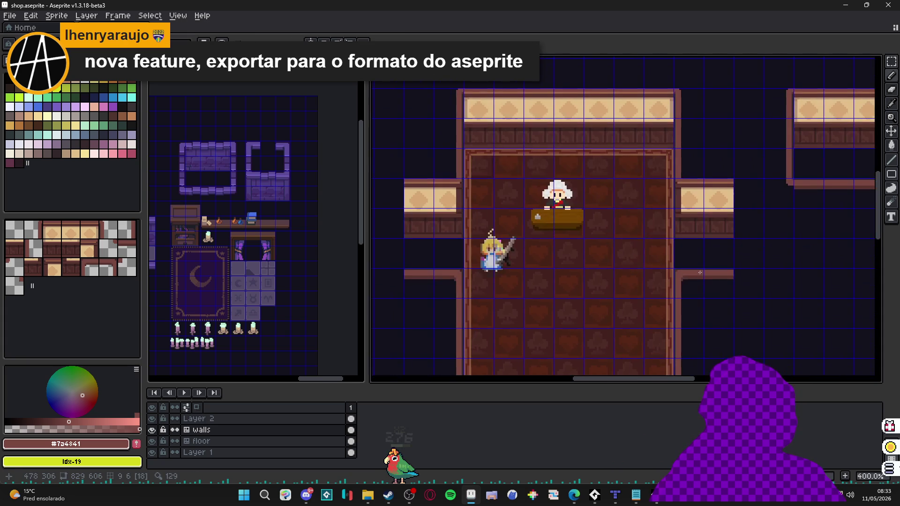
{"action": "left_click_drag", "start_coordinate": [448, 239], "coordinate": [445, 108]}
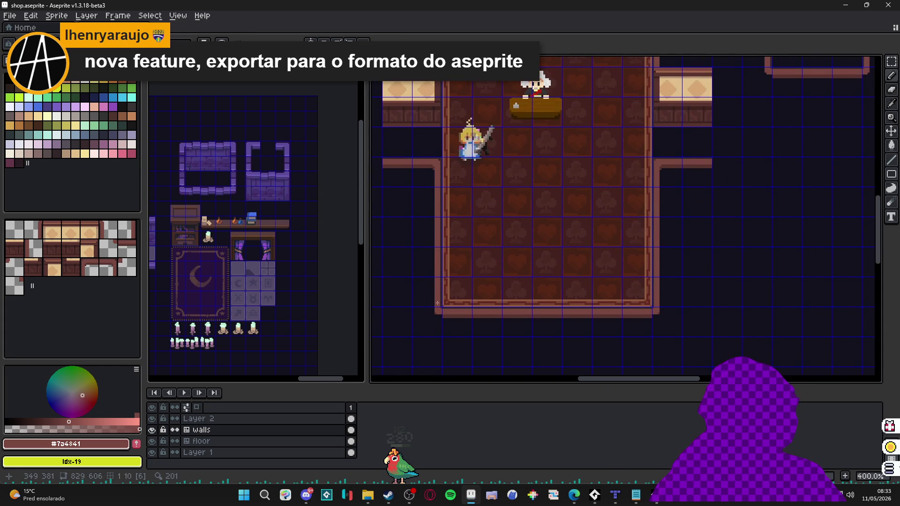
{"action": "scroll", "coordinate": [440, 300], "scroll_direction": "up", "scroll_amount": 4}
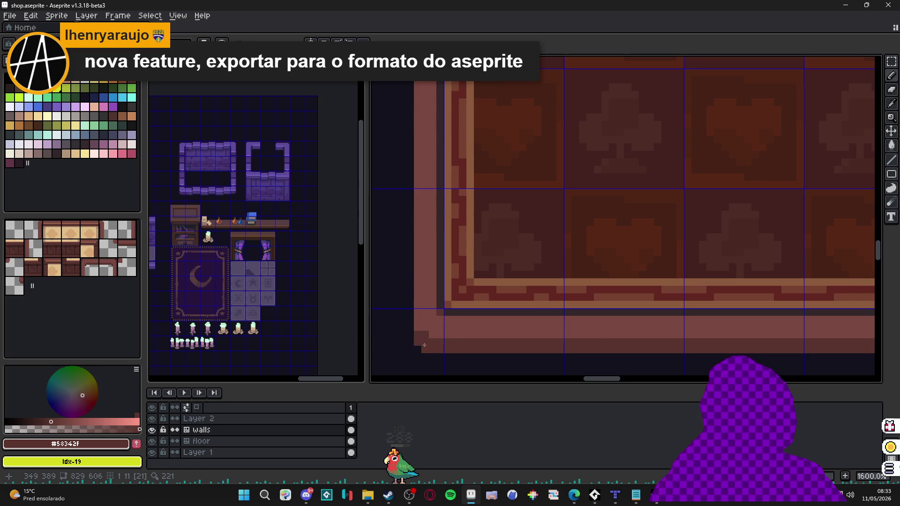
Survey the whole shop room, then select tile 21 from the wall tileset as the brush.
{"action": "scroll", "coordinate": [417, 341], "scroll_direction": "down", "scroll_amount": 5}
{"action": "scroll", "coordinate": [532, 357], "scroll_direction": "up", "scroll_amount": 7}
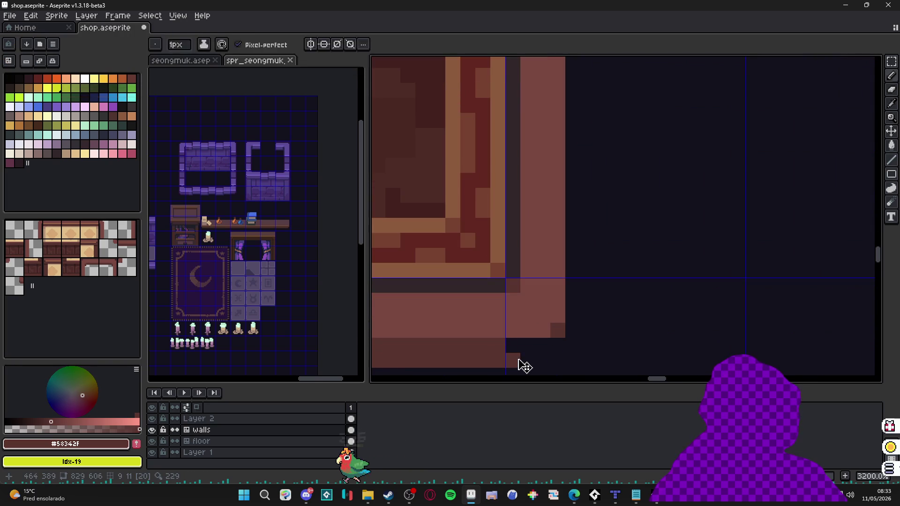
{"action": "scroll", "coordinate": [532, 358], "scroll_direction": "down", "scroll_amount": 4}
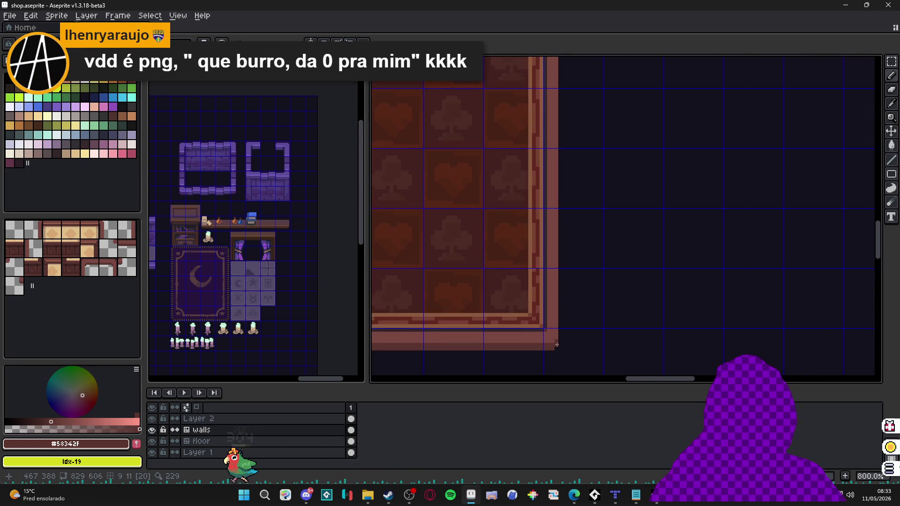
{"action": "scroll", "coordinate": [625, 330], "scroll_direction": "left", "scroll_amount": 5}
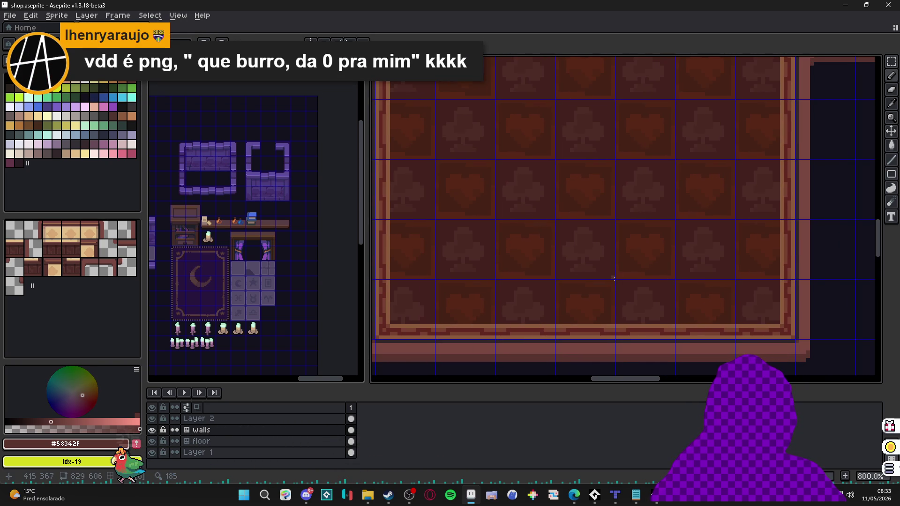
{"action": "scroll", "coordinate": [597, 273], "scroll_direction": "left", "scroll_amount": 5}
{"action": "scroll", "coordinate": [535, 235], "scroll_direction": "up", "scroll_amount": 5}
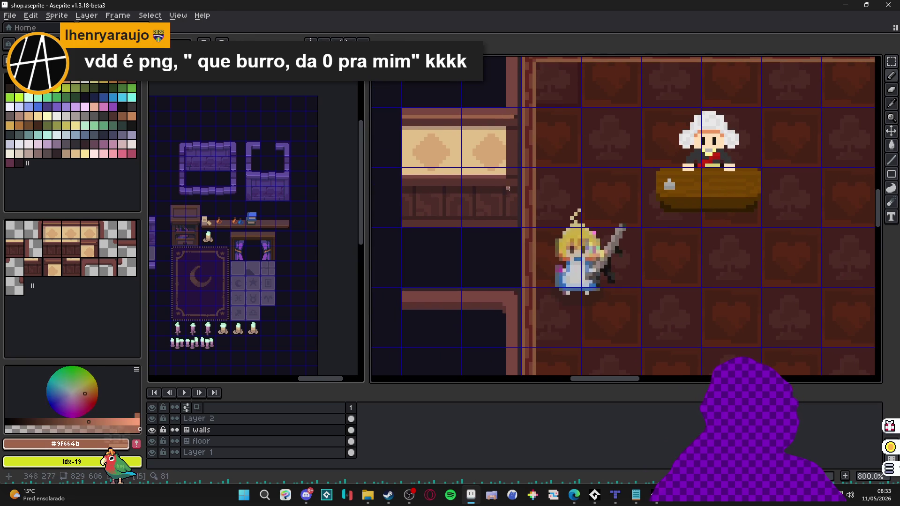
{"action": "scroll", "coordinate": [509, 301], "scroll_direction": "up", "scroll_amount": 2}
{"action": "scroll", "coordinate": [490, 308], "scroll_direction": "left", "scroll_amount": 4}
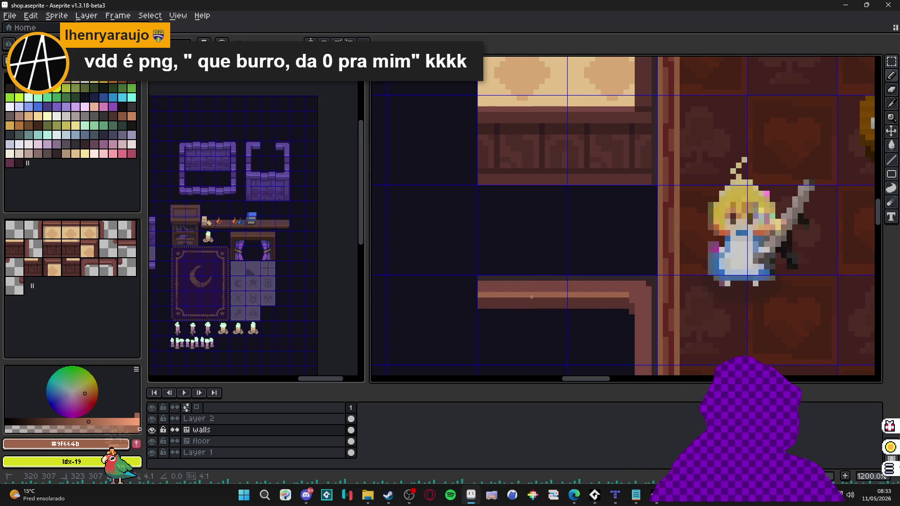
{"action": "scroll", "coordinate": [629, 302], "scroll_direction": "down", "scroll_amount": 2}
{"action": "scroll", "coordinate": [516, 319], "scroll_direction": "down", "scroll_amount": 6}
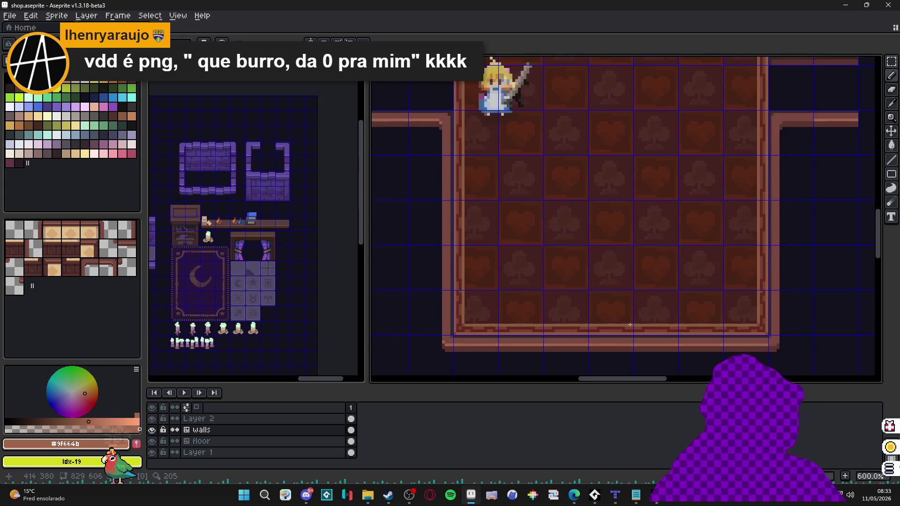
{"action": "scroll", "coordinate": [547, 329], "scroll_direction": "up", "scroll_amount": 4}
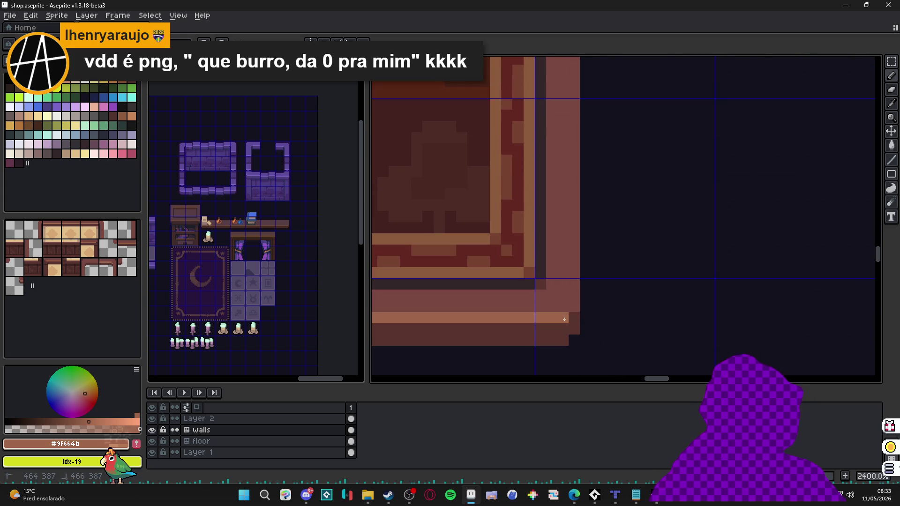
{"action": "scroll", "coordinate": [576, 306], "scroll_direction": "down", "scroll_amount": 3}
{"action": "scroll", "coordinate": [581, 272], "scroll_direction": "up", "scroll_amount": 2}
{"action": "scroll", "coordinate": [587, 233], "scroll_direction": "up", "scroll_amount": 2}
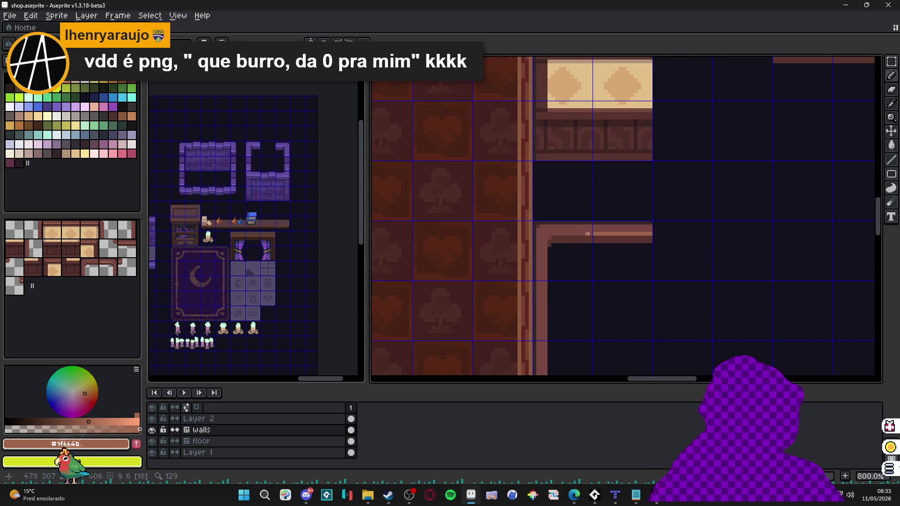
{"action": "scroll", "coordinate": [588, 233], "scroll_direction": "up", "scroll_amount": 3}
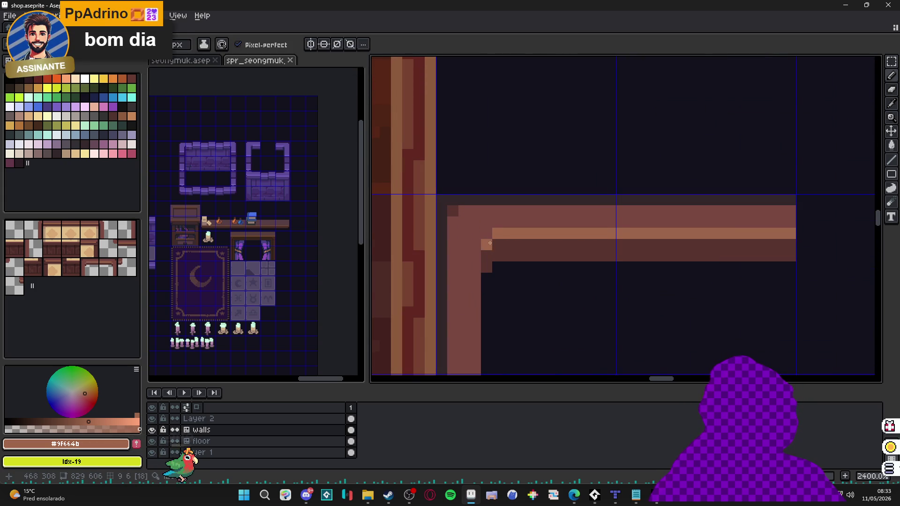
{"action": "scroll", "coordinate": [490, 243], "scroll_direction": "down", "scroll_amount": 5}
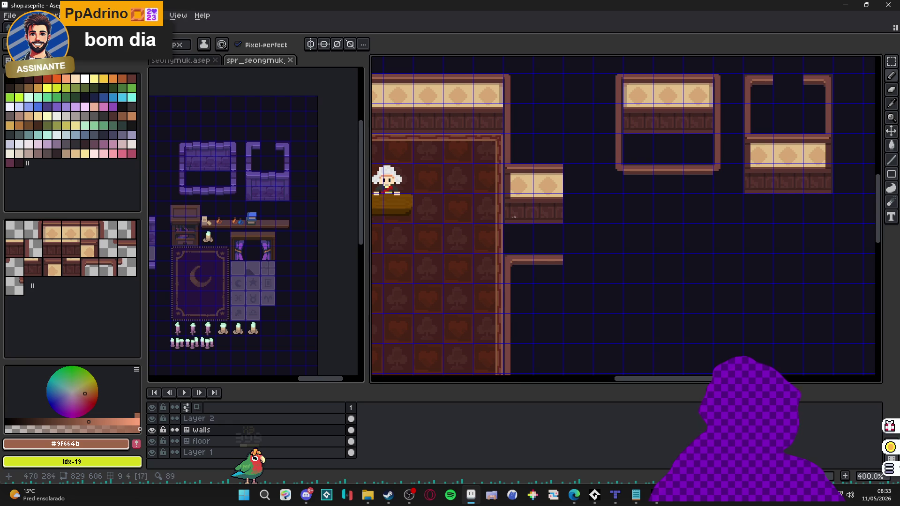
{"action": "scroll", "coordinate": [522, 215], "scroll_direction": "left", "scroll_amount": 10}
{"action": "scroll", "coordinate": [522, 215], "scroll_direction": "down", "scroll_amount": 3}
{"action": "scroll", "coordinate": [523, 270], "scroll_direction": "right", "scroll_amount": 6}
{"action": "scroll", "coordinate": [524, 270], "scroll_direction": "up", "scroll_amount": 2}
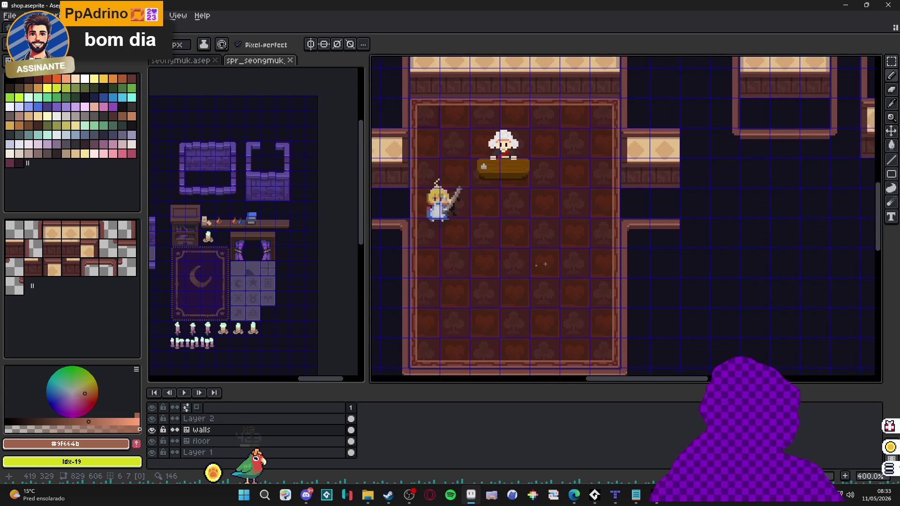
{"action": "scroll", "coordinate": [524, 270], "scroll_direction": "right", "scroll_amount": 4}
{"action": "scroll", "coordinate": [524, 271], "scroll_direction": "down", "scroll_amount": 1}
{"action": "scroll", "coordinate": [487, 285], "scroll_direction": "up", "scroll_amount": 2}
{"action": "left_click_drag", "start_coordinate": [488, 286], "coordinate": [502, 282]}
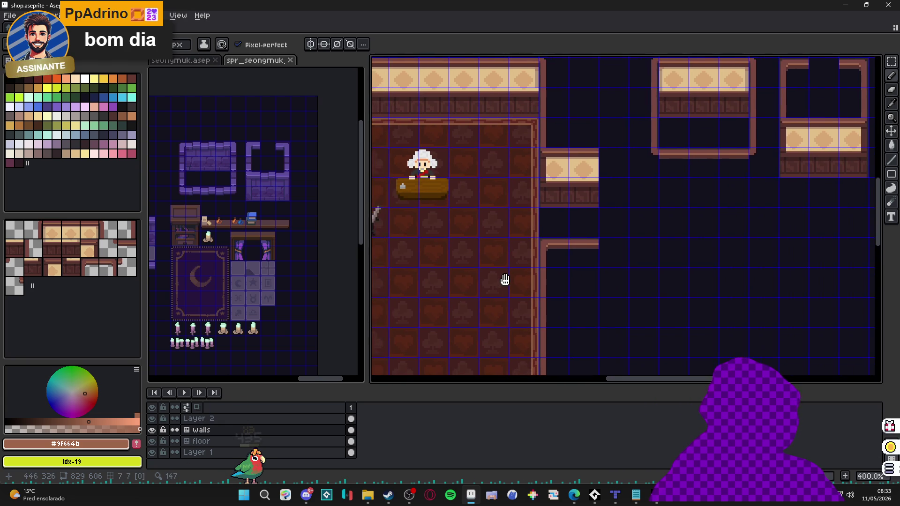
{"action": "scroll", "coordinate": [498, 283], "scroll_direction": "down", "scroll_amount": 2}
{"action": "scroll", "coordinate": [458, 322], "scroll_direction": "up", "scroll_amount": 2}
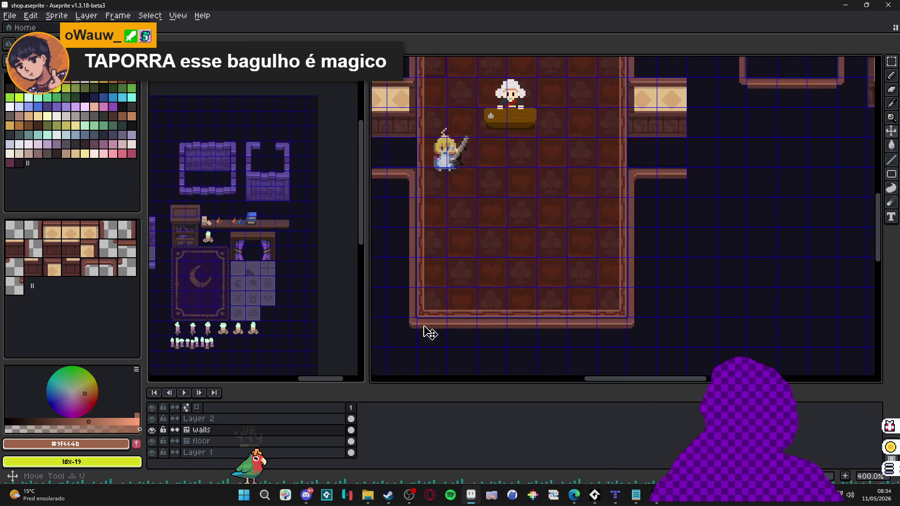
{"action": "left_click", "coordinate": [15, 286]}
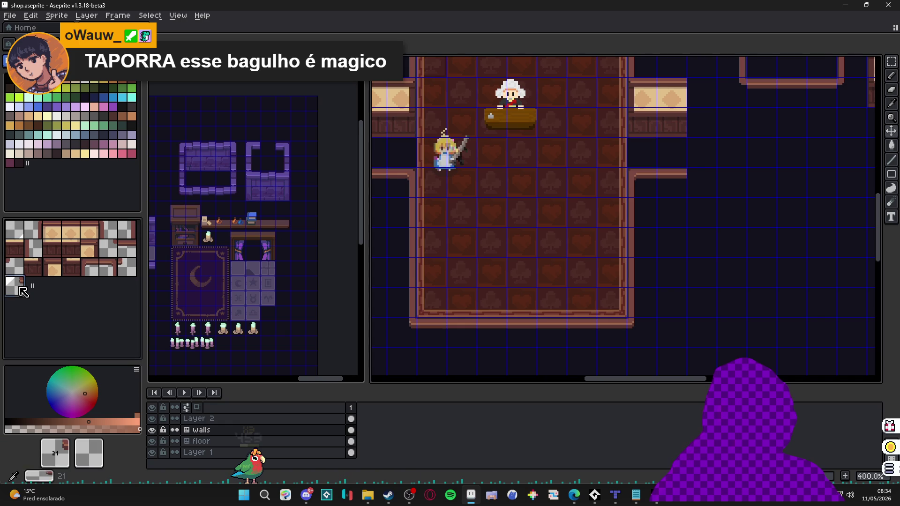
{"action": "scroll", "coordinate": [586, 236], "scroll_direction": "right", "scroll_amount": 3}
{"action": "scroll", "coordinate": [586, 237], "scroll_direction": "up", "scroll_amount": 3}
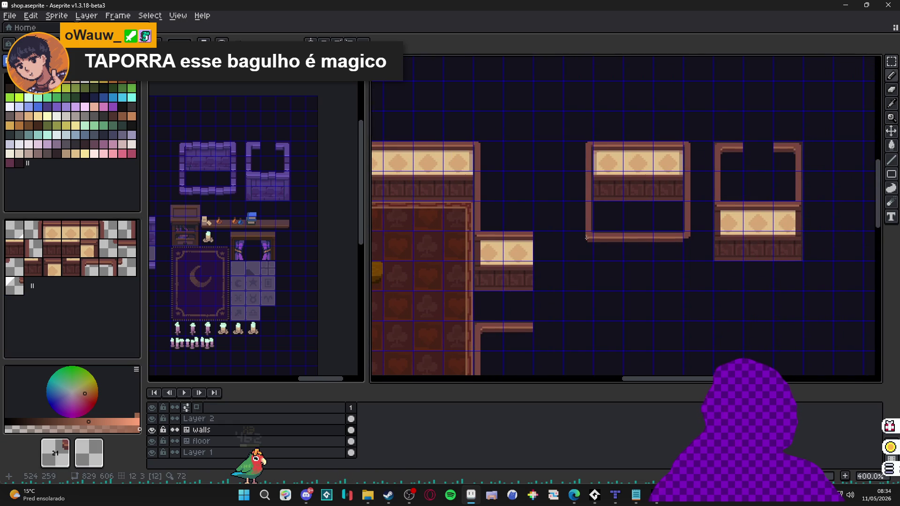
{"action": "scroll", "coordinate": [485, 303], "scroll_direction": "down", "scroll_amount": 2}
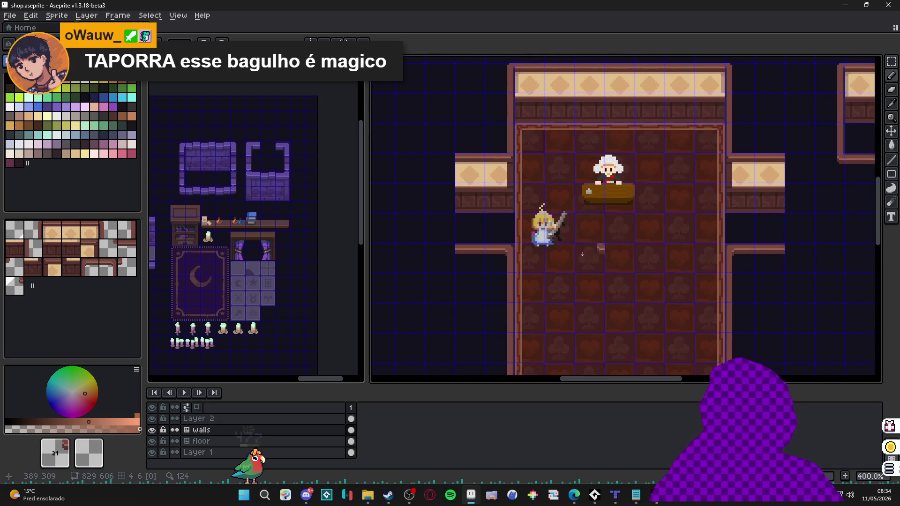
{"action": "scroll", "coordinate": [563, 281], "scroll_direction": "right", "scroll_amount": 2}
{"action": "scroll", "coordinate": [621, 262], "scroll_direction": "up", "scroll_amount": 2}
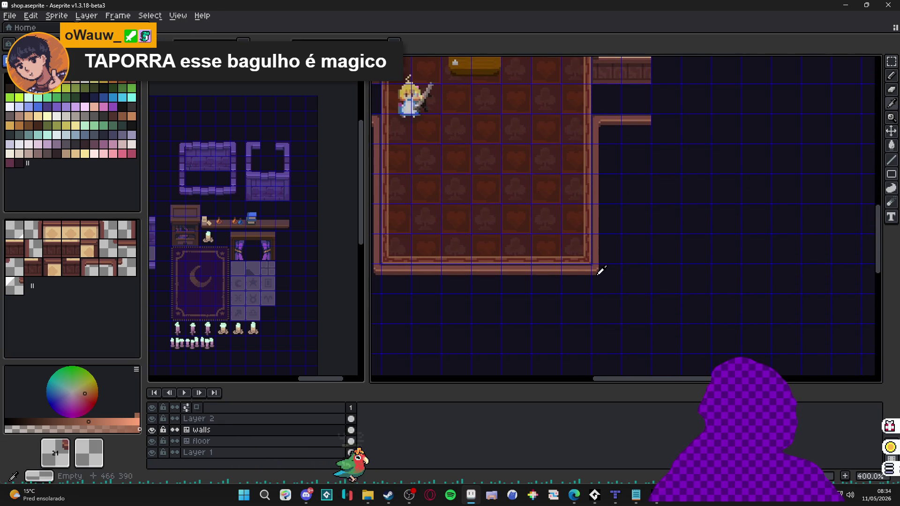
{"action": "scroll", "coordinate": [599, 267], "scroll_direction": "right", "scroll_amount": 3}
{"action": "scroll", "coordinate": [599, 267], "scroll_direction": "up", "scroll_amount": 3}
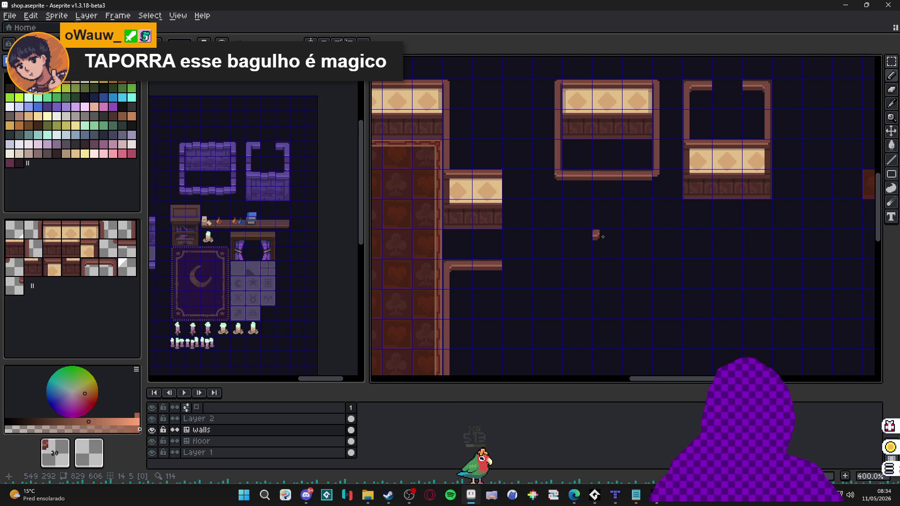
{"action": "scroll", "coordinate": [669, 186], "scroll_direction": "up", "scroll_amount": 1}
{"action": "scroll", "coordinate": [662, 178], "scroll_direction": "down", "scroll_amount": 2}
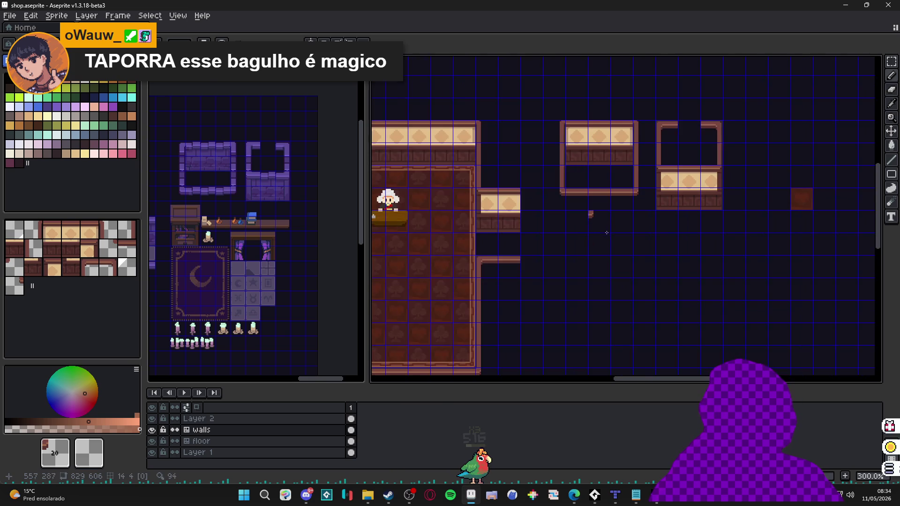
{"action": "scroll", "coordinate": [549, 266], "scroll_direction": "left", "scroll_amount": 2}
{"action": "left_click", "coordinate": [553, 265]}
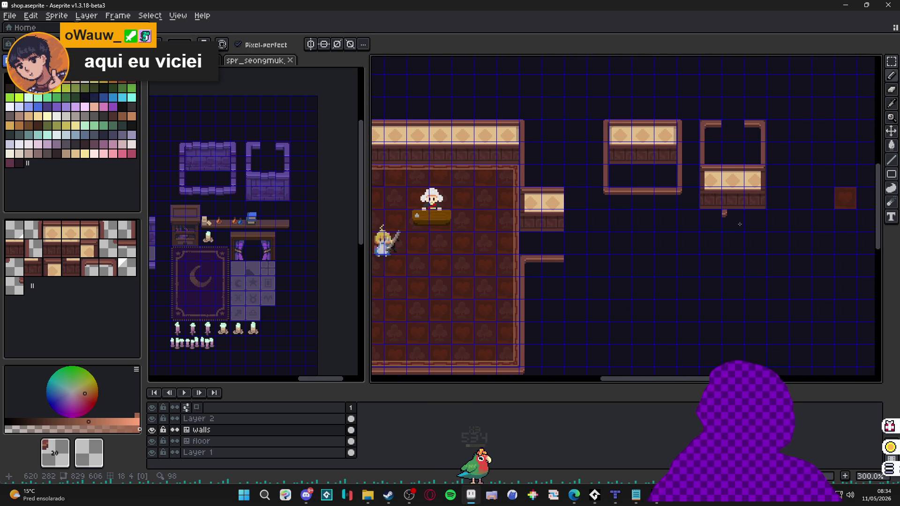
{"action": "key", "text": "Tab"}
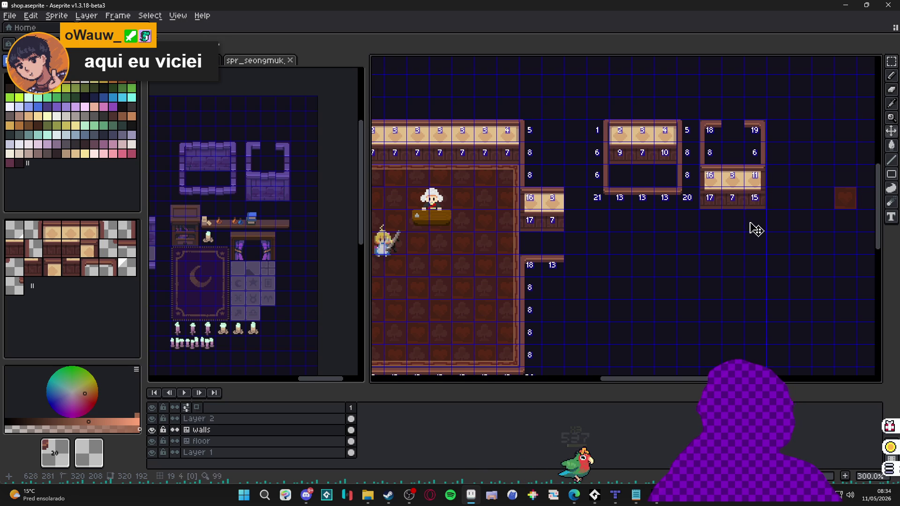
{"action": "key", "text": "Tab"}
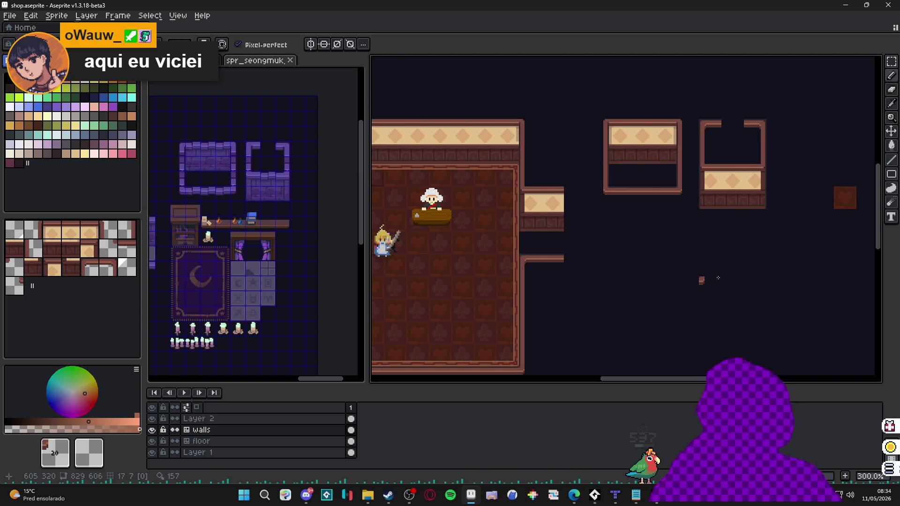
{"action": "key", "text": "Tab"}
{"action": "key", "text": "Tab"}
{"action": "scroll", "coordinate": [723, 262], "scroll_direction": "down", "scroll_amount": 1}
{"action": "scroll", "coordinate": [612, 261], "scroll_direction": "up", "scroll_amount": 1}
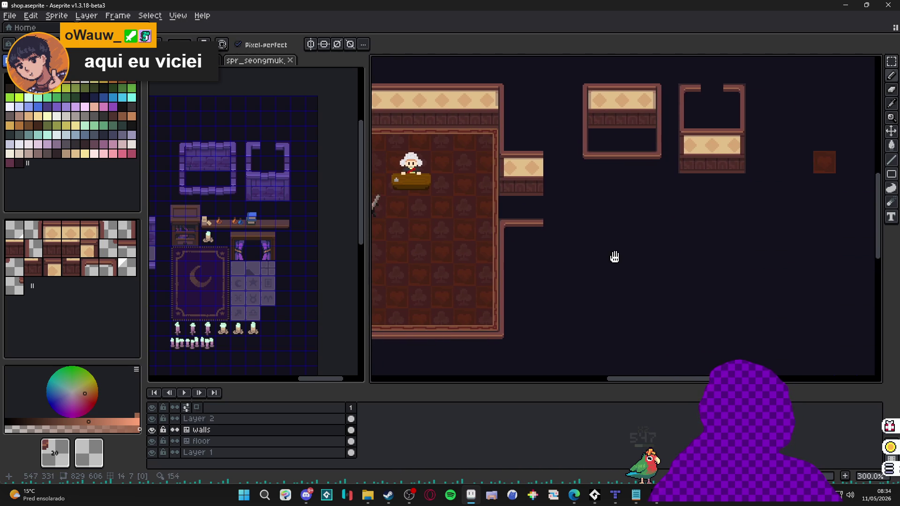
{"action": "scroll", "coordinate": [613, 257], "scroll_direction": "down", "scroll_amount": 1}
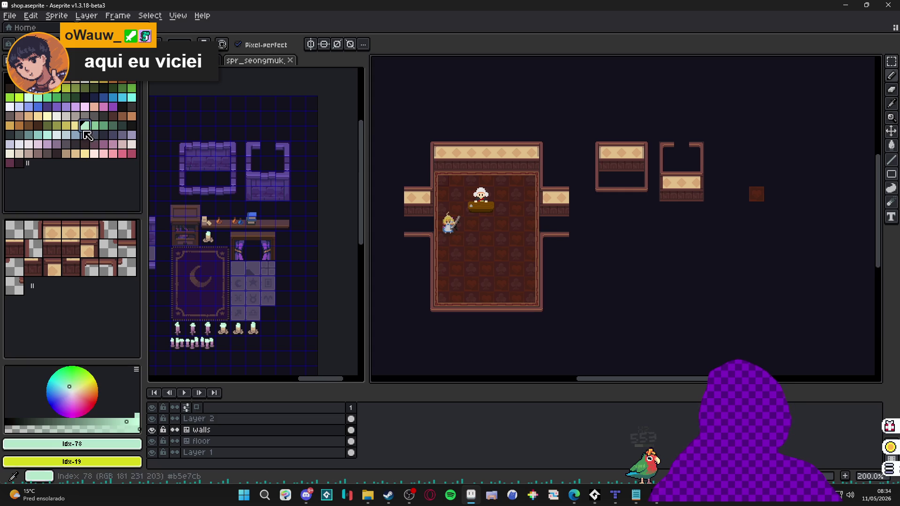
{"action": "scroll", "coordinate": [610, 262], "scroll_direction": "up", "scroll_amount": 1}
{"action": "key", "text": "ctrl+s"}
{"action": "scroll", "coordinate": [686, 213], "scroll_direction": "down", "scroll_amount": 1}
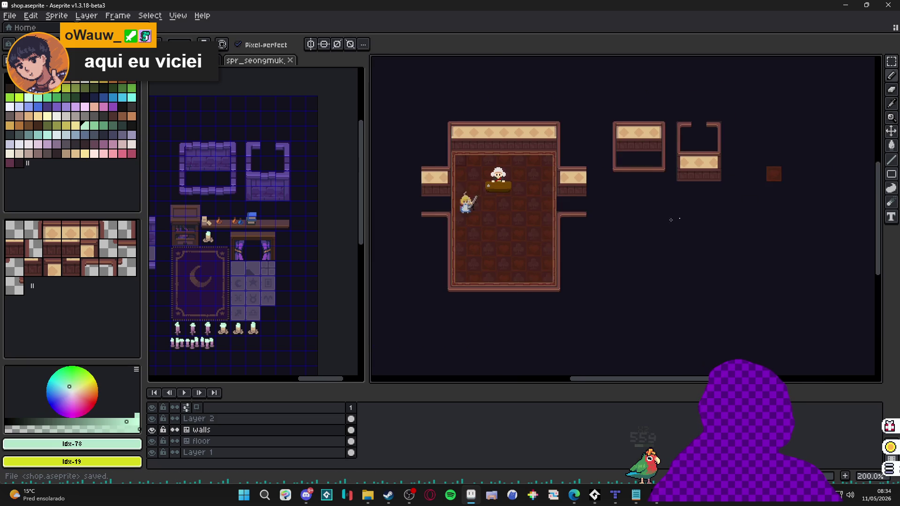
{"action": "scroll", "coordinate": [570, 266], "scroll_direction": "up", "scroll_amount": 1}
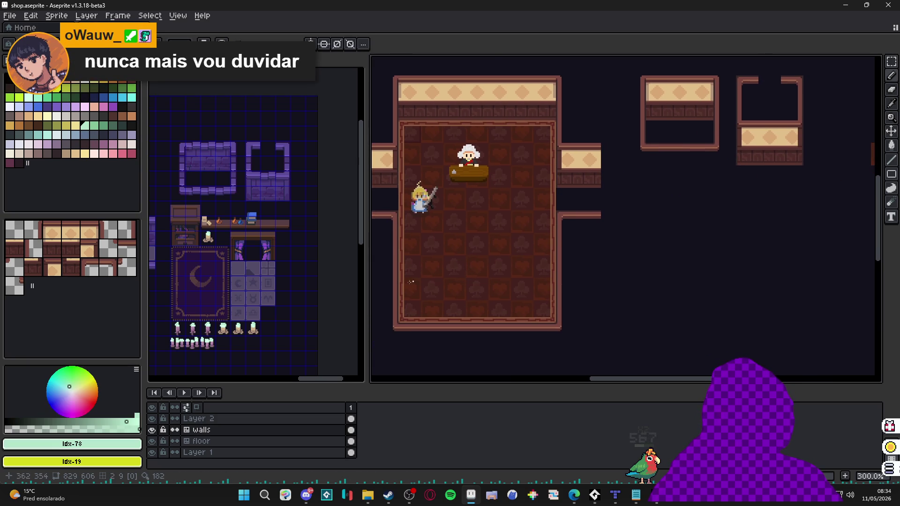
{"action": "key", "text": "alt+Down"}
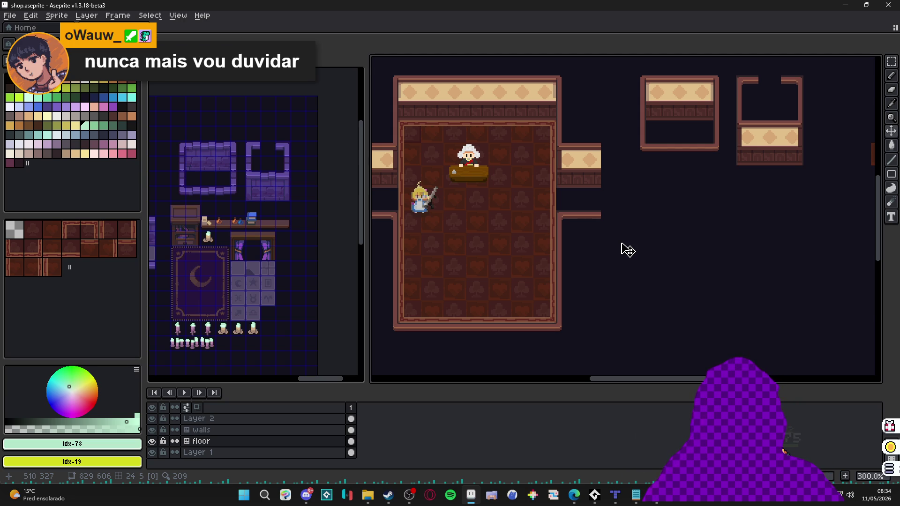
Bring the Edge window with the Posterizador tool to the front.
{"action": "scroll", "coordinate": [626, 262], "scroll_direction": "down", "scroll_amount": 1}
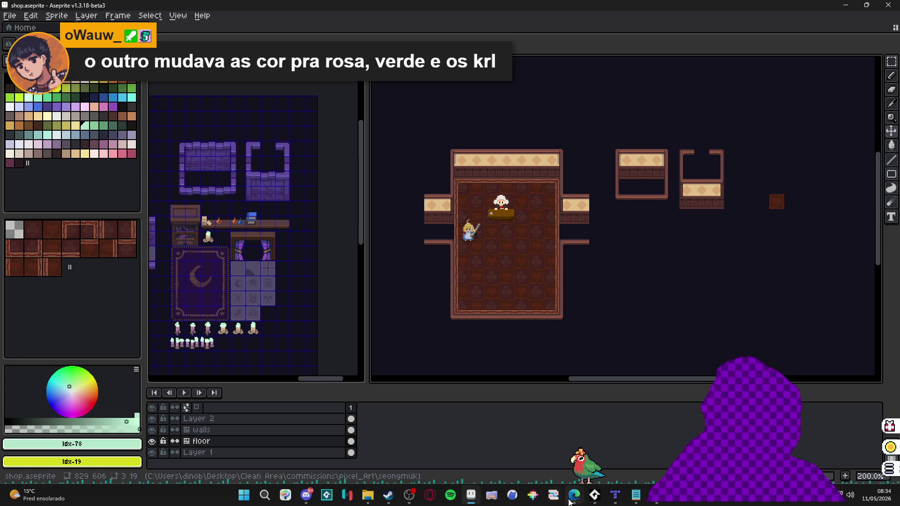
{"action": "mouse_move", "coordinate": [573, 497]}
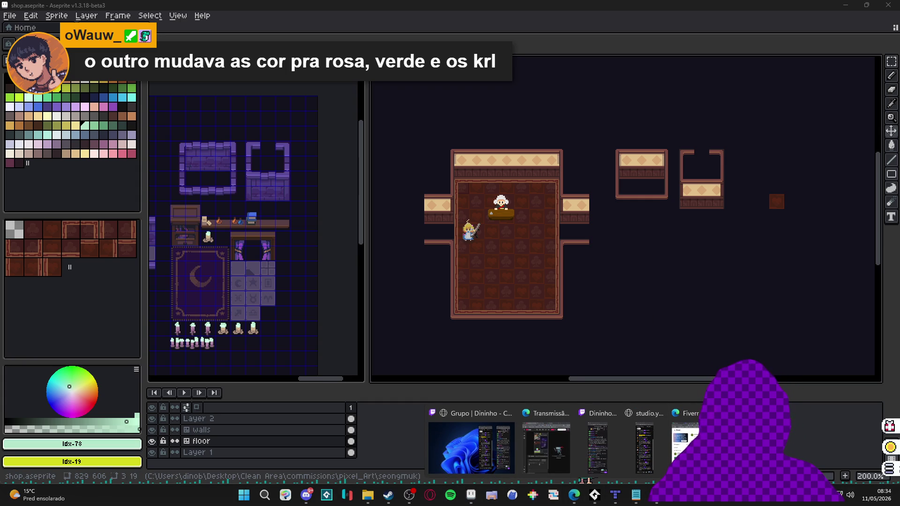
{"action": "left_click", "coordinate": [574, 495]}
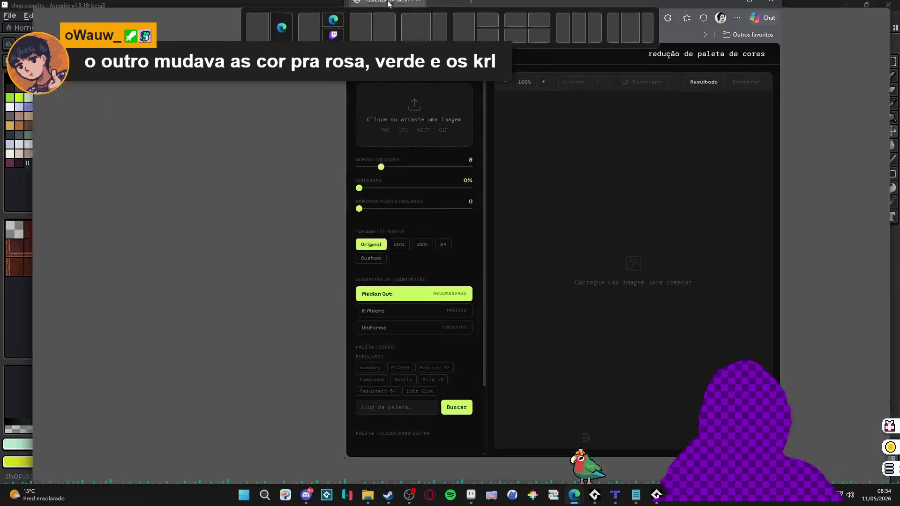
Open the Lospec Blighted Paint palette page in a new tab, then return to Posterizador.
{"action": "left_click", "coordinate": [126, 10]}
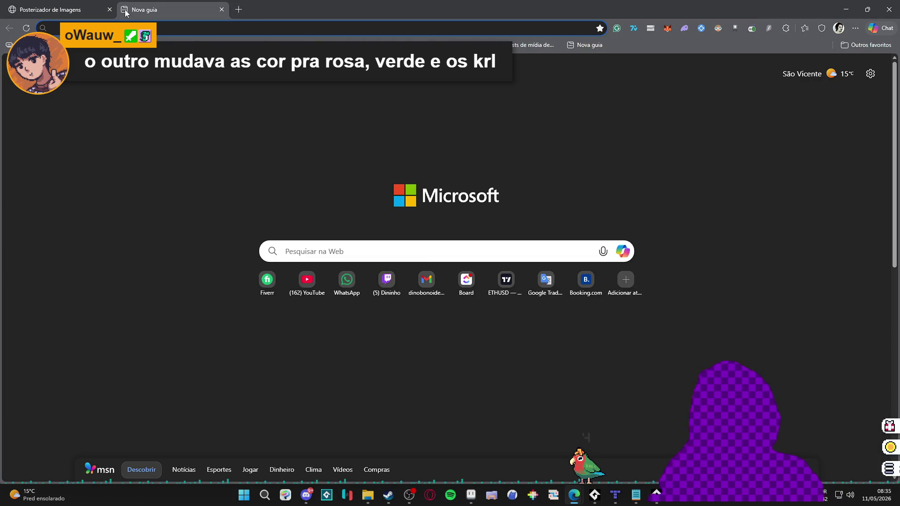
{"action": "key", "text": "ctrl+v"}
{"action": "key", "text": "Return"}
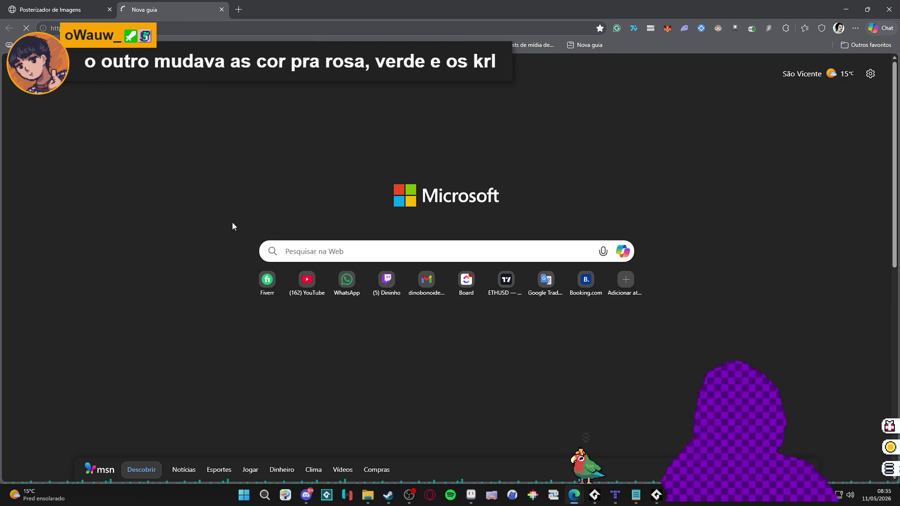
{"action": "scroll", "coordinate": [422, 225], "scroll_direction": "down", "scroll_amount": 10}
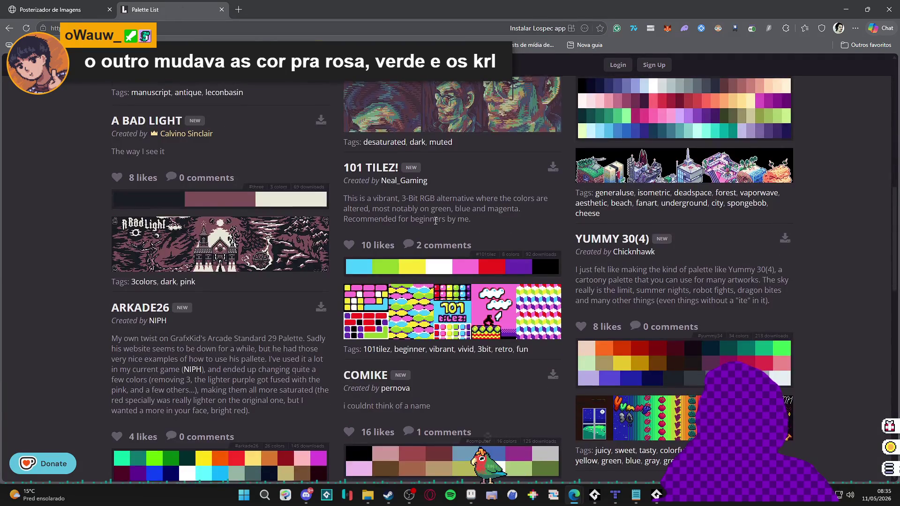
{"action": "scroll", "coordinate": [436, 220], "scroll_direction": "up", "scroll_amount": 5}
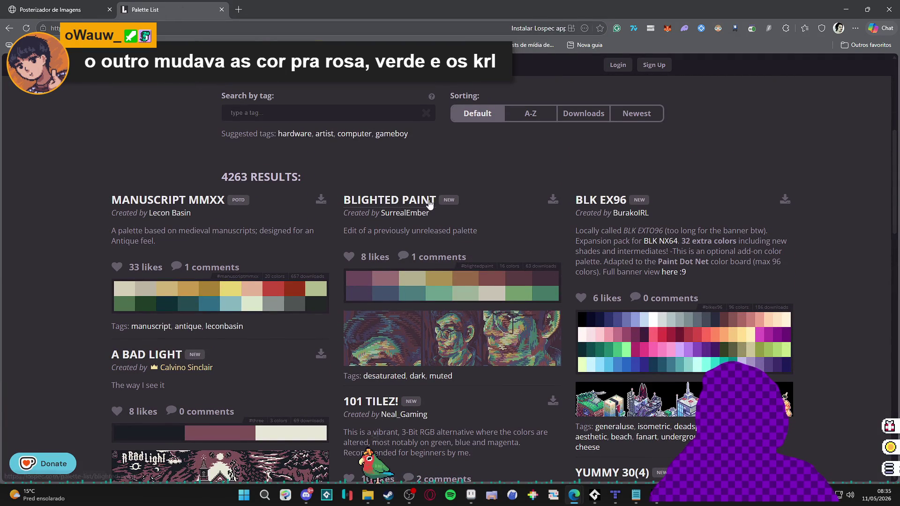
{"action": "left_click_drag", "start_coordinate": [439, 201], "coordinate": [344, 195]}
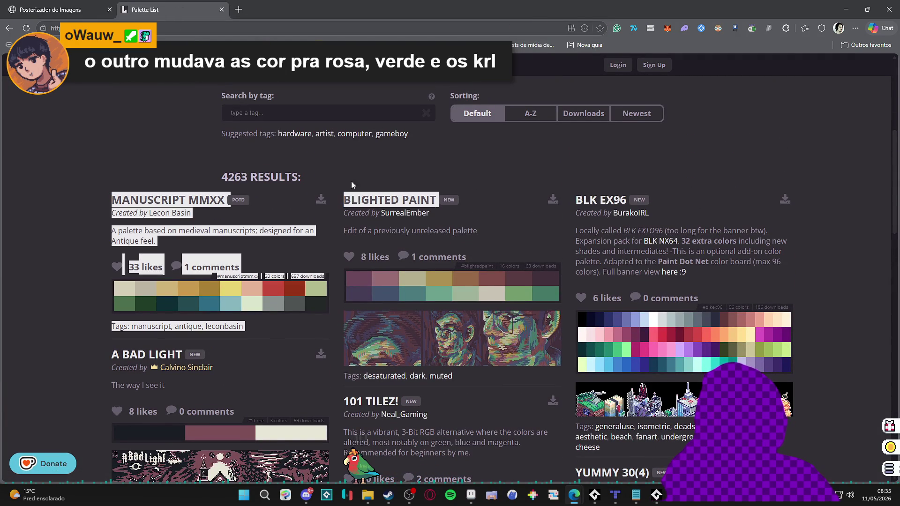
{"action": "left_click", "coordinate": [352, 199]}
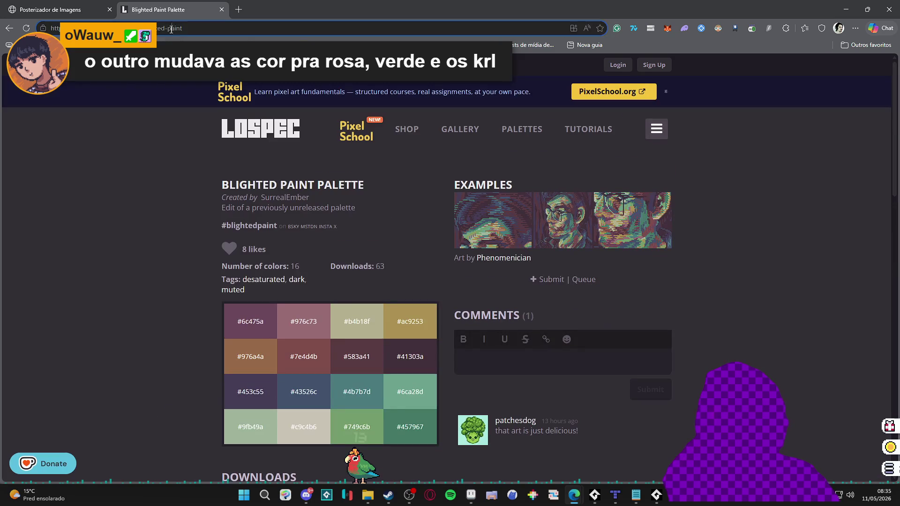
{"action": "left_click", "coordinate": [171, 29]}
{"action": "key", "text": "ctrl+Tab"}
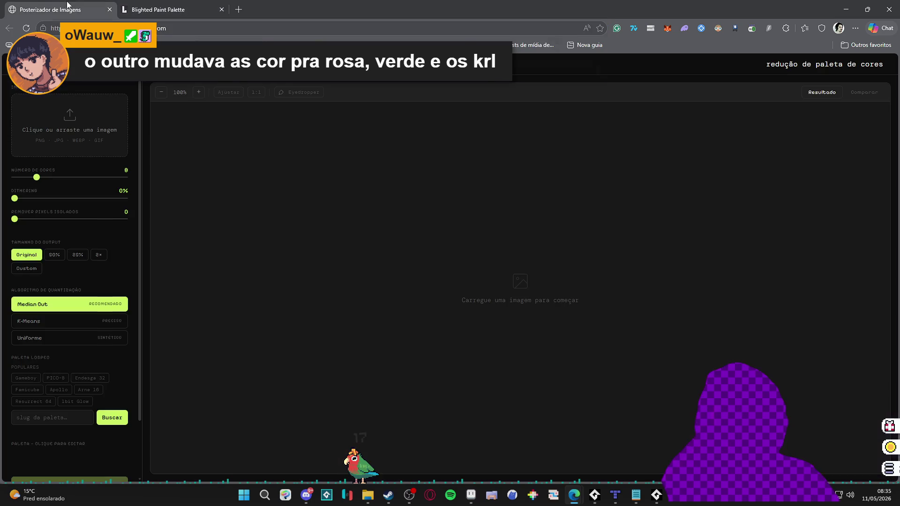
Look up the 'blighted-paint' palette via the Lospec slug field.
{"action": "scroll", "coordinate": [62, 328], "scroll_direction": "down", "scroll_amount": 2}
{"action": "left_click", "coordinate": [71, 351]}
{"action": "type", "text": "blighted-paint"}
{"action": "key", "text": "Return"}
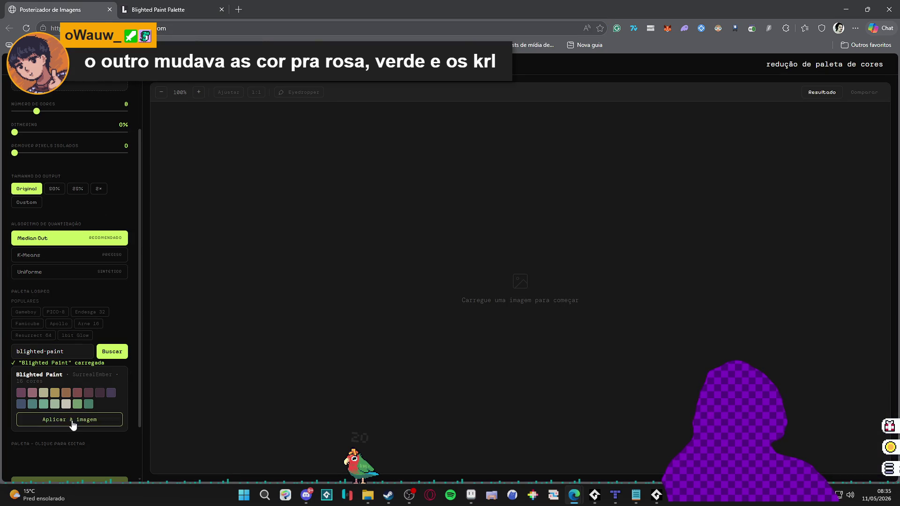
Upload a picture from the Imagens folder and apply the Blighted Paint palette to it.
{"action": "scroll", "coordinate": [86, 142], "scroll_direction": "up", "scroll_amount": 2}
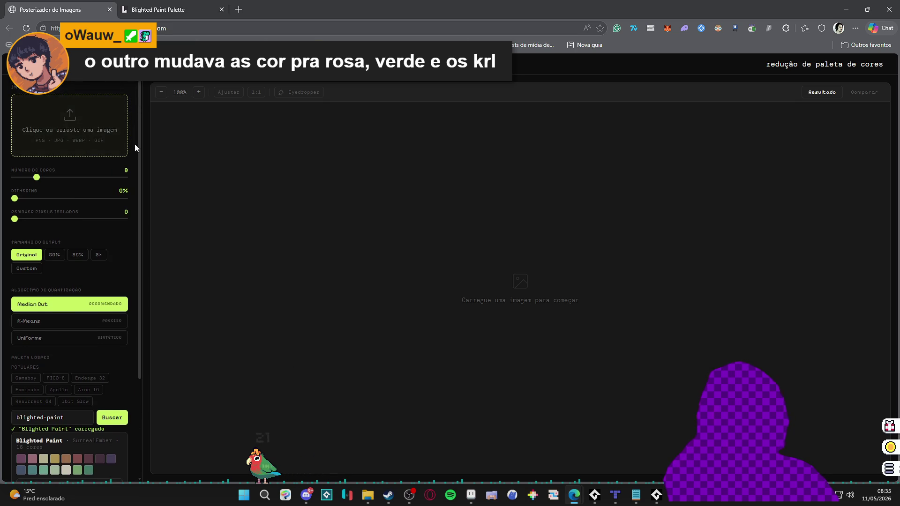
{"action": "left_click", "coordinate": [104, 139]}
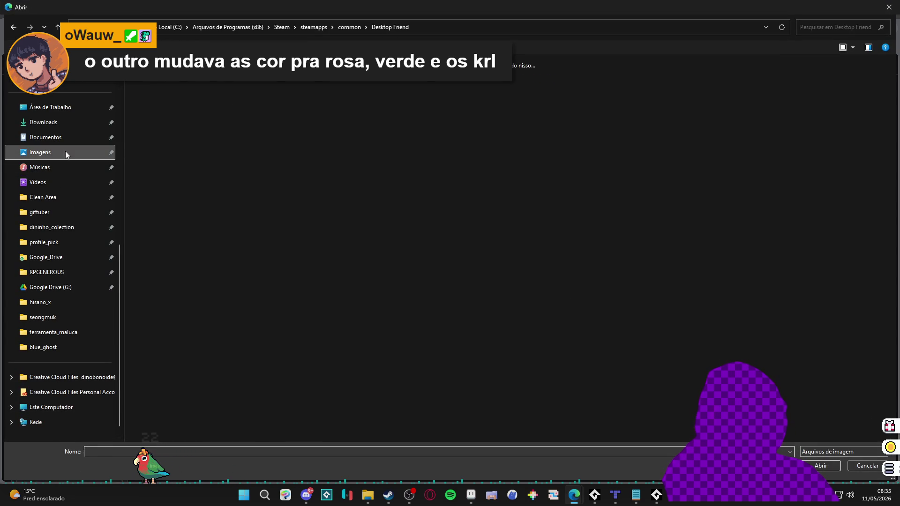
{"action": "left_click", "coordinate": [53, 157]}
{"action": "double_click", "coordinate": [206, 148]}
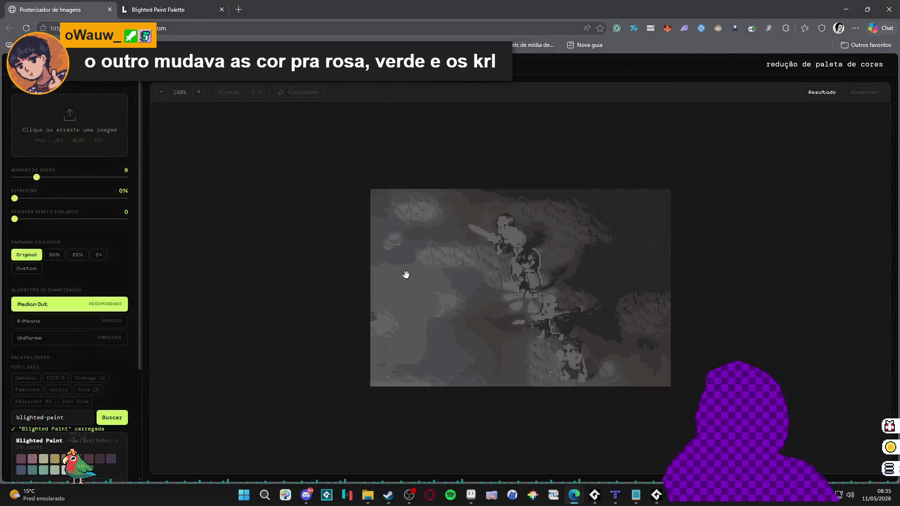
{"action": "scroll", "coordinate": [500, 276], "scroll_direction": "up", "scroll_amount": 5}
{"action": "scroll", "coordinate": [111, 379], "scroll_direction": "down", "scroll_amount": 3}
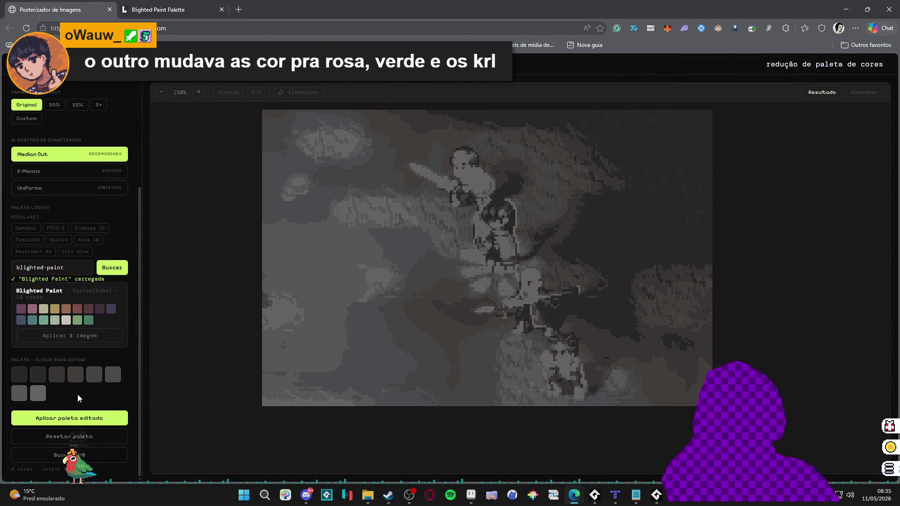
{"action": "left_click", "coordinate": [75, 335]}
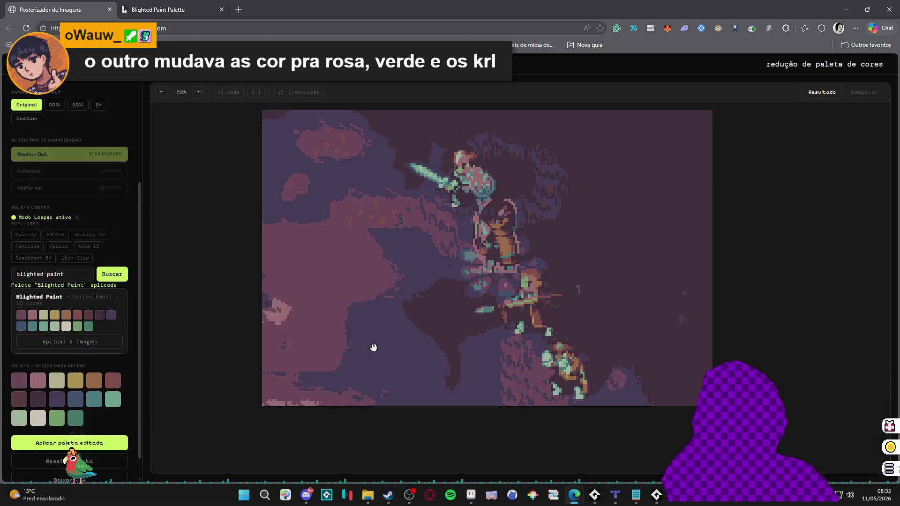
Set dithering to 0% and raise isolated-pixel removal, then switch back to Aseprite.
{"action": "scroll", "coordinate": [109, 352], "scroll_direction": "down", "scroll_amount": 1}
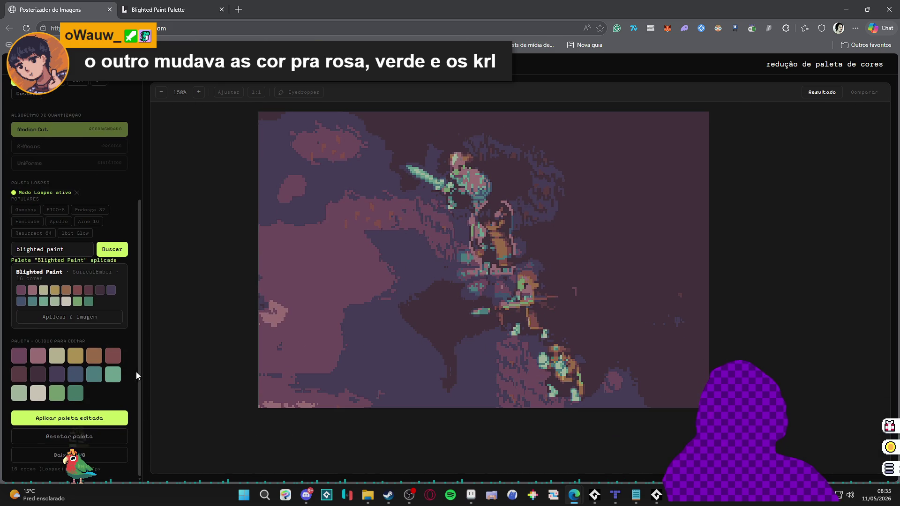
{"action": "scroll", "coordinate": [85, 235], "scroll_direction": "up", "scroll_amount": 4}
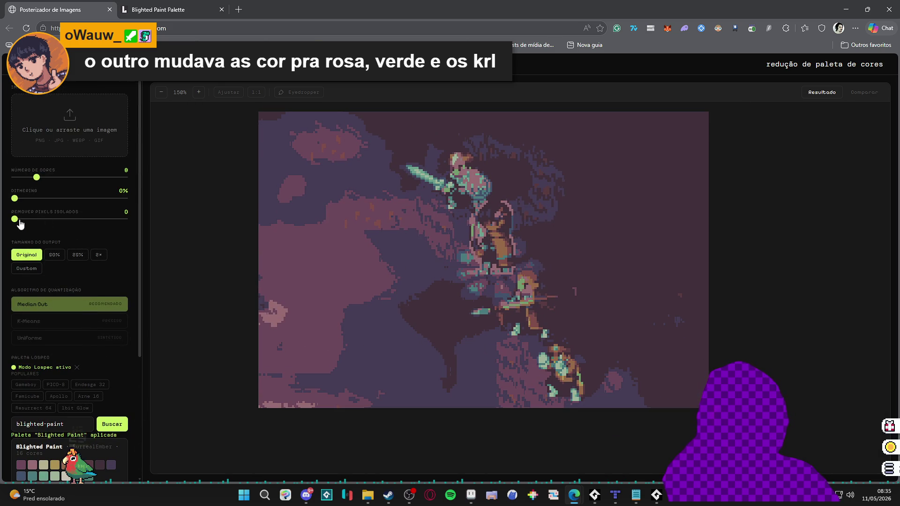
{"action": "mouse_move", "coordinate": [81, 223]}
{"action": "left_mouse_down"}
{"action": "mouse_move", "coordinate": [125, 224]}
{"action": "mouse_move", "coordinate": [62, 234]}
{"action": "left_mouse_up"}
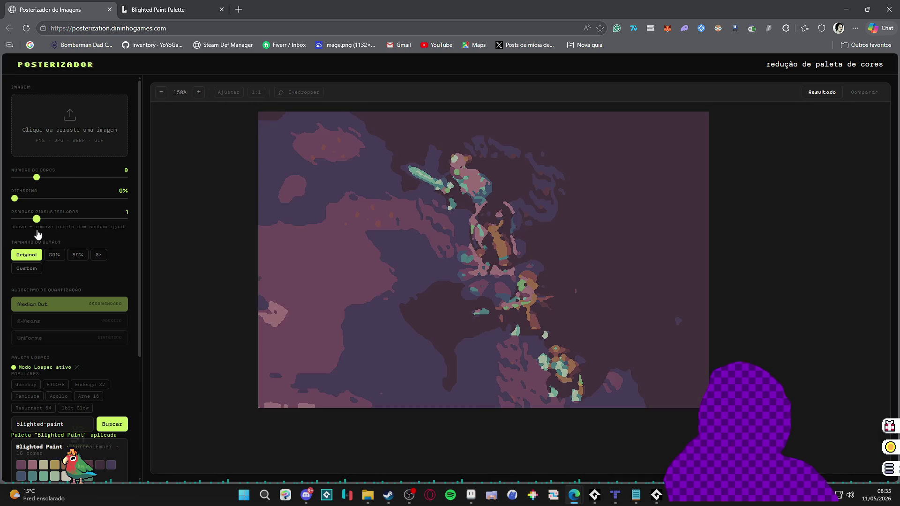
{"action": "mouse_move", "coordinate": [36, 230]}
{"action": "left_mouse_down"}
{"action": "mouse_move", "coordinate": [105, 211]}
{"action": "mouse_move", "coordinate": [107, 221]}
{"action": "left_mouse_up"}
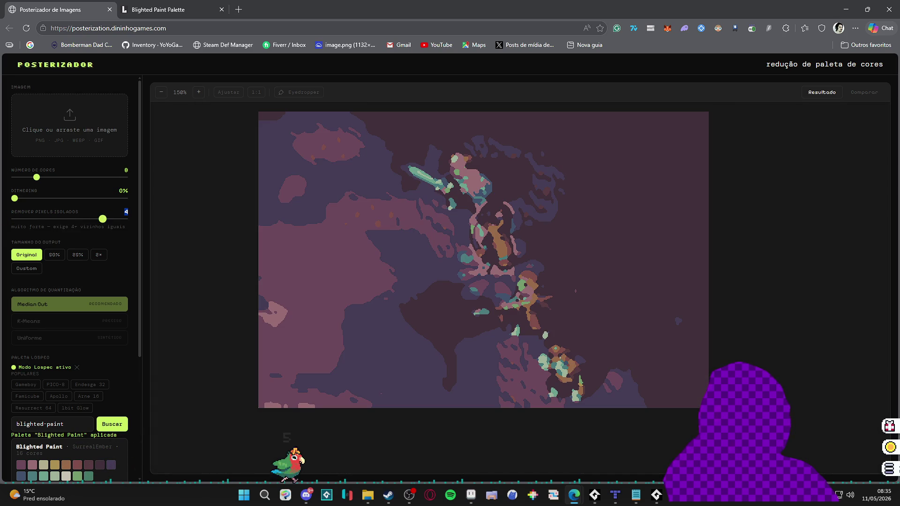
{"action": "left_click", "coordinate": [14, 219]}
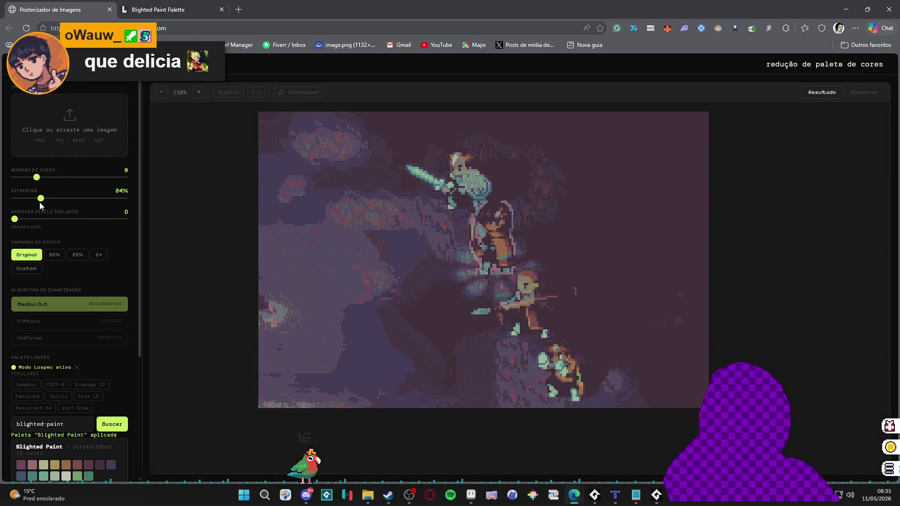
{"action": "mouse_move", "coordinate": [41, 201]}
{"action": "left_mouse_down"}
{"action": "mouse_move", "coordinate": [15, 202]}
{"action": "mouse_move", "coordinate": [49, 201]}
{"action": "mouse_move", "coordinate": [12, 202]}
{"action": "mouse_move", "coordinate": [28, 227]}
{"action": "mouse_move", "coordinate": [33, 223]}
{"action": "left_mouse_up"}
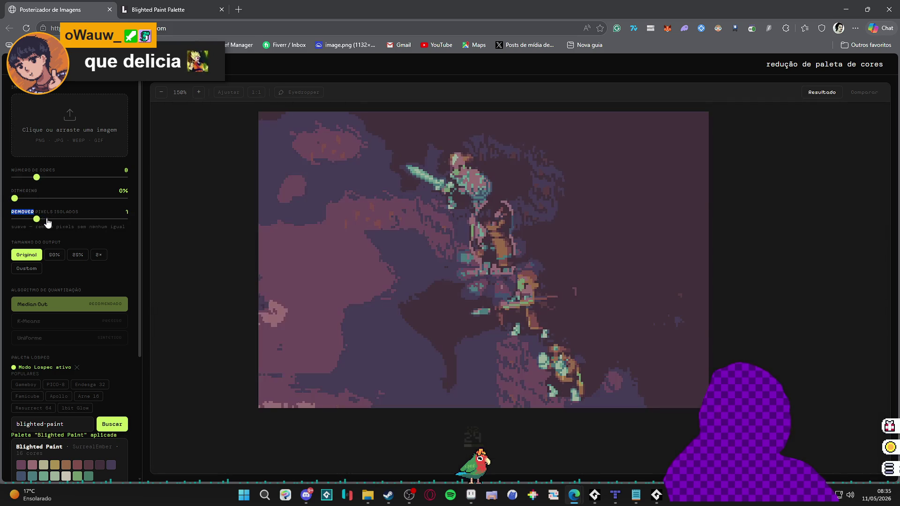
{"action": "mouse_move", "coordinate": [37, 220]}
{"action": "left_mouse_down"}
{"action": "mouse_move", "coordinate": [133, 226]}
{"action": "mouse_move", "coordinate": [79, 222]}
{"action": "left_mouse_up"}
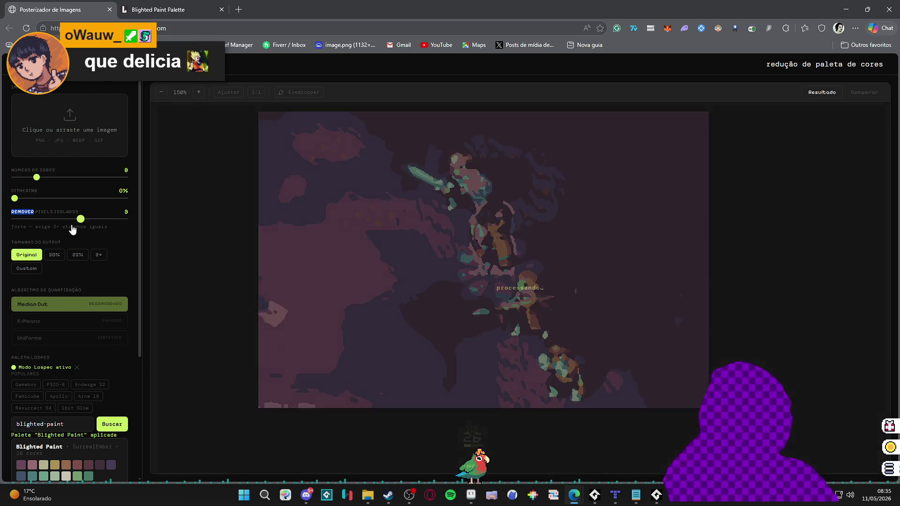
{"action": "key", "text": "alt+Tab"}
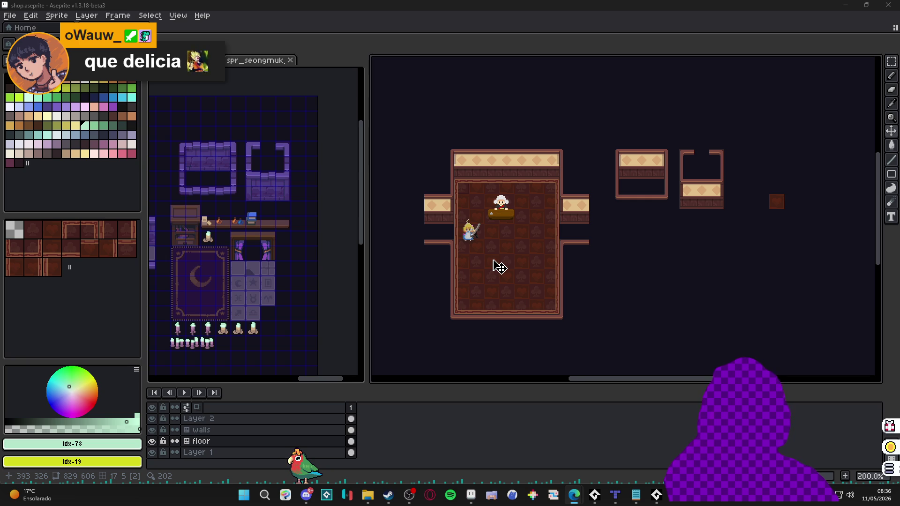
{"action": "scroll", "coordinate": [646, 220], "scroll_direction": "up", "scroll_amount": 1}
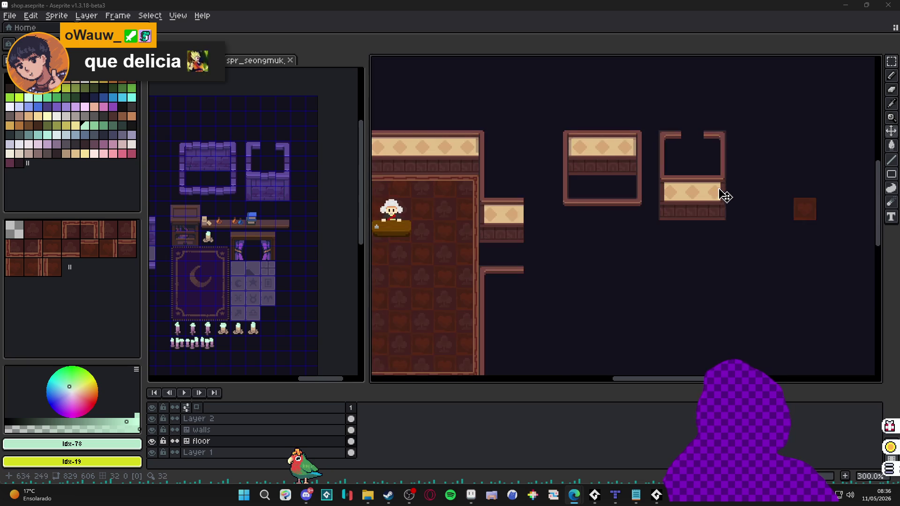
{"action": "key", "text": "ctrl+apostrophe"}
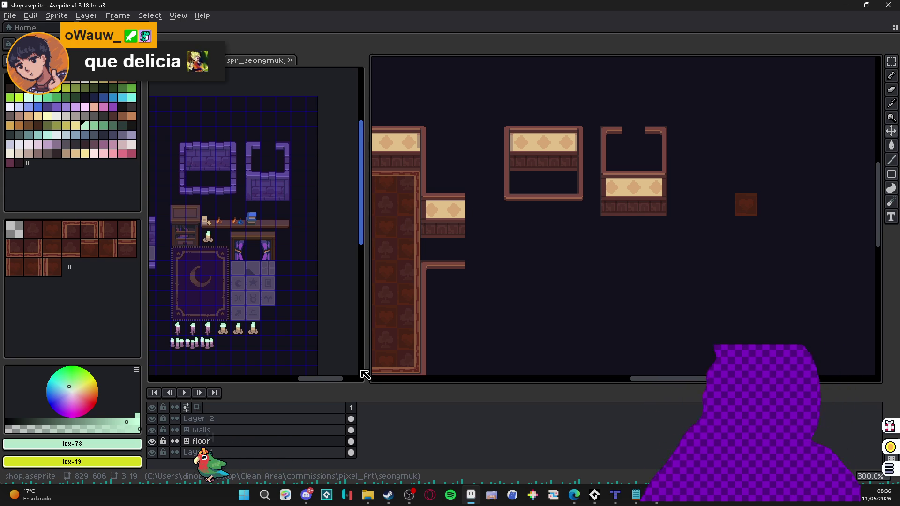
{"action": "scroll", "coordinate": [690, 286], "scroll_direction": "left", "scroll_amount": 5}
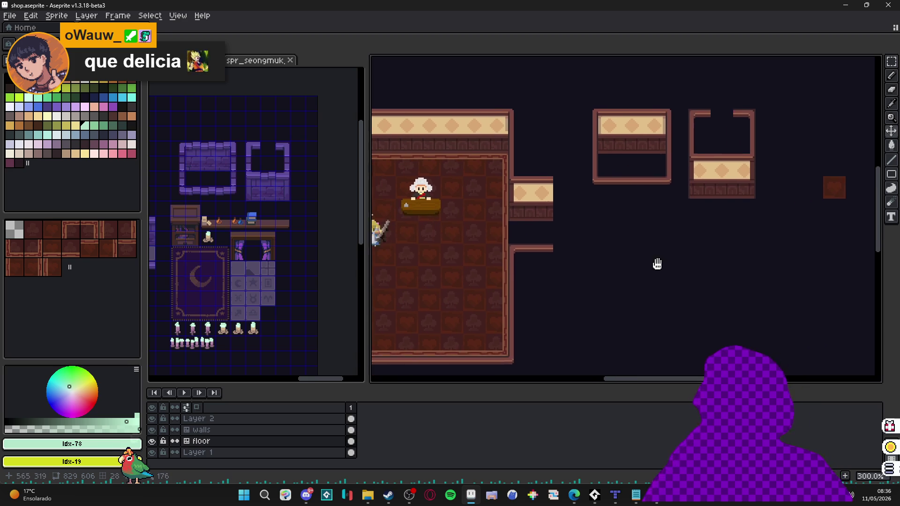
{"action": "left_click", "coordinate": [896, 467]}
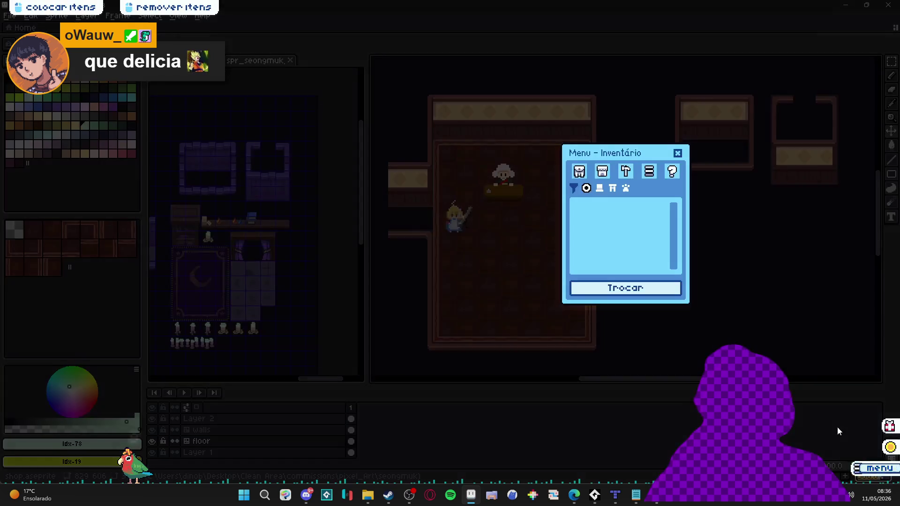
{"action": "left_click", "coordinate": [682, 151]}
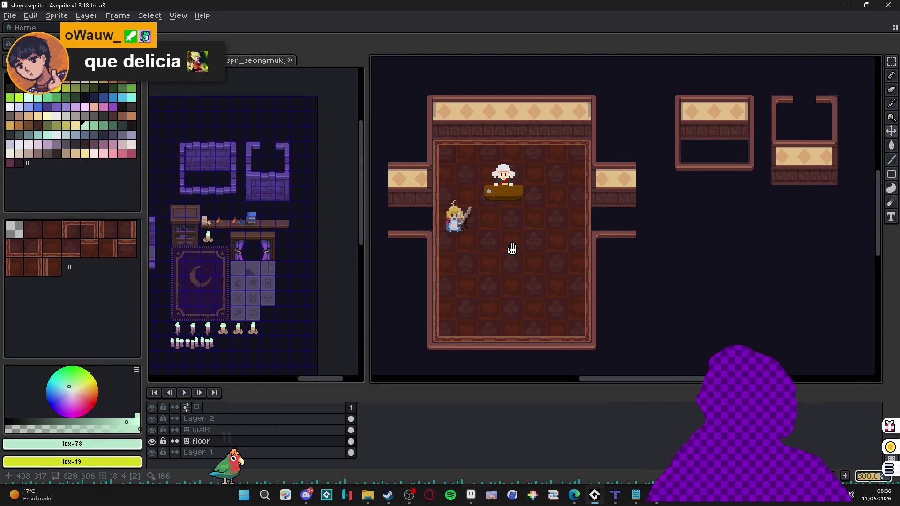
{"action": "left_click_drag", "start_coordinate": [512, 255], "coordinate": [529, 261]}
{"action": "left_click_drag", "start_coordinate": [505, 211], "coordinate": [518, 221]}
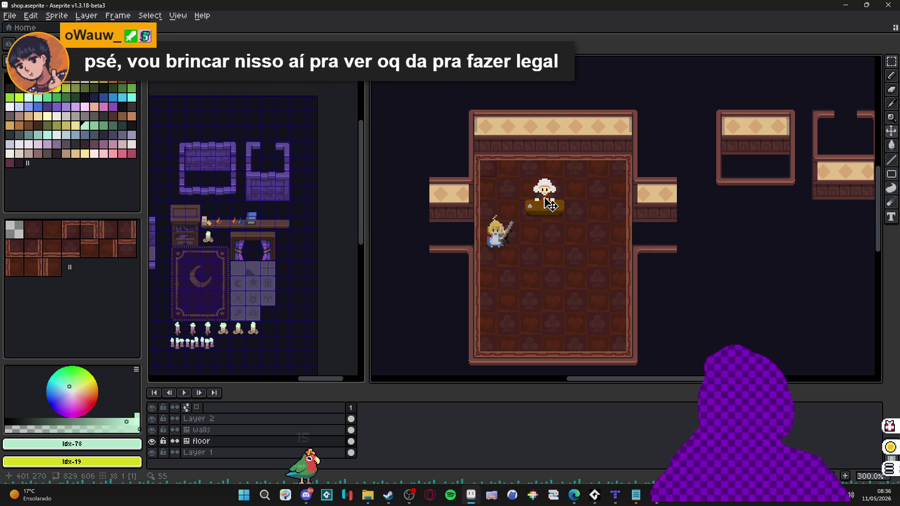
{"action": "scroll", "coordinate": [551, 205], "scroll_direction": "right", "scroll_amount": 3}
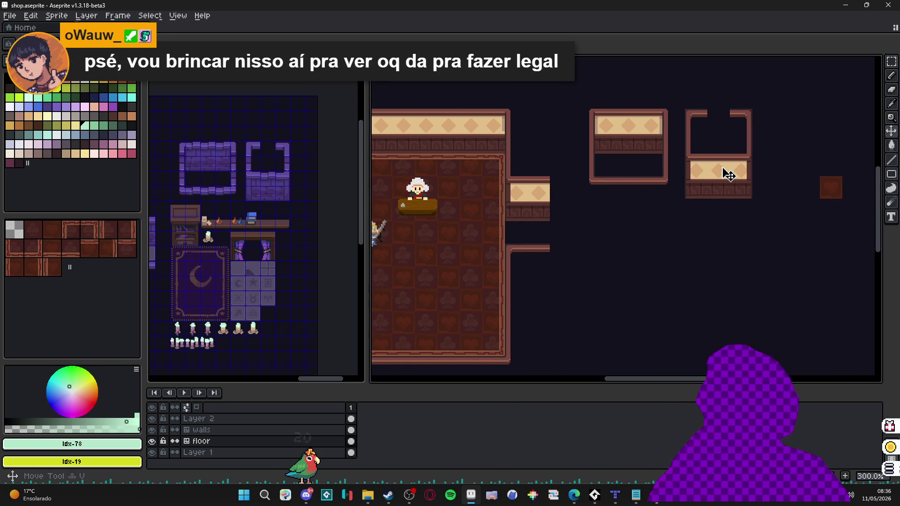
Activate the walls layer, zoom out to 200%, and search Windows for the Tiled app.
{"action": "left_click", "coordinate": [729, 174], "text": "ctrl"}
{"action": "left_click_drag", "start_coordinate": [603, 197], "coordinate": [645, 205]}
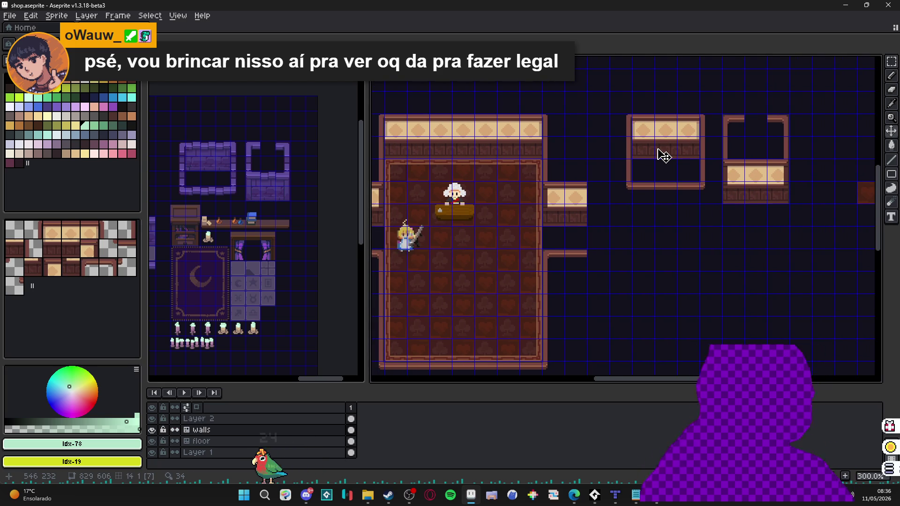
{"action": "scroll", "coordinate": [649, 164], "scroll_direction": "up", "scroll_amount": 1}
{"action": "scroll", "coordinate": [626, 169], "scroll_direction": "down", "scroll_amount": 1}
{"action": "scroll", "coordinate": [623, 177], "scroll_direction": "down", "scroll_amount": 1}
{"action": "scroll", "coordinate": [613, 204], "scroll_direction": "up", "scroll_amount": 1}
{"action": "scroll", "coordinate": [614, 205], "scroll_direction": "down", "scroll_amount": 1}
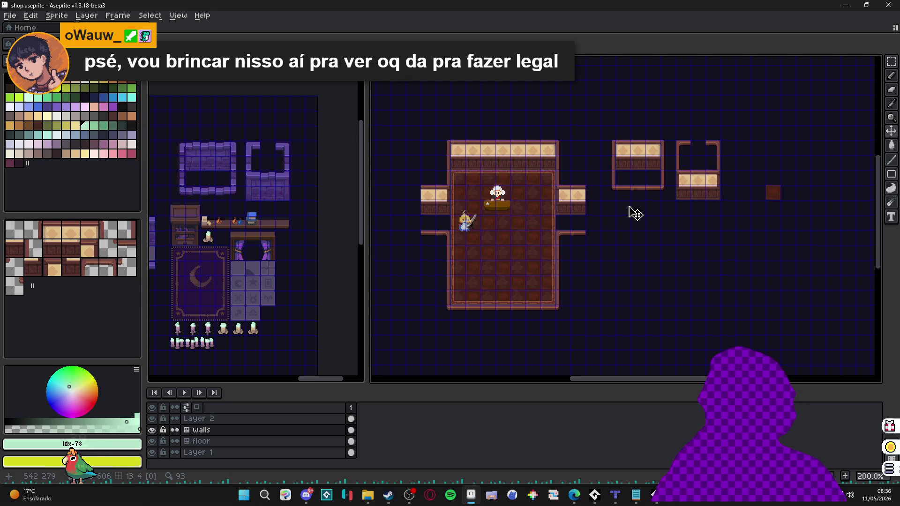
{"action": "scroll", "coordinate": [570, 159], "scroll_direction": "up", "scroll_amount": 1}
{"action": "scroll", "coordinate": [629, 134], "scroll_direction": "down", "scroll_amount": 1}
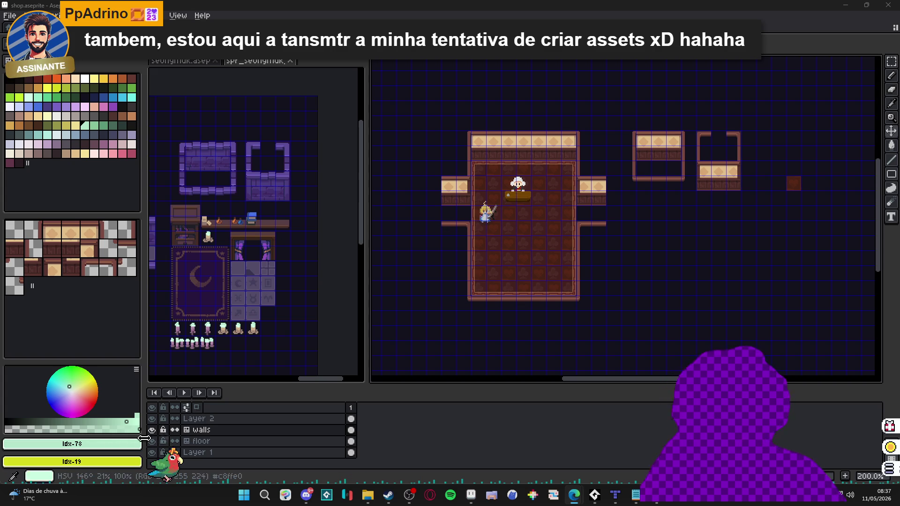
{"action": "left_click", "coordinate": [253, 497]}
{"action": "type", "text": "tile"}
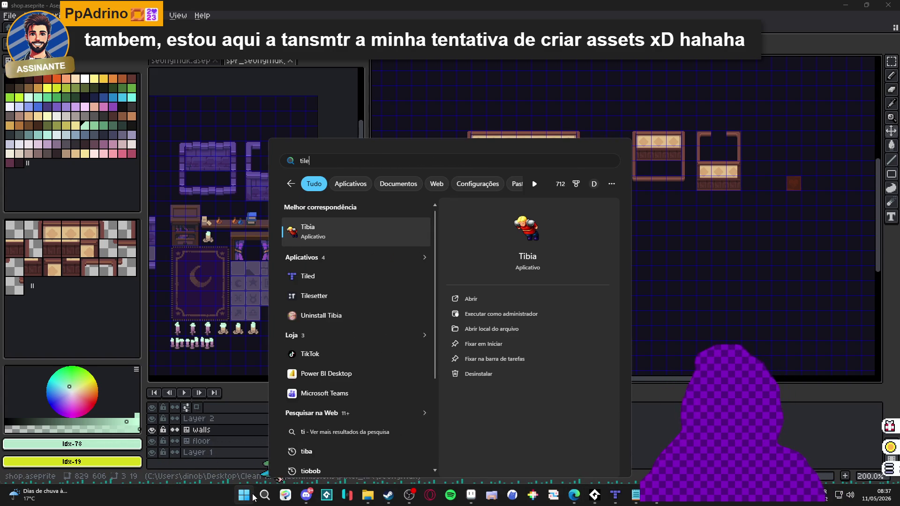
{"action": "type", "text": "dp"}
Change the Start search to 'pure', then dismiss the Start menu to return to Aseprite.
{"action": "key", "text": "BackSpace"}
{"action": "type", "text": "pure"}
{"action": "key", "text": "Escape"}
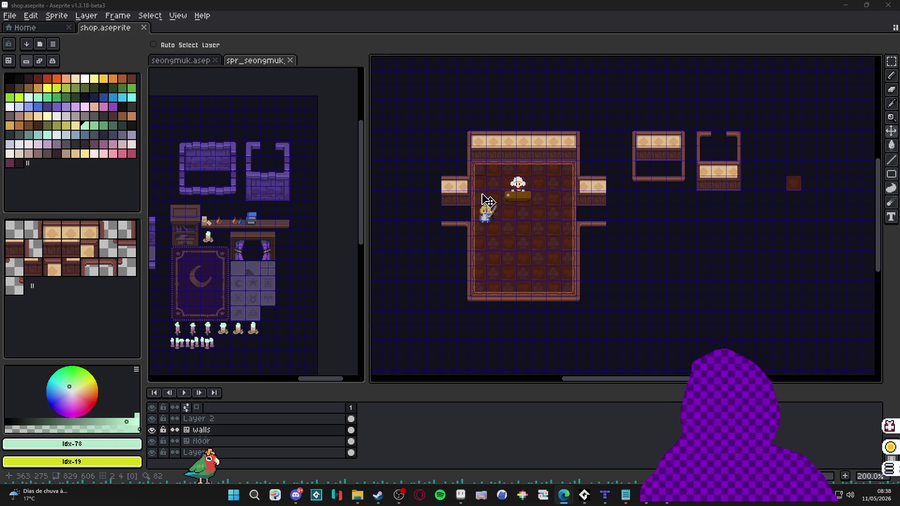
Select Layer 2 and show the grid over the shop canvas.
{"action": "scroll", "coordinate": [487, 206], "scroll_direction": "up", "scroll_amount": 3}
{"action": "left_click", "coordinate": [487, 212], "text": "ctrl"}
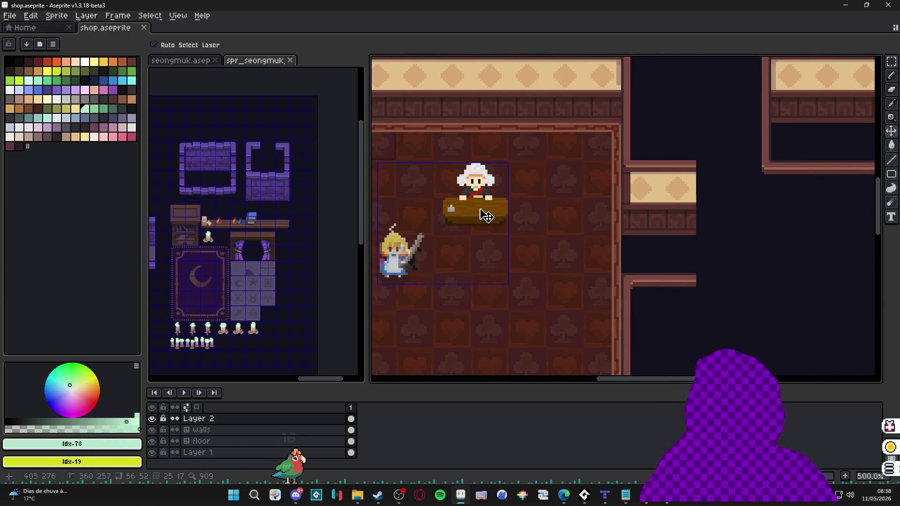
{"action": "left_click_drag", "start_coordinate": [485, 214], "coordinate": [557, 222]}
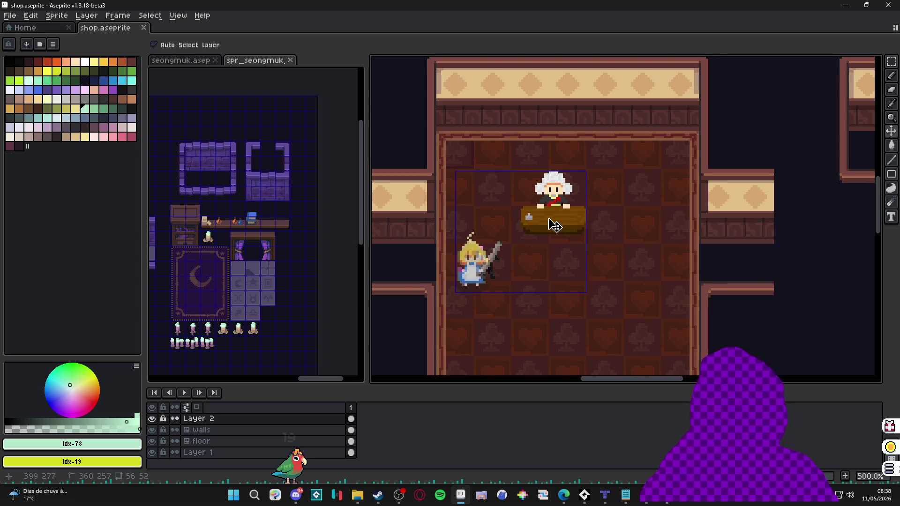
{"action": "key", "text": "ctrl+apostrophe"}
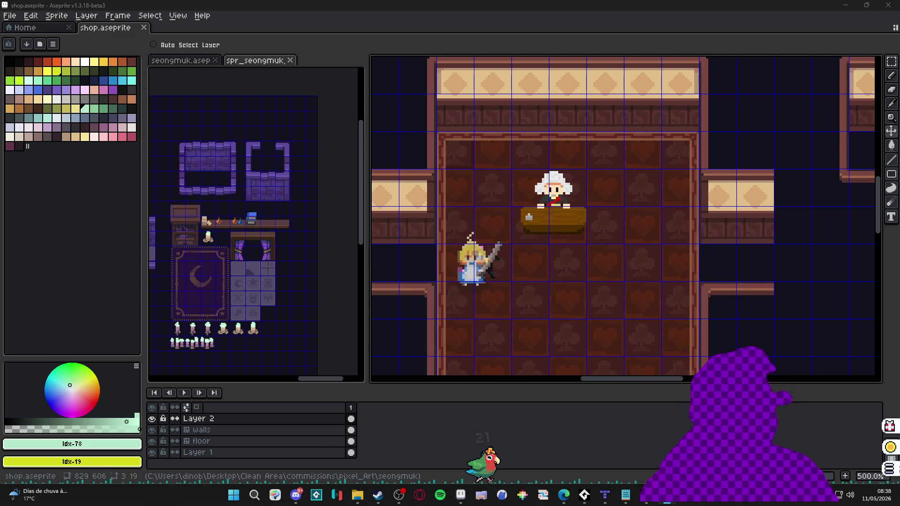
{"action": "left_click_drag", "start_coordinate": [567, 241], "coordinate": [559, 244]}
Sample the counter brown #7b4802, then select the two side wall pieces with the move tool.
{"action": "key", "text": "b"}
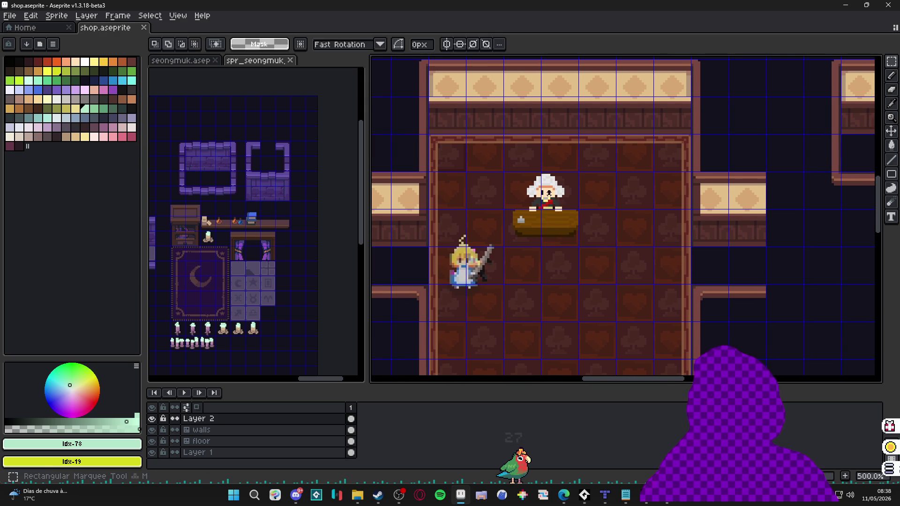
{"action": "scroll", "coordinate": [556, 202], "scroll_direction": "up", "scroll_amount": 2}
{"action": "scroll", "coordinate": [520, 222], "scroll_direction": "up", "scroll_amount": 2}
{"action": "key", "text": "i"}
{"action": "left_click", "coordinate": [517, 226]}
{"action": "scroll", "coordinate": [504, 254], "scroll_direction": "down", "scroll_amount": 3}
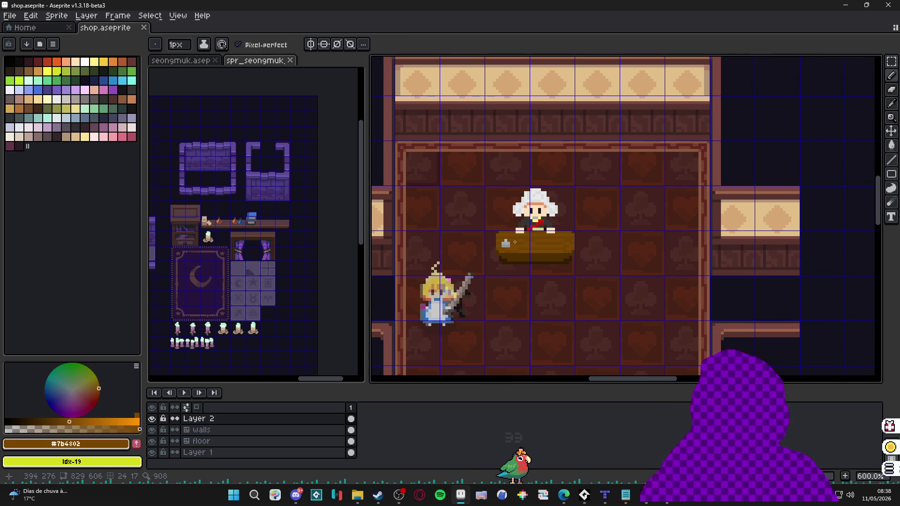
{"action": "scroll", "coordinate": [547, 235], "scroll_direction": "down", "scroll_amount": 2}
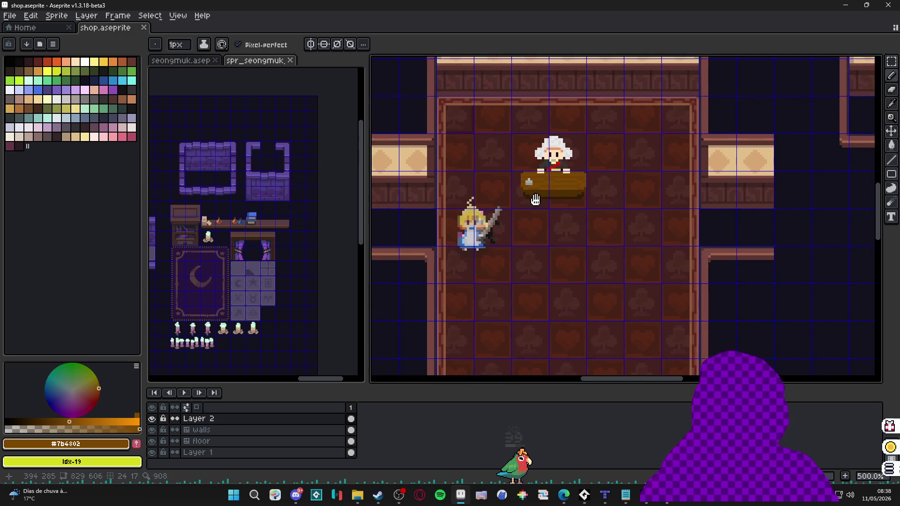
{"action": "key", "text": "v"}
{"action": "left_click", "coordinate": [453, 163]}
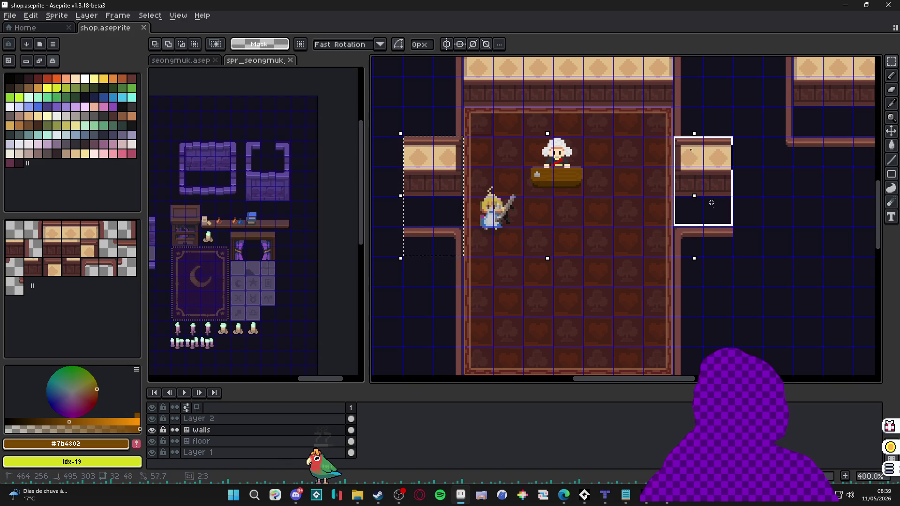
Nudge the side wall openings down one tile and commit them in place.
{"action": "key", "text": "Down"}
{"action": "key", "text": "Down"}
{"action": "key", "text": "Down"}
{"action": "key", "text": "Up"}
{"action": "key", "text": "Up"}
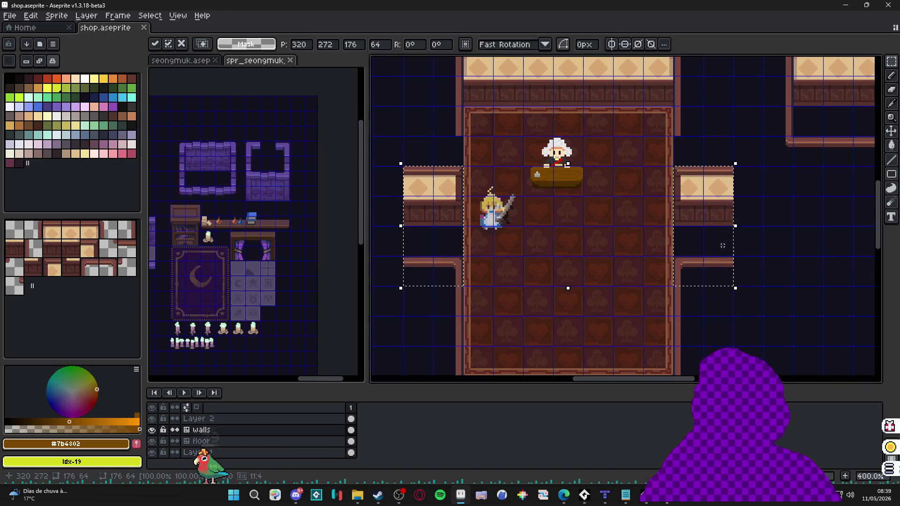
{"action": "key", "text": "Down"}
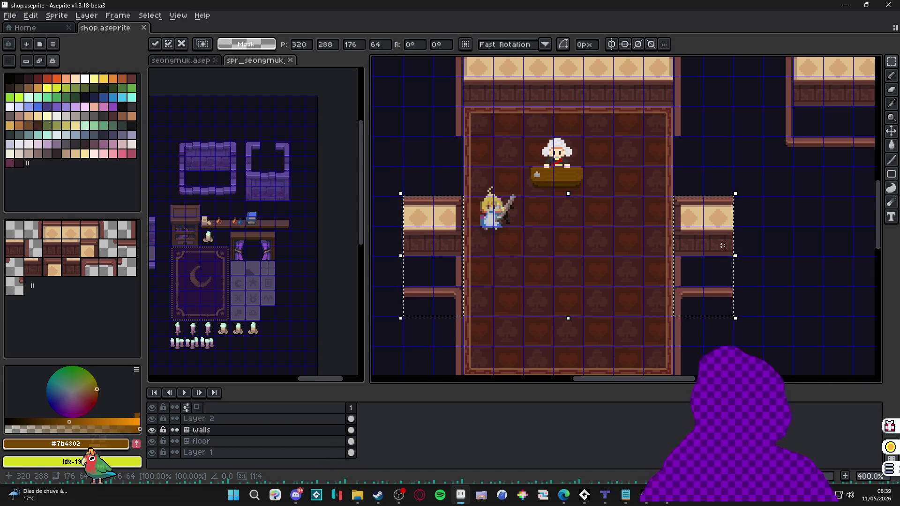
{"action": "key", "text": "Down"}
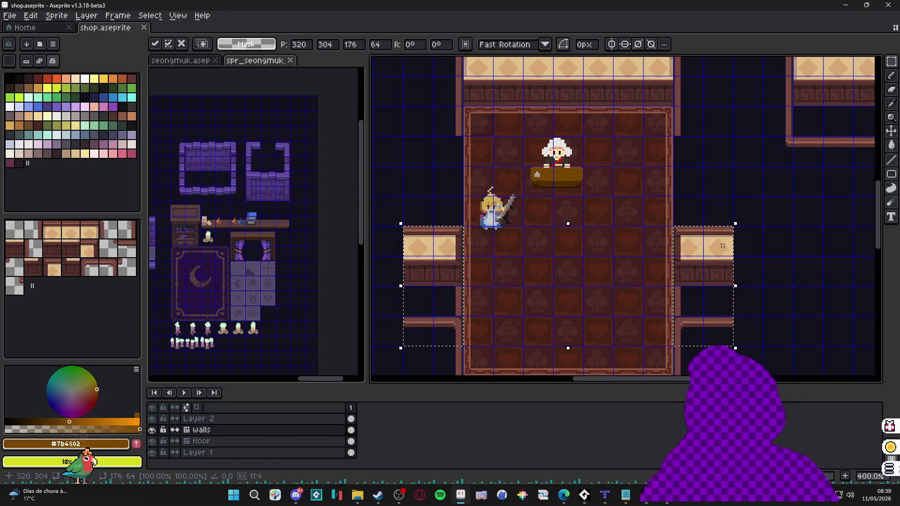
{"action": "left_click", "coordinate": [460, 373]}
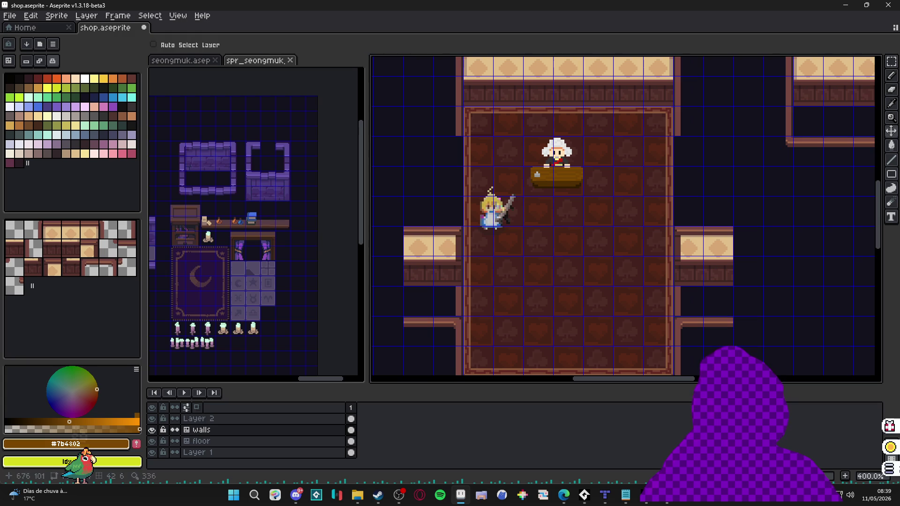
Paint a wall tile to extend the left wall column down one tile.
{"action": "key", "text": "b"}
{"action": "left_click", "coordinate": [9, 61]}
{"action": "left_click", "coordinate": [435, 281]}
{"action": "key", "text": "ctrl+z"}
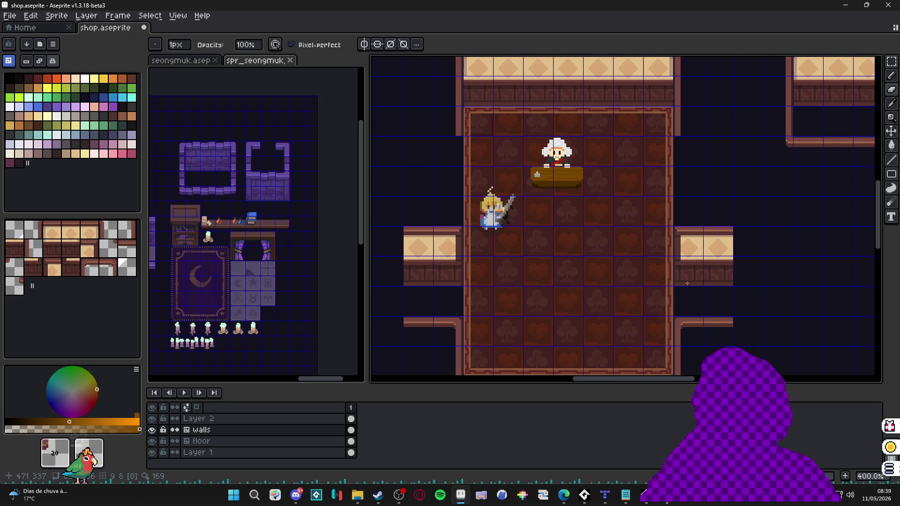
{"action": "left_click", "coordinate": [455, 128]}
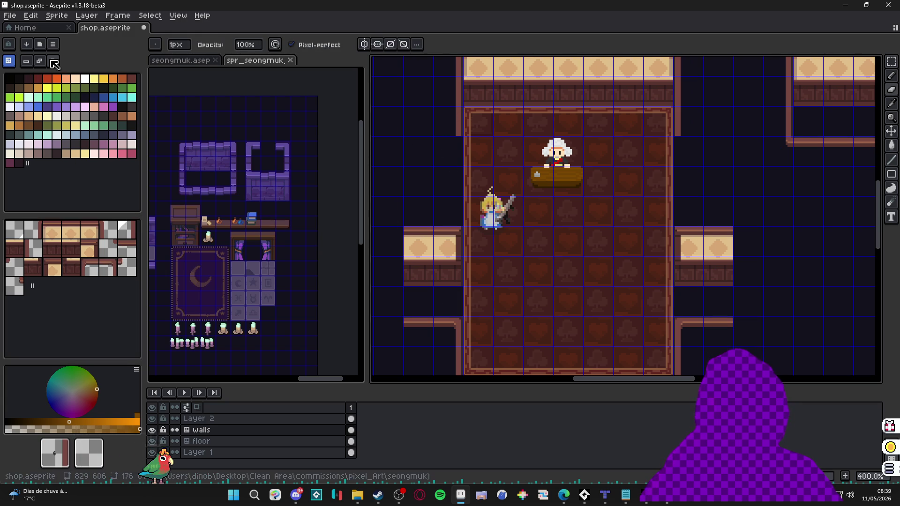
Pick the wall tile beside the gap and extend the right wall column down.
{"action": "key", "text": "Tab"}
{"action": "left_click", "coordinate": [113, 275]}
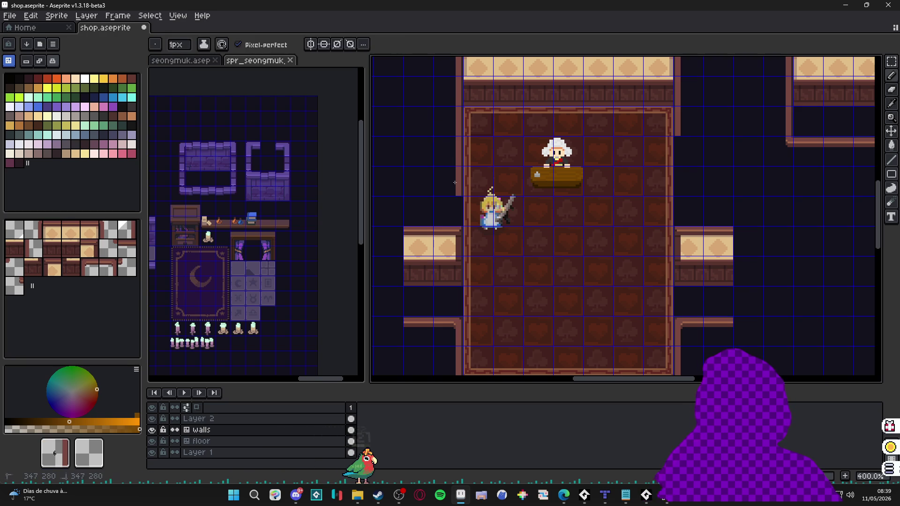
{"action": "key", "text": "i"}
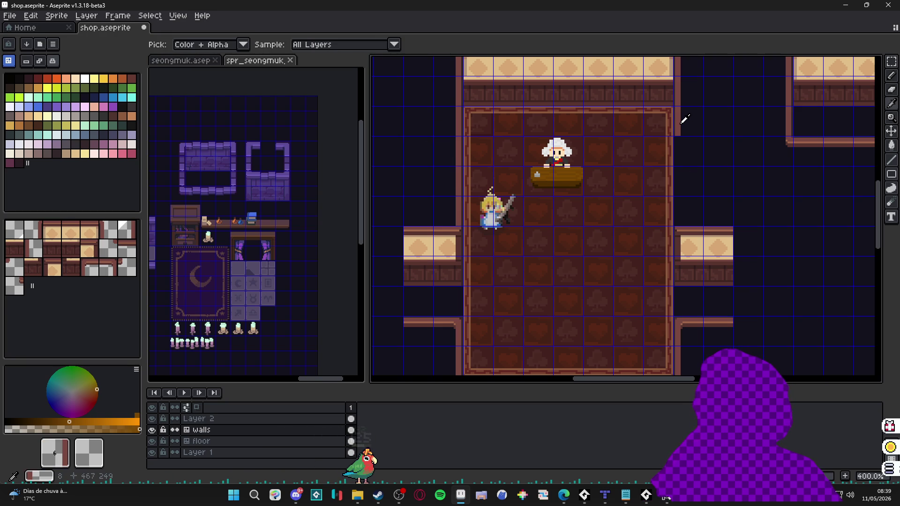
{"action": "left_click", "coordinate": [686, 118], "text": "alt"}
{"action": "left_click_drag", "start_coordinate": [685, 141], "coordinate": [686, 172]}
Hide the grid overlay and choose a light colour from the palette.
{"action": "mouse_move", "coordinate": [734, 220]}
{"action": "left_mouse_down"}
{"action": "mouse_move", "coordinate": [666, 237]}
{"action": "mouse_move", "coordinate": [690, 201]}
{"action": "mouse_move", "coordinate": [684, 215]}
{"action": "mouse_move", "coordinate": [663, 143]}
{"action": "mouse_move", "coordinate": [633, 185]}
{"action": "mouse_move", "coordinate": [627, 167]}
{"action": "left_mouse_up"}
{"action": "key", "text": "ctrl+apostrophe"}
{"action": "scroll", "coordinate": [663, 142], "scroll_direction": "down", "scroll_amount": 1}
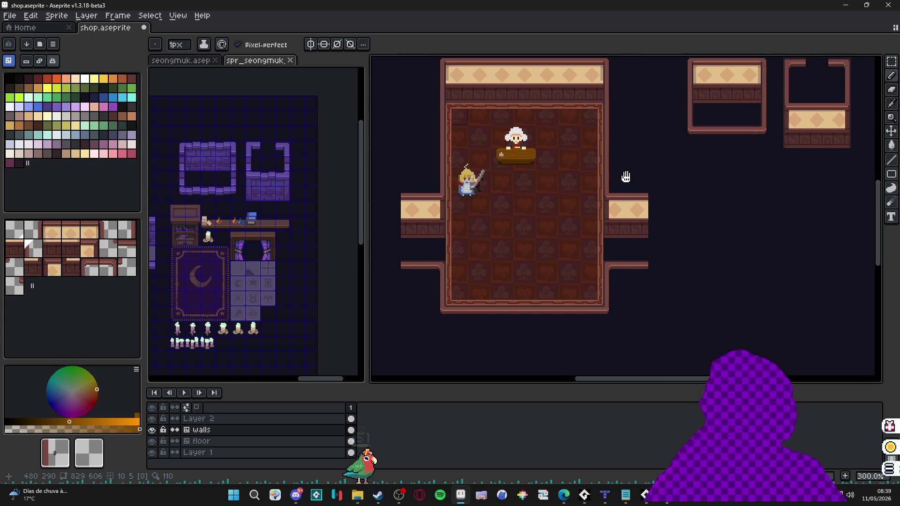
{"action": "scroll", "coordinate": [623, 192], "scroll_direction": "up", "scroll_amount": 1}
{"action": "left_click", "coordinate": [75, 144]}
{"action": "scroll", "coordinate": [558, 224], "scroll_direction": "up", "scroll_amount": 1}
Switch between Layer 2 and the walls layer, picking the counter's brown colour.
{"action": "key", "text": "v"}
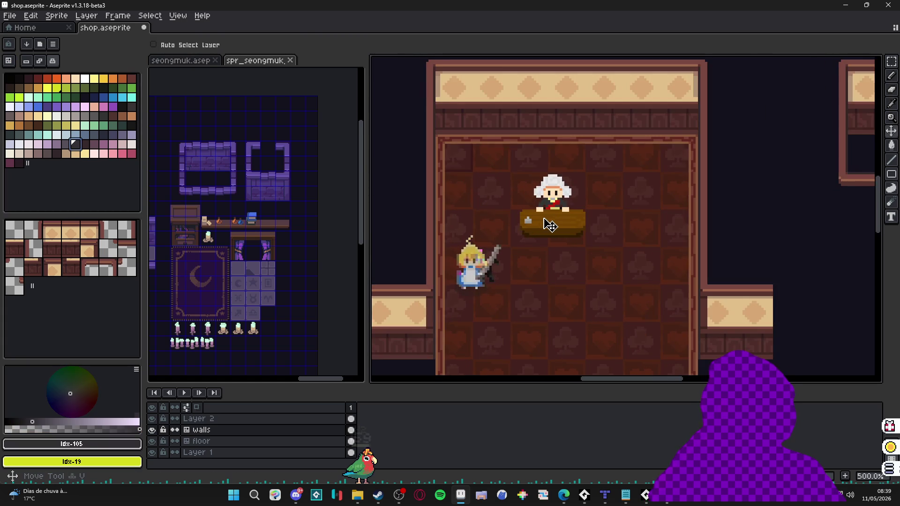
{"action": "left_click", "coordinate": [546, 226], "text": "ctrl"}
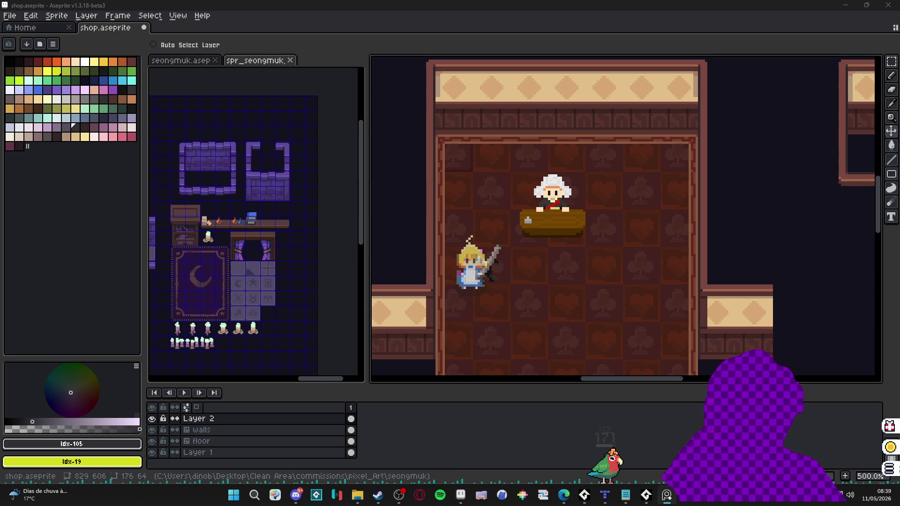
{"action": "left_click", "coordinate": [440, 221], "text": "ctrl"}
{"action": "left_click", "coordinate": [523, 223], "text": "alt"}
{"action": "scroll", "coordinate": [516, 223], "scroll_direction": "up", "scroll_amount": 5}
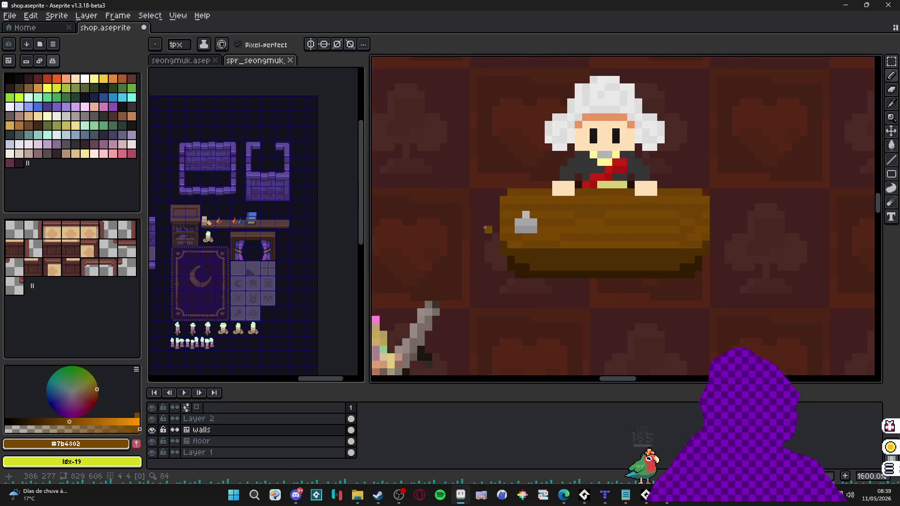
{"action": "left_click", "coordinate": [506, 238], "text": "ctrl"}
{"action": "scroll", "coordinate": [508, 243], "scroll_direction": "down", "scroll_amount": 5}
Add a new Layer 3 directly above the walls layer.
{"action": "scroll", "coordinate": [510, 247], "scroll_direction": "up", "scroll_amount": 4}
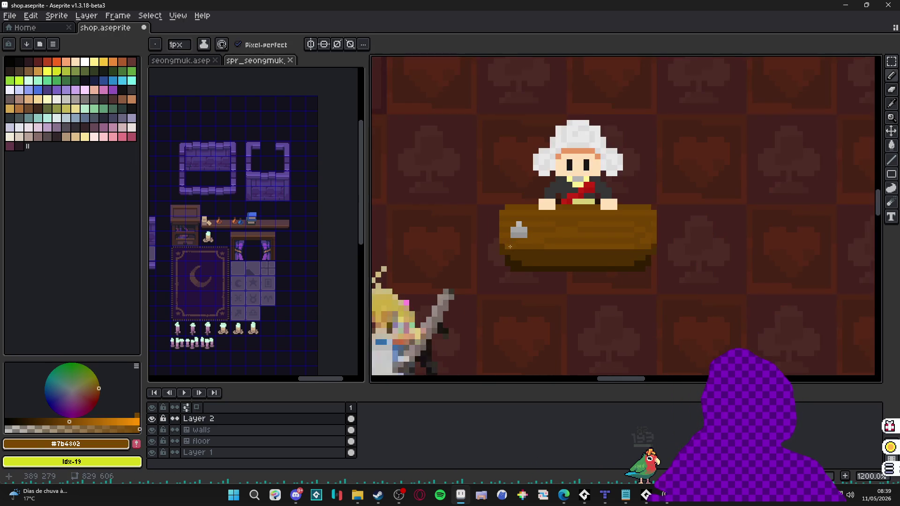
{"action": "scroll", "coordinate": [486, 271], "scroll_direction": "down", "scroll_amount": 3}
{"action": "scroll", "coordinate": [430, 289], "scroll_direction": "down", "scroll_amount": 1}
{"action": "key", "text": "v"}
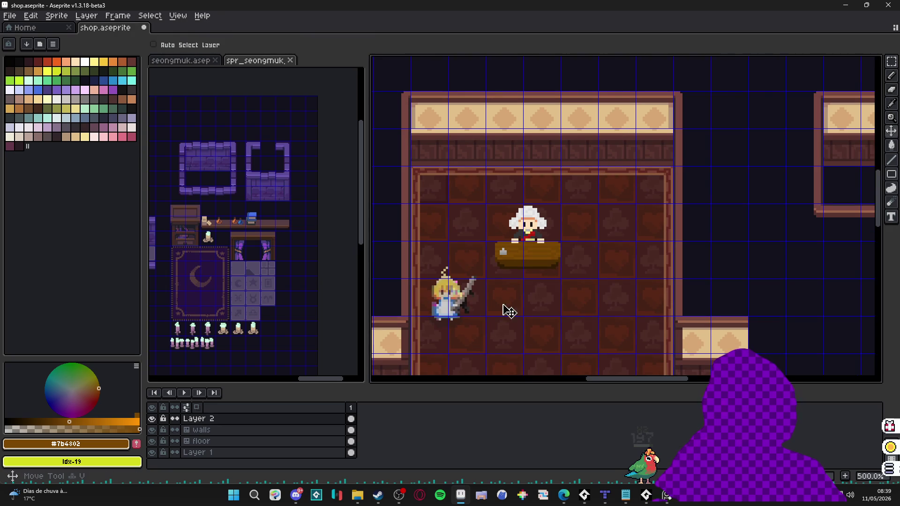
{"action": "left_click", "coordinate": [408, 305], "text": "ctrl"}
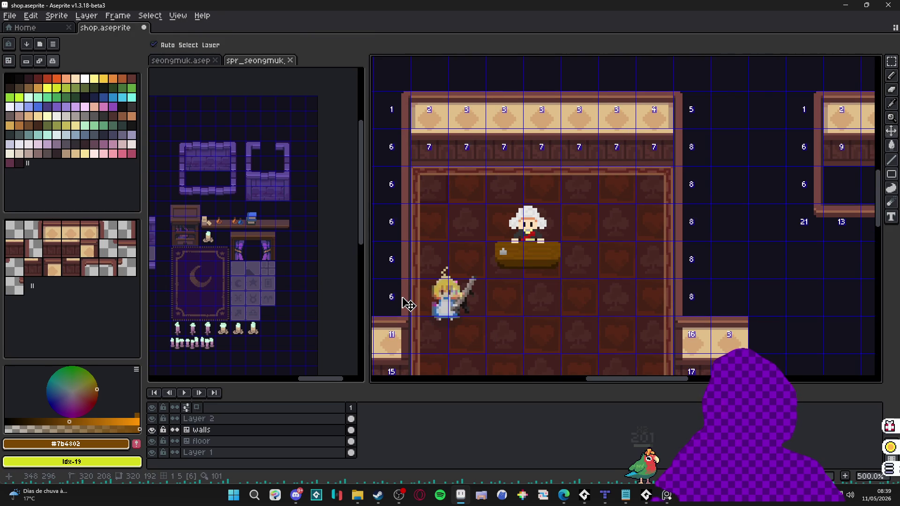
{"action": "key", "text": "shift+n"}
Rename the new layer to 'props'.
{"action": "double_click", "coordinate": [227, 435]}
{"action": "type", "text": "props"}
{"action": "key", "text": "Return"}
{"action": "scroll", "coordinate": [560, 253], "scroll_direction": "up", "scroll_amount": 2}
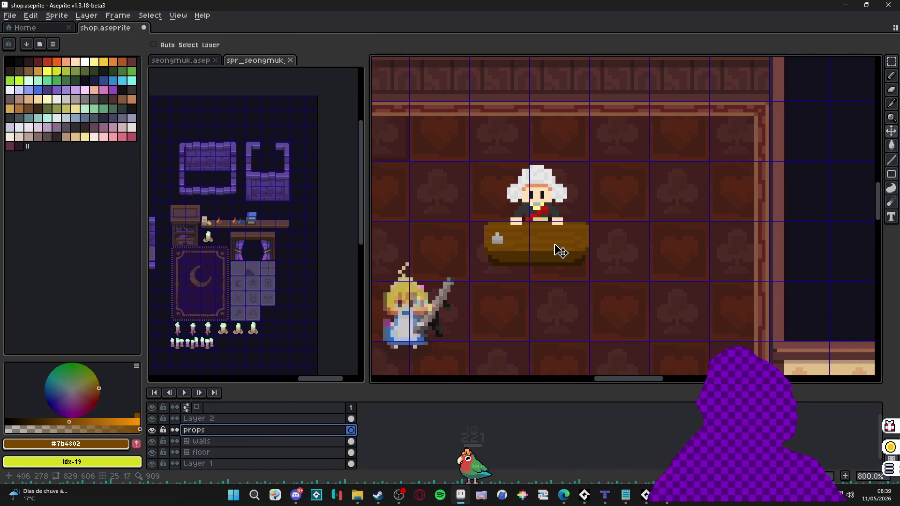
On Layer 2, select the whole counter with several rectangular marquee boxes.
{"action": "left_click", "coordinate": [552, 258]}
{"action": "key", "text": "m"}
{"action": "scroll", "coordinate": [577, 257], "scroll_direction": "up", "scroll_amount": 3}
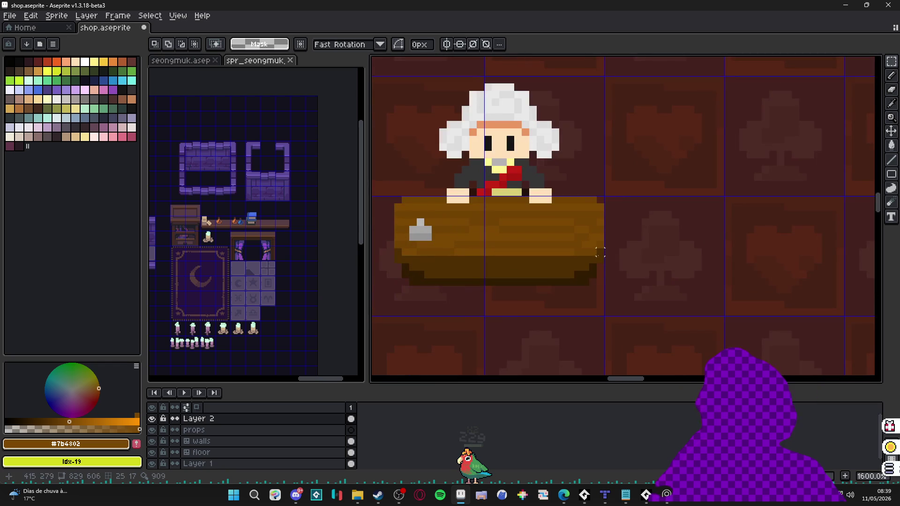
{"action": "mouse_move", "coordinate": [593, 201]}
{"action": "left_mouse_down"}
{"action": "mouse_move", "coordinate": [553, 267]}
{"action": "mouse_move", "coordinate": [569, 245]}
{"action": "mouse_move", "coordinate": [569, 266]}
{"action": "mouse_move", "coordinate": [562, 261]}
{"action": "mouse_move", "coordinate": [547, 281]}
{"action": "left_mouse_up"}
{"action": "scroll", "coordinate": [581, 244], "scroll_direction": "up", "scroll_amount": 1}
{"action": "mouse_move", "coordinate": [605, 187]}
{"action": "left_mouse_down"}
{"action": "mouse_move", "coordinate": [573, 300]}
{"action": "mouse_move", "coordinate": [448, 208]}
{"action": "mouse_move", "coordinate": [586, 235]}
{"action": "left_mouse_up"}
{"action": "mouse_move", "coordinate": [558, 298]}
{"action": "left_mouse_down"}
{"action": "mouse_move", "coordinate": [614, 218]}
{"action": "mouse_move", "coordinate": [533, 328]}
{"action": "left_mouse_up"}
{"action": "left_click_drag", "start_coordinate": [431, 216], "coordinate": [497, 303]}
{"action": "left_click_drag", "start_coordinate": [520, 235], "coordinate": [442, 317]}
{"action": "left_click_drag", "start_coordinate": [542, 312], "coordinate": [463, 336]}
{"action": "mouse_move", "coordinate": [530, 323]}
{"action": "left_mouse_down"}
{"action": "mouse_move", "coordinate": [441, 302]}
{"action": "mouse_move", "coordinate": [492, 230]}
{"action": "left_mouse_up"}
Hide Layer 2 and make the props layer active.
{"action": "scroll", "coordinate": [492, 230], "scroll_direction": "down", "scroll_amount": 6}
{"action": "left_click", "coordinate": [152, 419]}
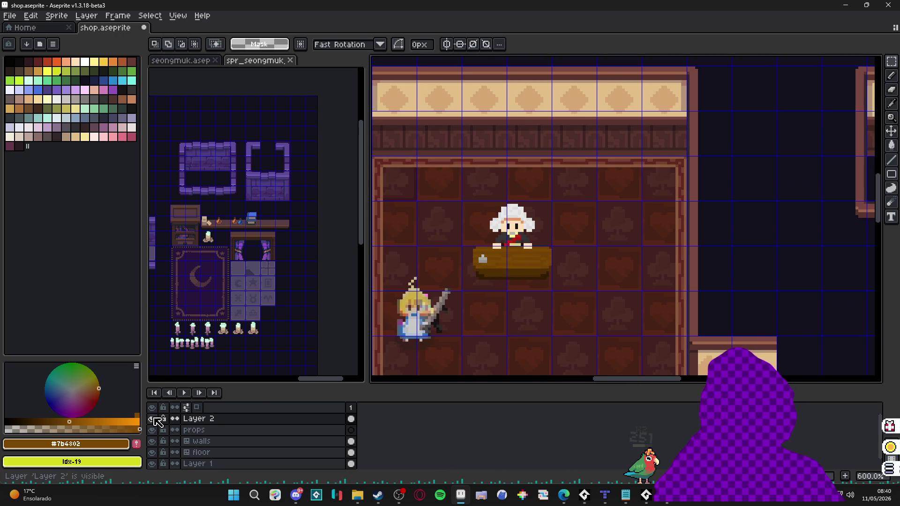
{"action": "left_click", "coordinate": [249, 420]}
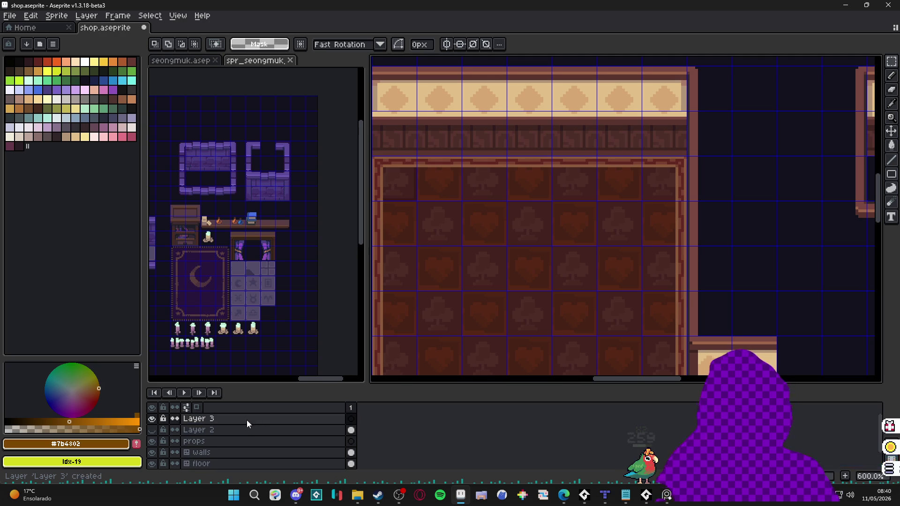
{"action": "left_click", "coordinate": [253, 430]}
Paste the copied counter onto props and try a rectangle, then undo it.
{"action": "key", "text": "ctrl+v"}
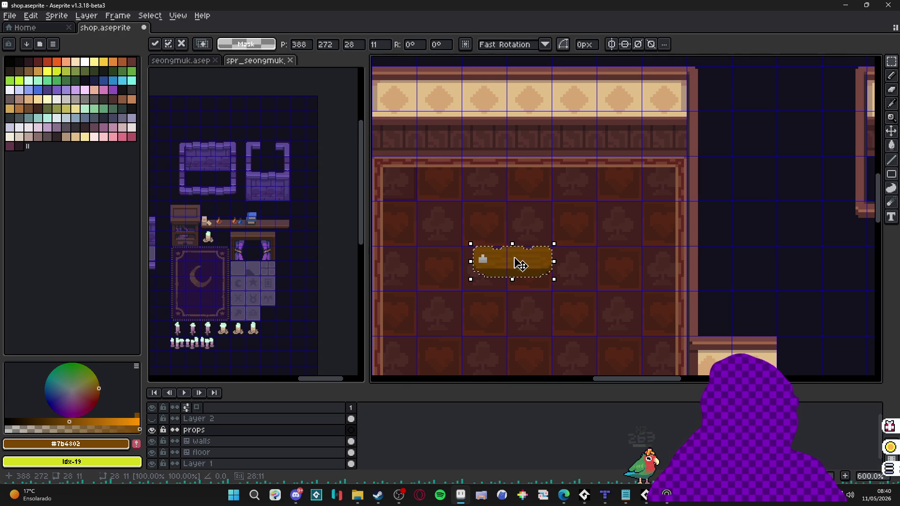
{"action": "scroll", "coordinate": [515, 263], "scroll_direction": "up", "scroll_amount": 3}
{"action": "left_click", "coordinate": [897, 175]}
{"action": "left_click", "coordinate": [897, 175]}
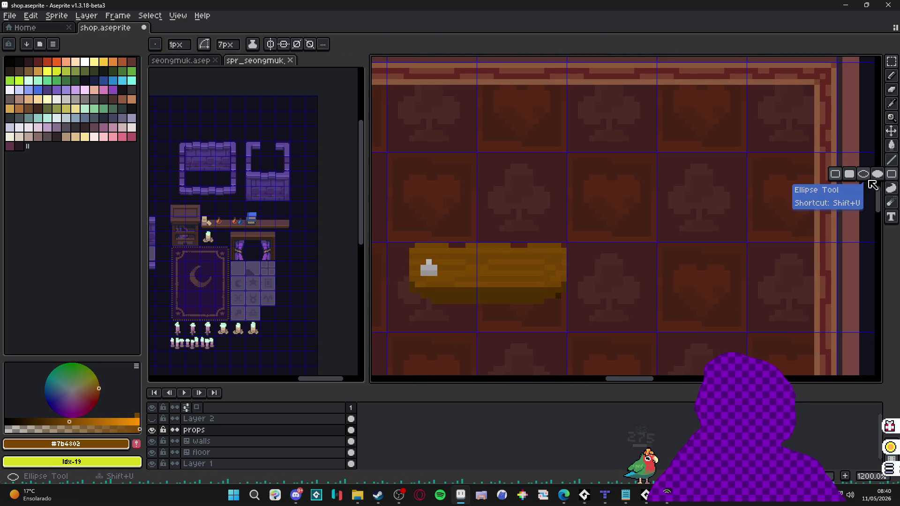
{"action": "left_click_drag", "start_coordinate": [565, 246], "coordinate": [449, 305]}
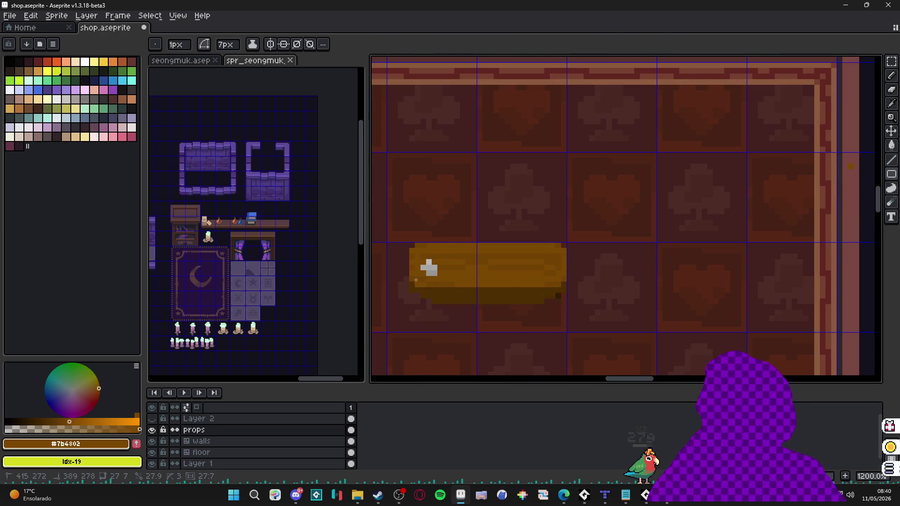
{"action": "key", "text": "ctrl+z"}
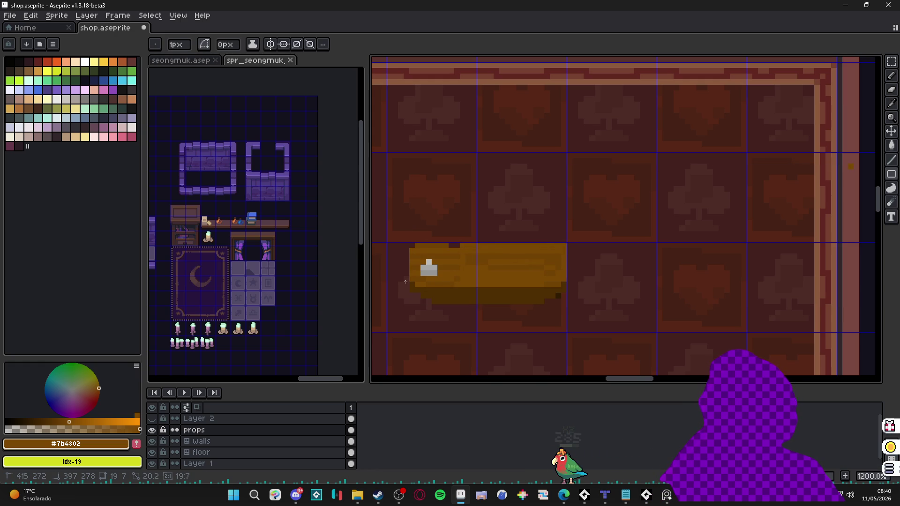
{"action": "key", "text": "ctrl+alt+c"}
{"action": "left_click", "coordinate": [867, 272]}
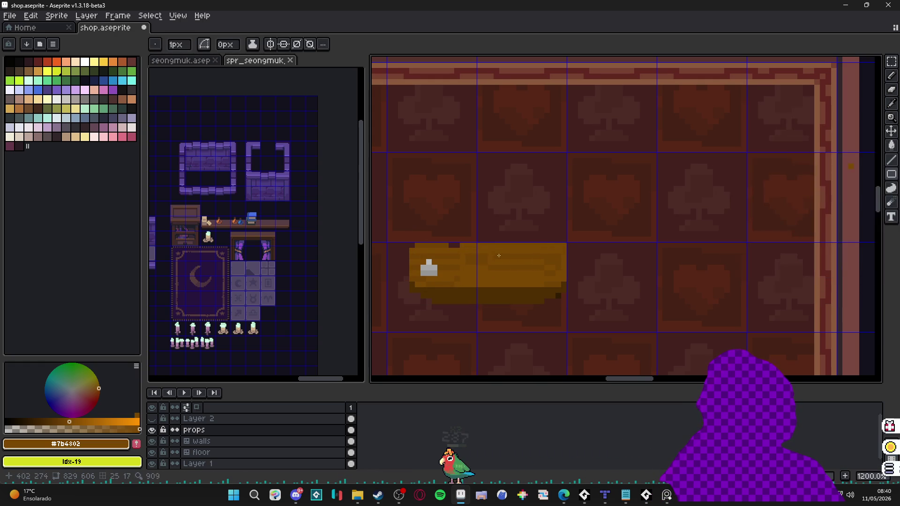
Draw a long 46x8 orange filled-rectangle band across the counter area.
{"action": "left_click_drag", "start_coordinate": [564, 245], "coordinate": [684, 233]}
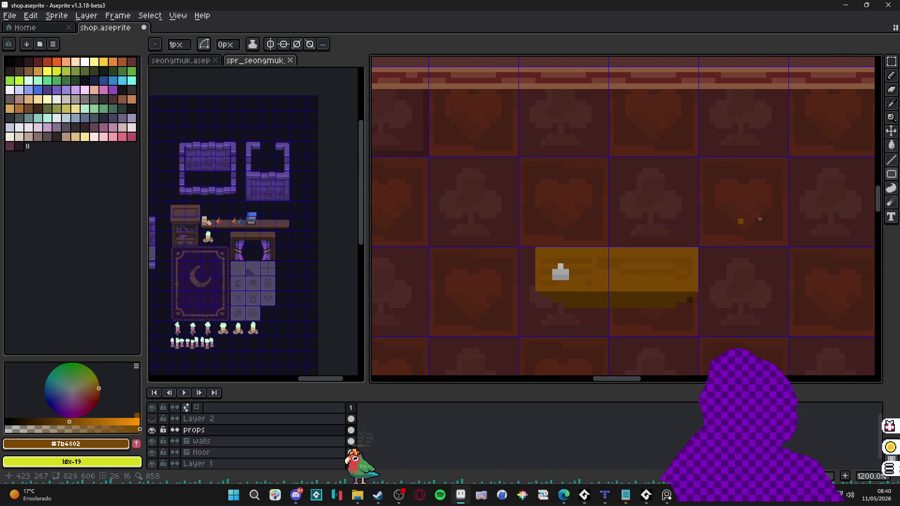
{"action": "left_click", "coordinate": [894, 182]}
{"action": "left_click", "coordinate": [879, 178]}
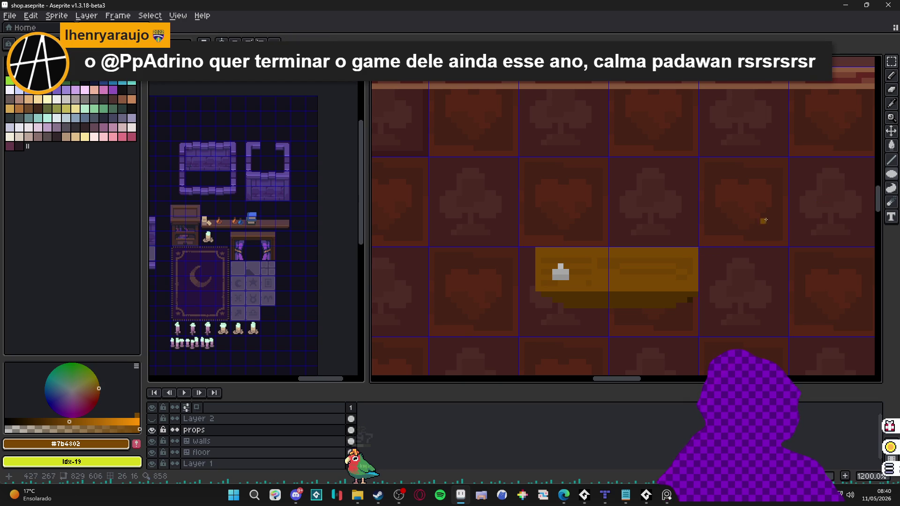
{"action": "left_click", "coordinate": [893, 178]}
{"action": "left_click", "coordinate": [857, 178]}
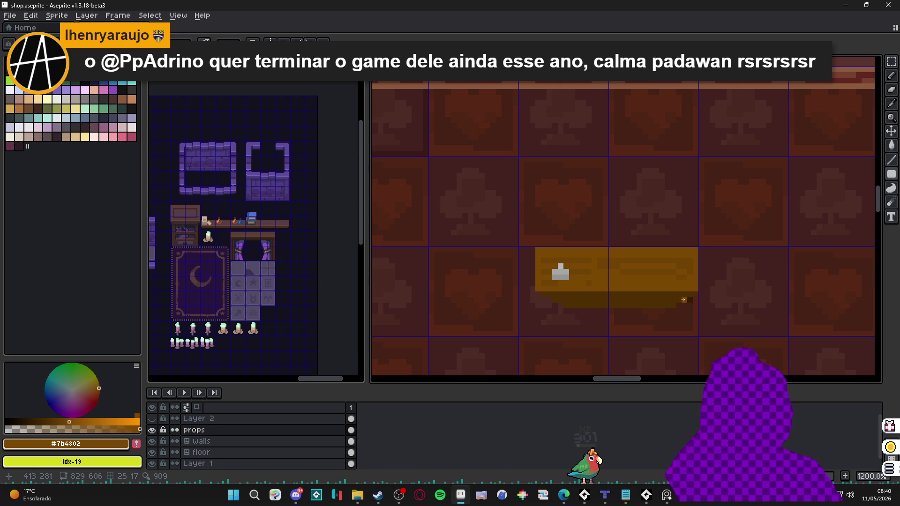
{"action": "left_click_drag", "start_coordinate": [693, 251], "coordinate": [376, 290]}
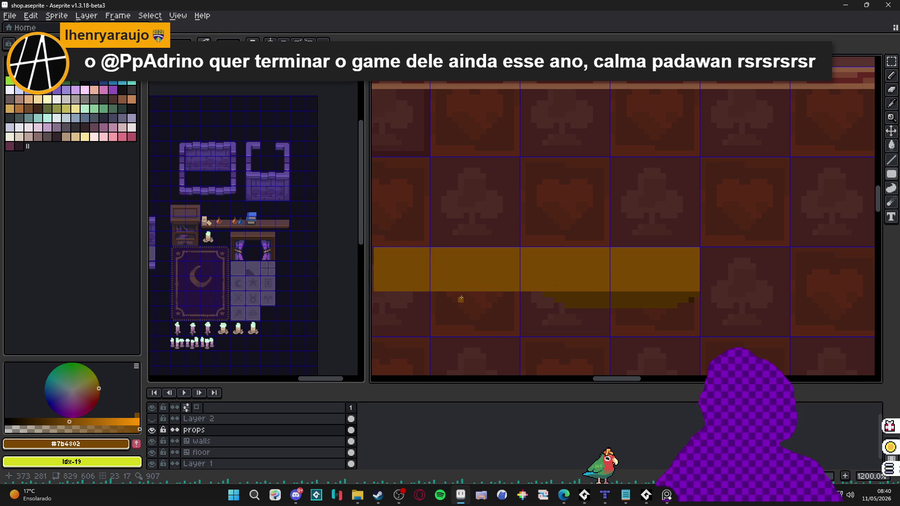
Shade the band's bottom edge with dark brown and show Layer 2 for comparison.
{"action": "scroll", "coordinate": [469, 299], "scroll_direction": "down", "scroll_amount": 3}
{"action": "scroll", "coordinate": [623, 306], "scroll_direction": "up", "scroll_amount": 1}
{"action": "left_click", "coordinate": [662, 302], "text": "alt"}
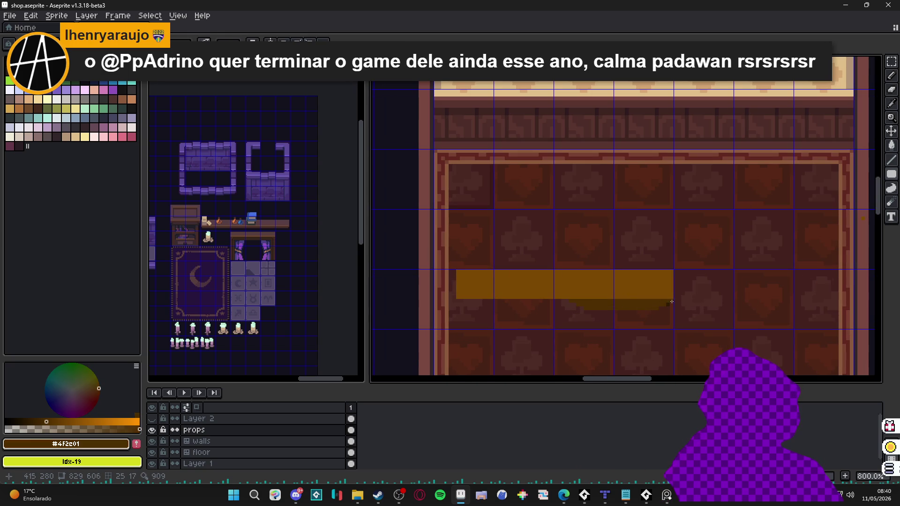
{"action": "left_click_drag", "start_coordinate": [460, 308], "coordinate": [459, 308]}
{"action": "left_click", "coordinate": [458, 296], "text": "alt"}
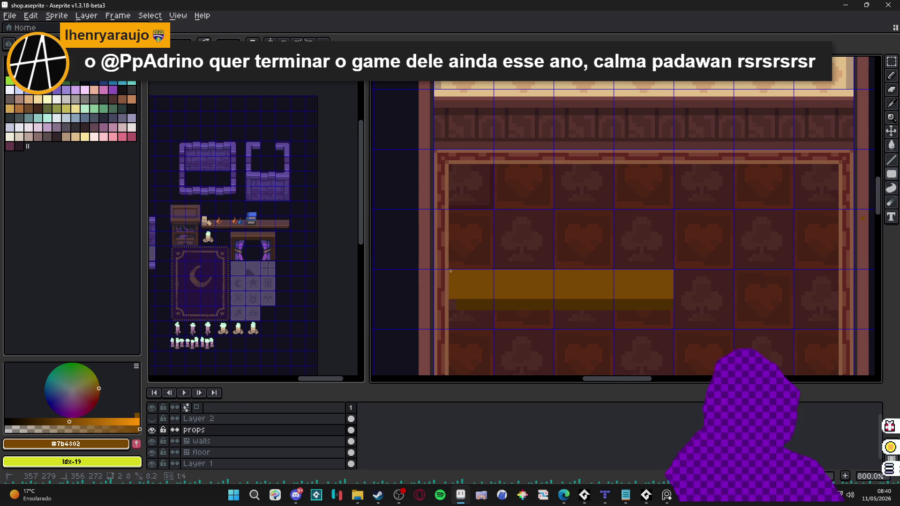
{"action": "scroll", "coordinate": [488, 316], "scroll_direction": "up", "scroll_amount": 2}
{"action": "left_click", "coordinate": [435, 302], "text": "alt"}
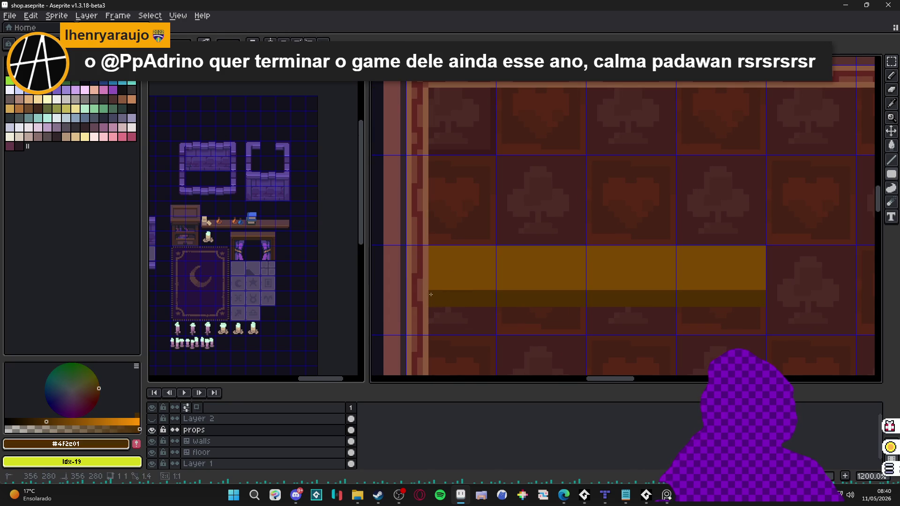
{"action": "left_click_drag", "start_coordinate": [764, 329], "coordinate": [765, 329]}
{"action": "scroll", "coordinate": [647, 220], "scroll_direction": "down", "scroll_amount": 4}
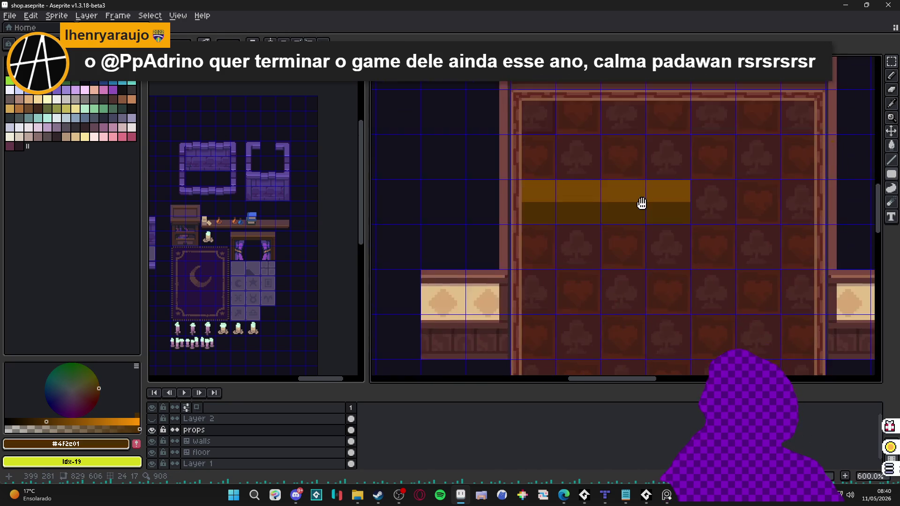
{"action": "left_click", "coordinate": [153, 419]}
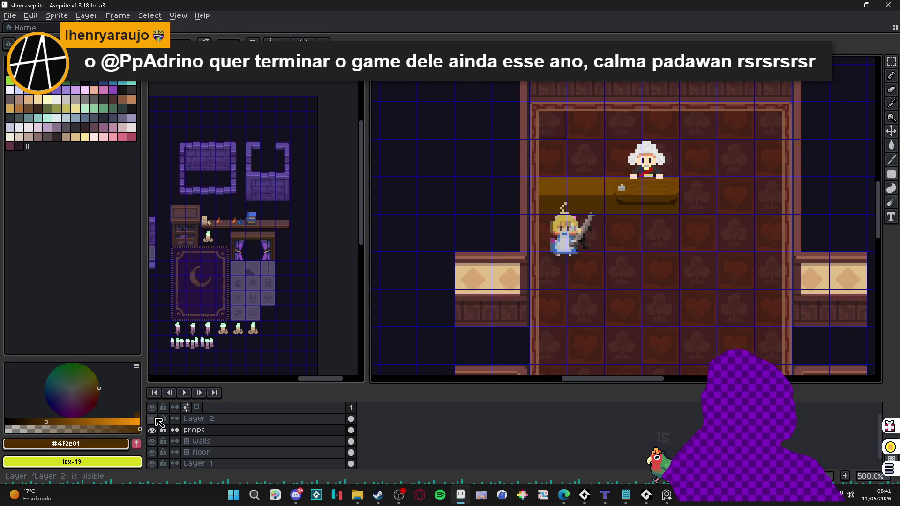
Draw an orange upright arm rising from the right end of the band.
{"action": "left_click", "coordinate": [153, 419]}
{"action": "left_click_drag", "start_coordinate": [631, 182], "coordinate": [608, 223]}
{"action": "scroll", "coordinate": [647, 224], "scroll_direction": "up", "scroll_amount": 4}
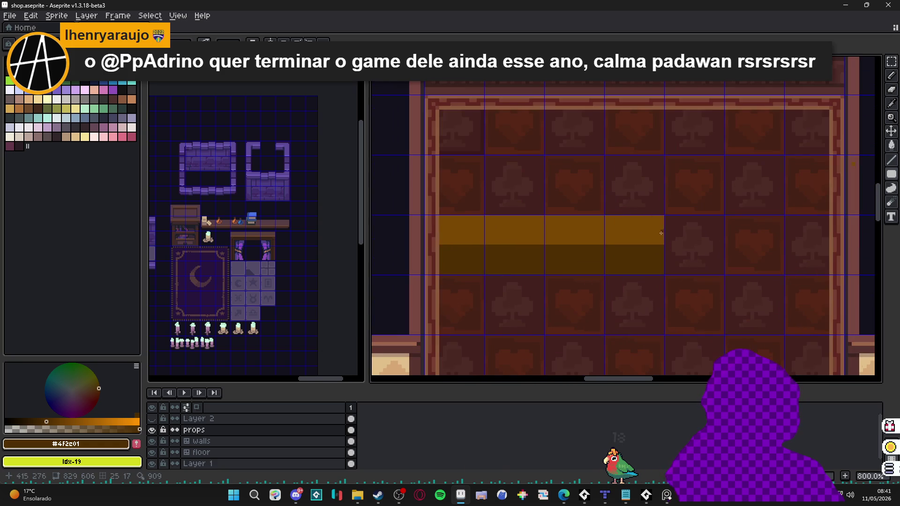
{"action": "left_click", "coordinate": [662, 217], "text": "alt"}
{"action": "left_click_drag", "start_coordinate": [657, 201], "coordinate": [579, 80]}
{"action": "scroll", "coordinate": [598, 216], "scroll_direction": "down", "scroll_amount": 2}
{"action": "scroll", "coordinate": [599, 215], "scroll_direction": "down", "scroll_amount": 2}
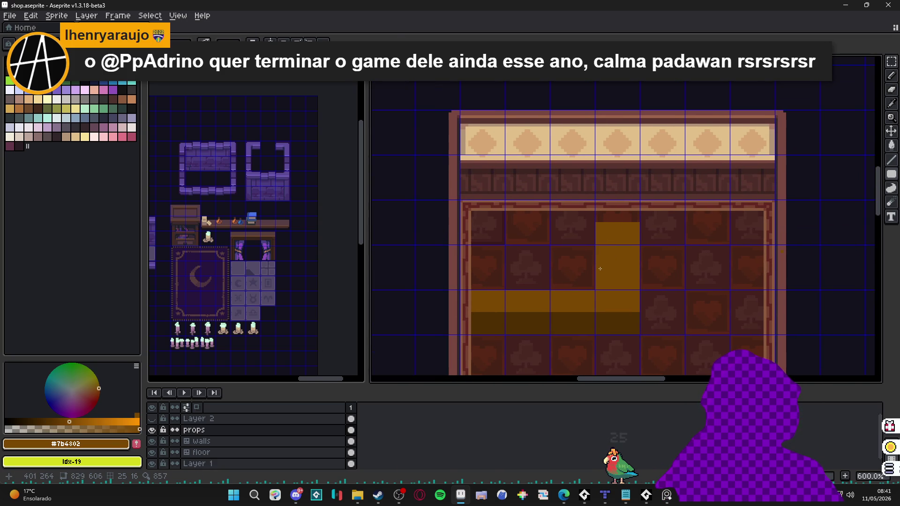
Reposition the shopkeeper and counter on Layer 2 over the new band.
{"action": "key", "text": "m"}
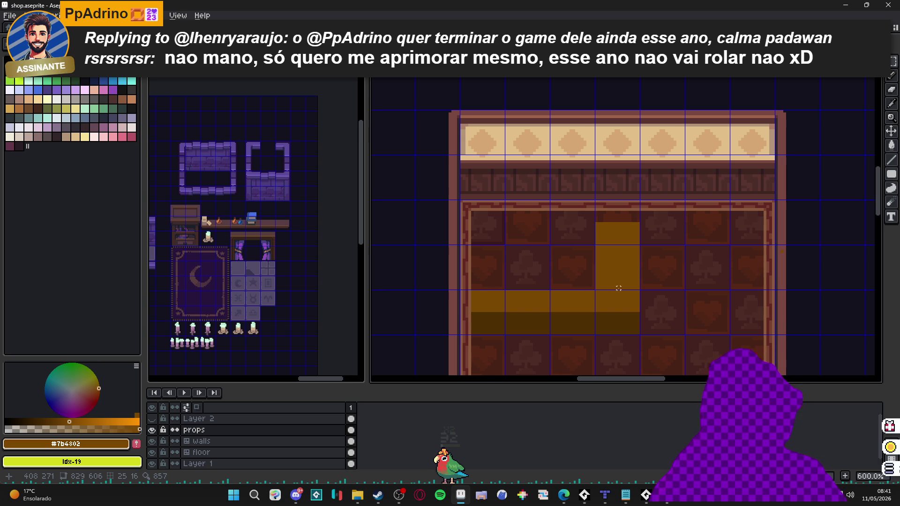
{"action": "left_click", "coordinate": [152, 419]}
{"action": "scroll", "coordinate": [518, 282], "scroll_direction": "up", "scroll_amount": 1}
{"action": "mouse_move", "coordinate": [623, 273]}
{"action": "left_mouse_down"}
{"action": "mouse_move", "coordinate": [599, 256]}
{"action": "mouse_move", "coordinate": [600, 213]}
{"action": "left_mouse_up"}
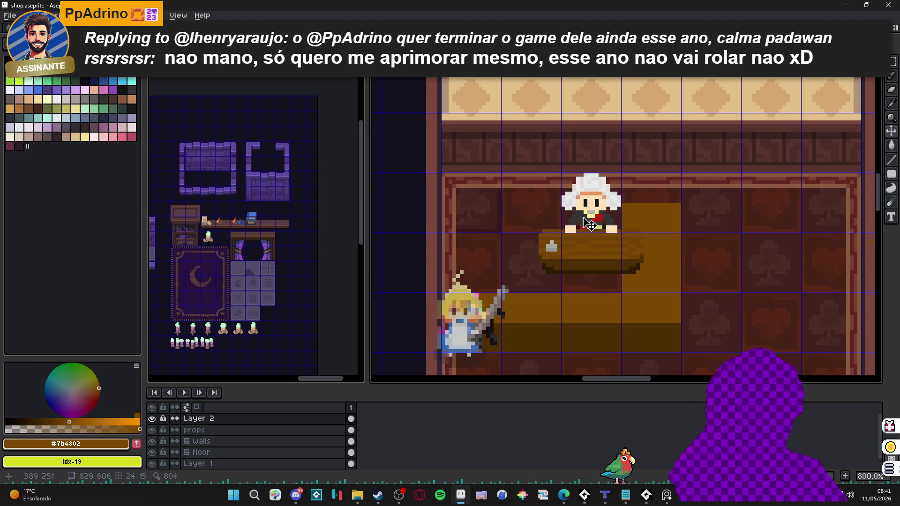
{"action": "left_click_drag", "start_coordinate": [590, 222], "coordinate": [628, 283]}
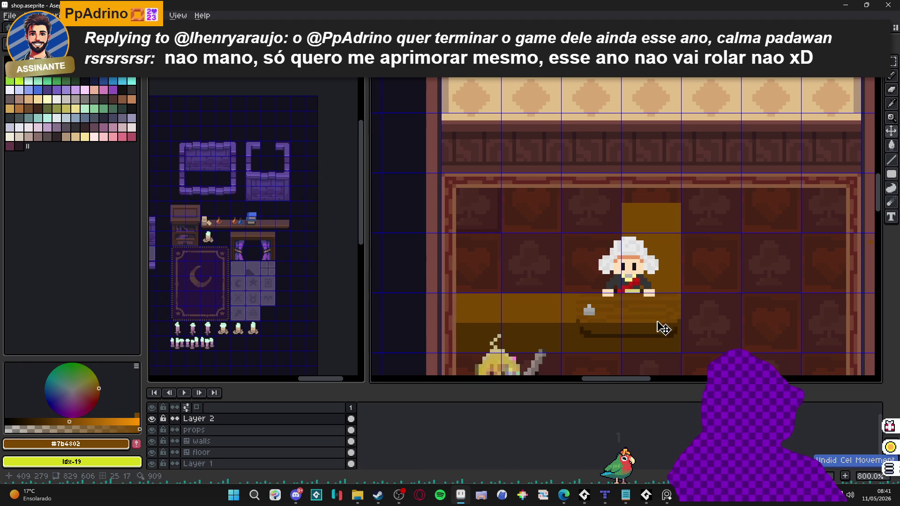
{"action": "left_click", "coordinate": [152, 419]}
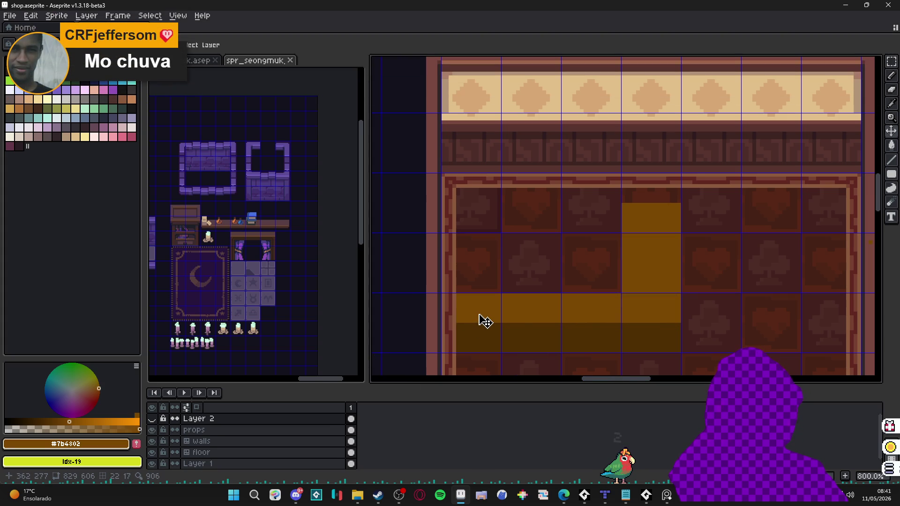
On props, select and adjust the vertical arm of the L-shaped band.
{"action": "left_click", "coordinate": [580, 319]}
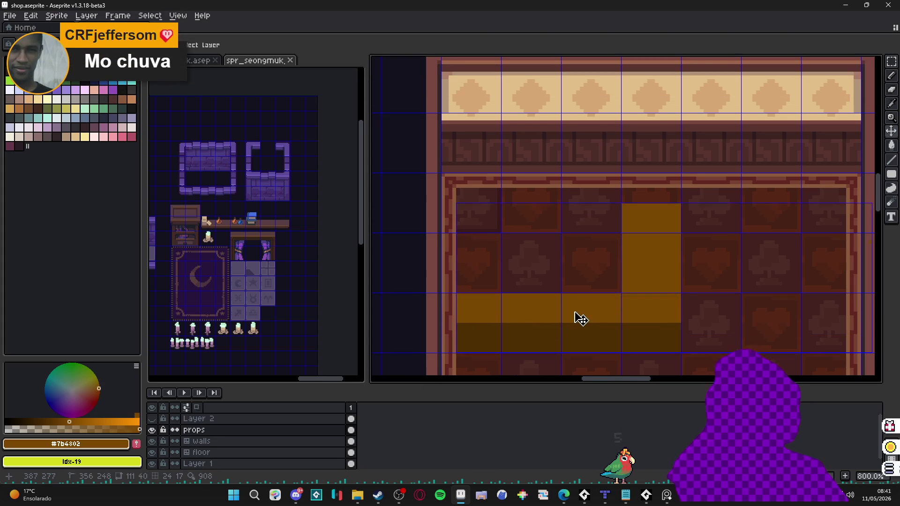
{"action": "scroll", "coordinate": [663, 322], "scroll_direction": "up", "scroll_amount": 2}
{"action": "key", "text": "b"}
{"action": "left_click", "coordinate": [686, 342], "text": "alt"}
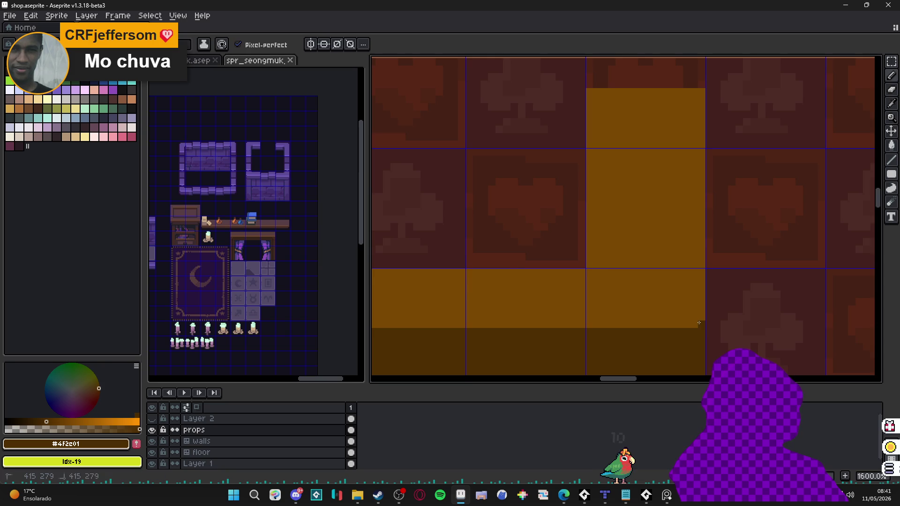
{"action": "scroll", "coordinate": [644, 334], "scroll_direction": "down", "scroll_amount": 3}
{"action": "key", "text": "v"}
{"action": "key", "text": "m"}
{"action": "mouse_move", "coordinate": [719, 220]}
{"action": "left_mouse_down"}
{"action": "mouse_move", "coordinate": [653, 358]}
{"action": "mouse_move", "coordinate": [650, 345]}
{"action": "left_mouse_up"}
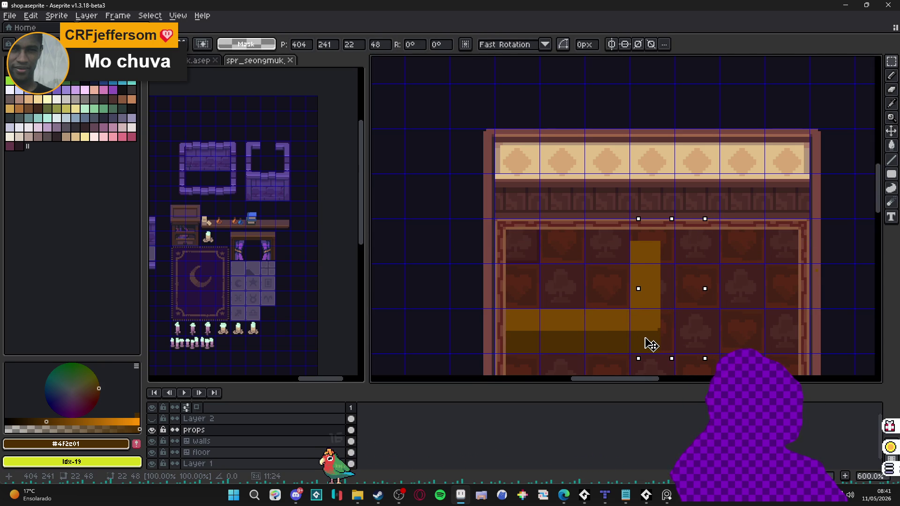
{"action": "scroll", "coordinate": [649, 346], "scroll_direction": "down", "scroll_amount": 1}
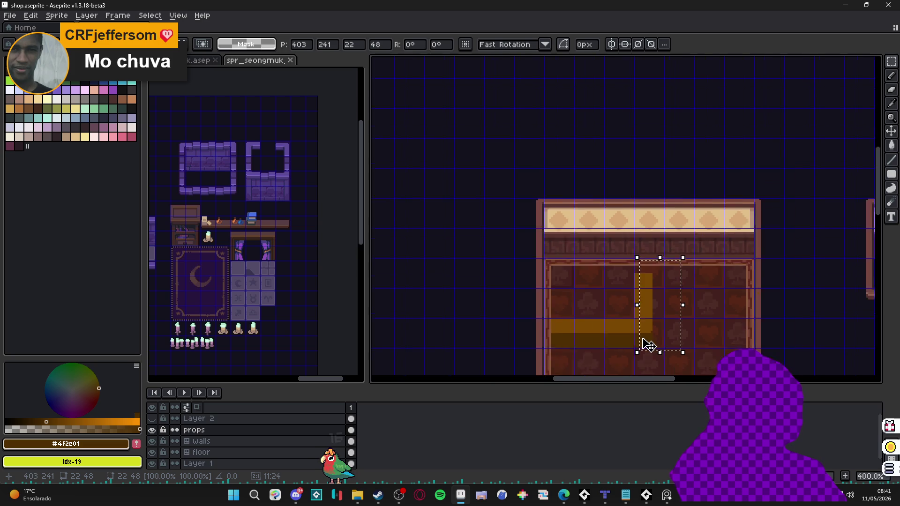
{"action": "key", "text": "ctrl+d"}
{"action": "scroll", "coordinate": [629, 328], "scroll_direction": "down", "scroll_amount": 1}
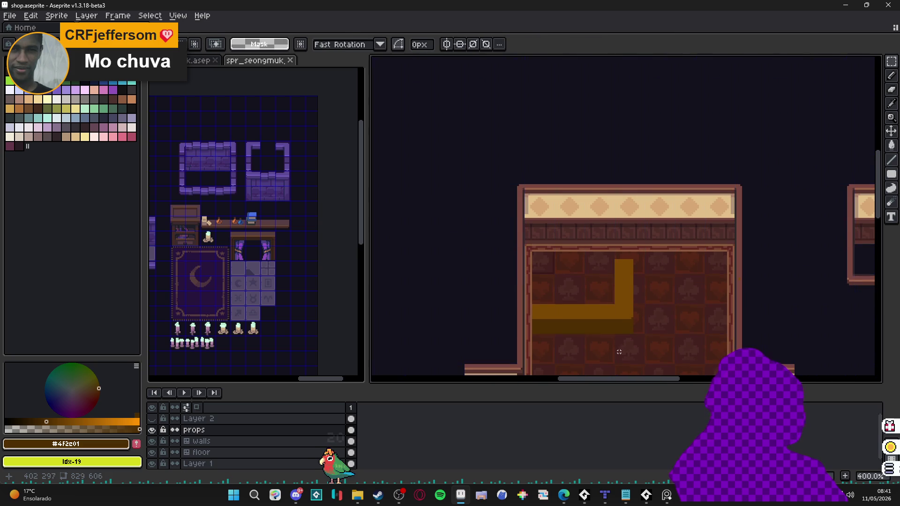
{"action": "scroll", "coordinate": [608, 346], "scroll_direction": "down", "scroll_amount": 1}
{"action": "scroll", "coordinate": [582, 265], "scroll_direction": "up", "scroll_amount": 4}
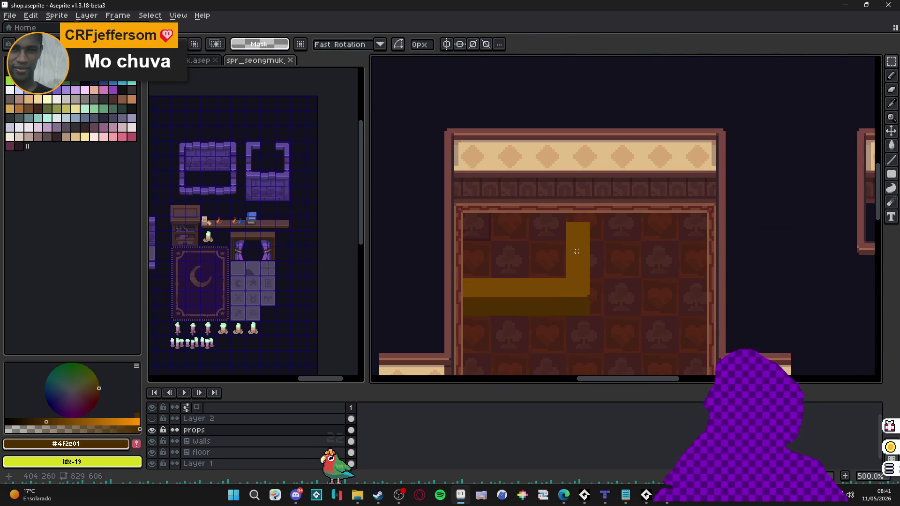
Delete the top block of the upright arm and show the character layer again.
{"action": "key", "text": "v"}
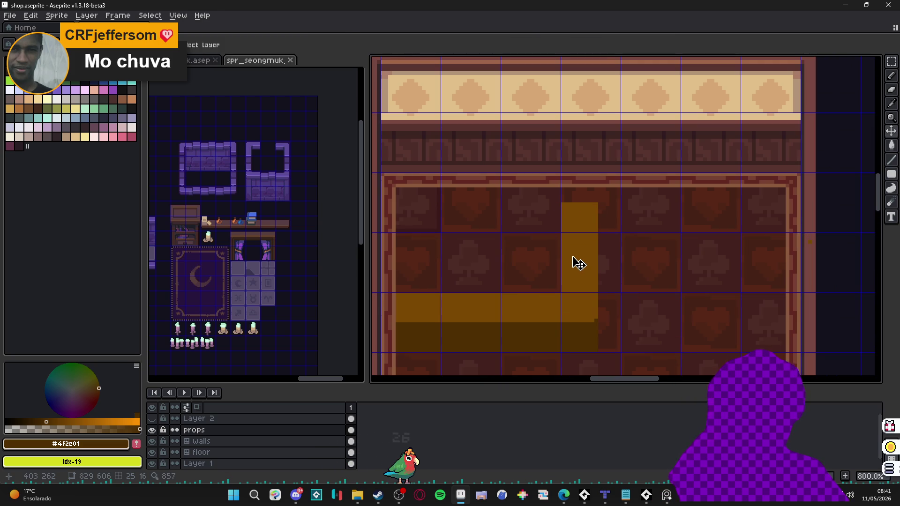
{"action": "key", "text": "m"}
{"action": "left_click_drag", "start_coordinate": [585, 219], "coordinate": [589, 221]}
{"action": "key", "text": "Delete"}
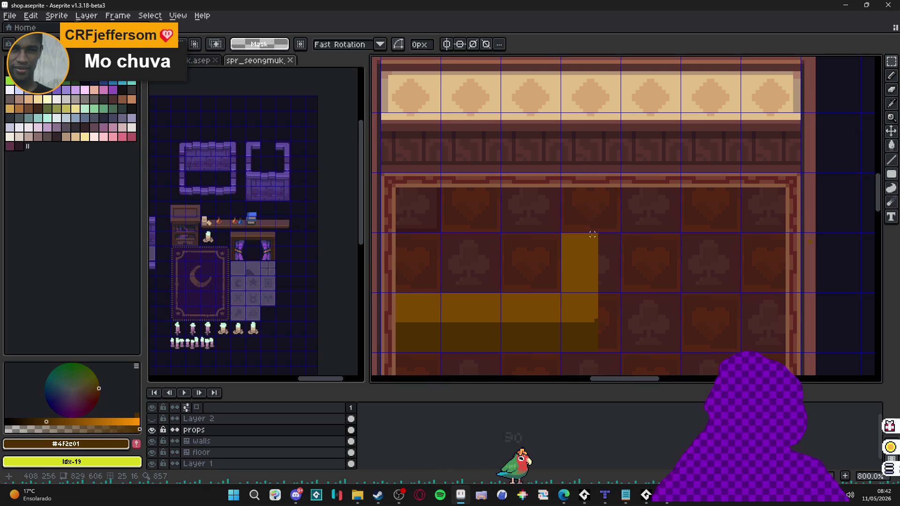
{"action": "scroll", "coordinate": [594, 248], "scroll_direction": "up", "scroll_amount": 1}
{"action": "scroll", "coordinate": [593, 248], "scroll_direction": "down", "scroll_amount": 1}
{"action": "key", "text": "b"}
{"action": "scroll", "coordinate": [594, 248], "scroll_direction": "up", "scroll_amount": 2}
{"action": "scroll", "coordinate": [595, 263], "scroll_direction": "down", "scroll_amount": 3}
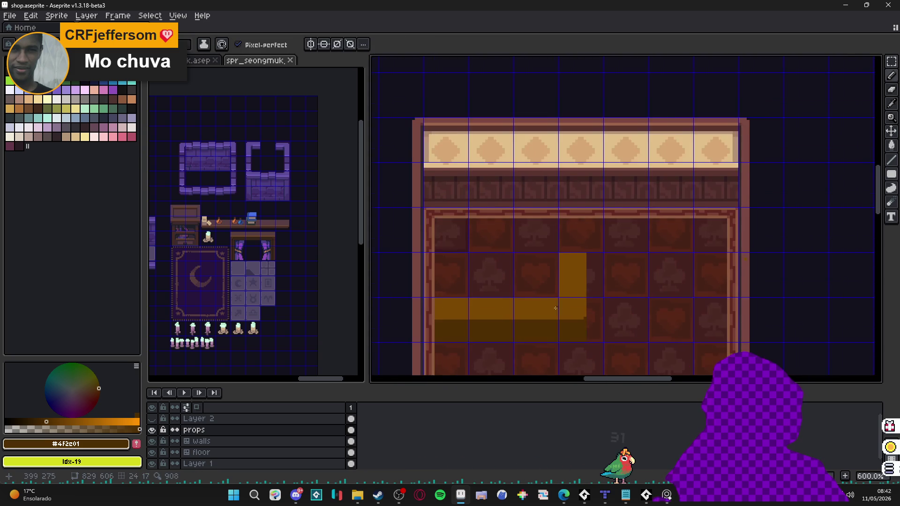
{"action": "scroll", "coordinate": [603, 281], "scroll_direction": "up", "scroll_amount": 1}
{"action": "scroll", "coordinate": [606, 289], "scroll_direction": "down", "scroll_amount": 2}
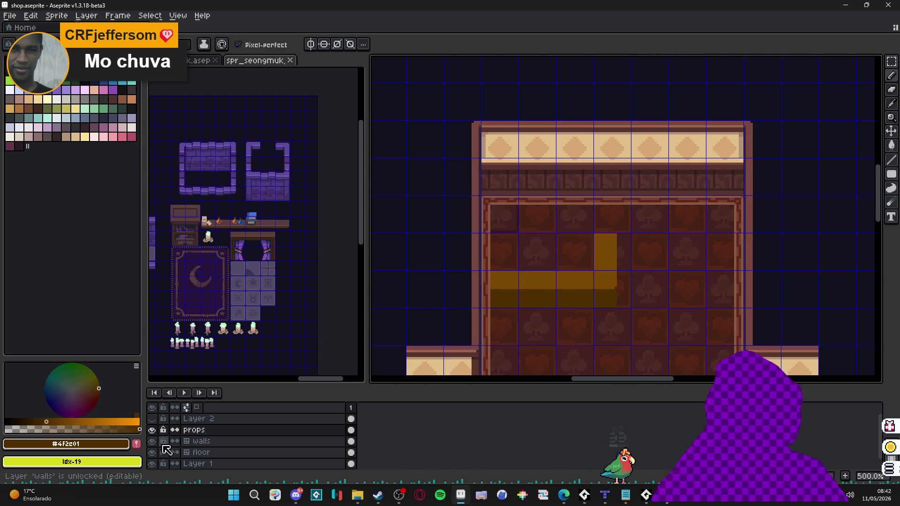
{"action": "left_click", "coordinate": [152, 419]}
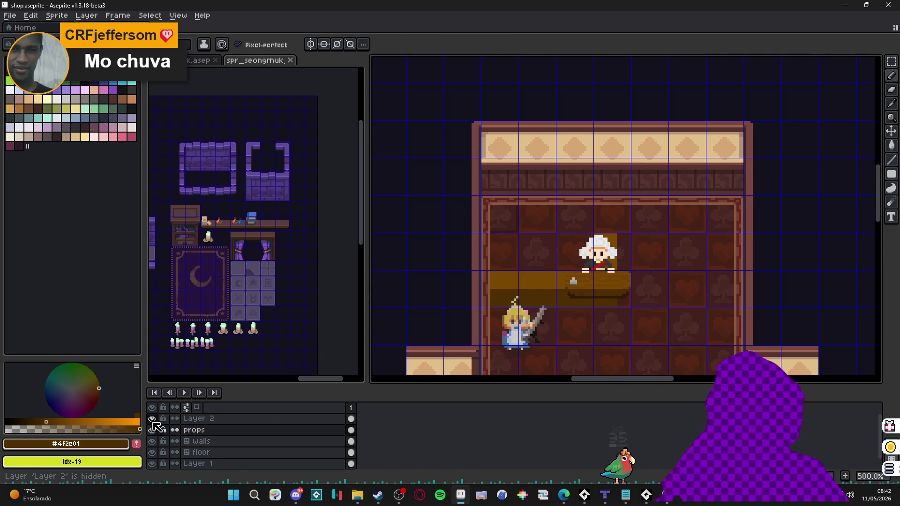
On Layer 2, nudge the shopkeeper sprite a few pixels up and to the right.
{"action": "scroll", "coordinate": [602, 274], "scroll_direction": "up", "scroll_amount": 1}
{"action": "key", "text": "v"}
{"action": "left_click", "coordinate": [613, 267]}
{"action": "scroll", "coordinate": [613, 268], "scroll_direction": "up", "scroll_amount": 1}
{"action": "key", "text": "m"}
{"action": "scroll", "coordinate": [613, 267], "scroll_direction": "up", "scroll_amount": 2}
{"action": "mouse_move", "coordinate": [561, 190]}
{"action": "left_mouse_down"}
{"action": "mouse_move", "coordinate": [680, 275]}
{"action": "mouse_move", "coordinate": [680, 293]}
{"action": "left_mouse_up"}
{"action": "scroll", "coordinate": [679, 293], "scroll_direction": "up", "scroll_amount": 3}
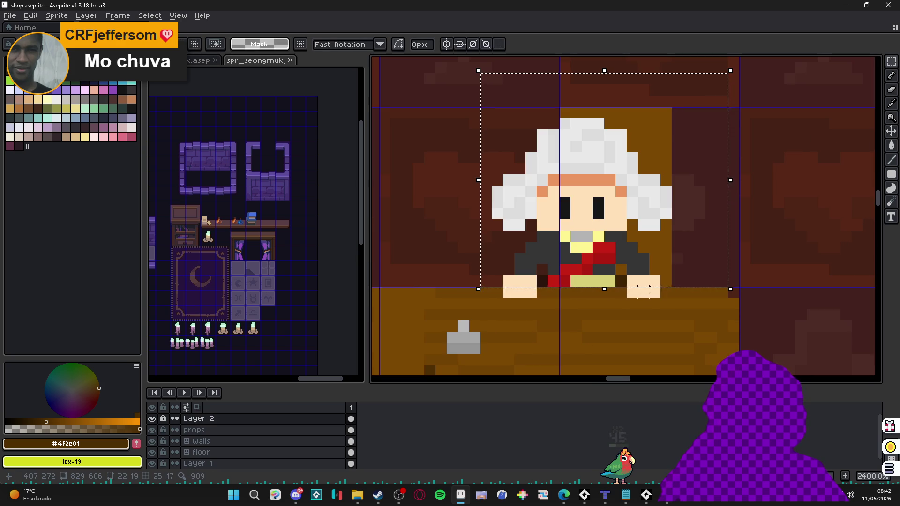
{"action": "scroll", "coordinate": [610, 272], "scroll_direction": "down", "scroll_amount": 3}
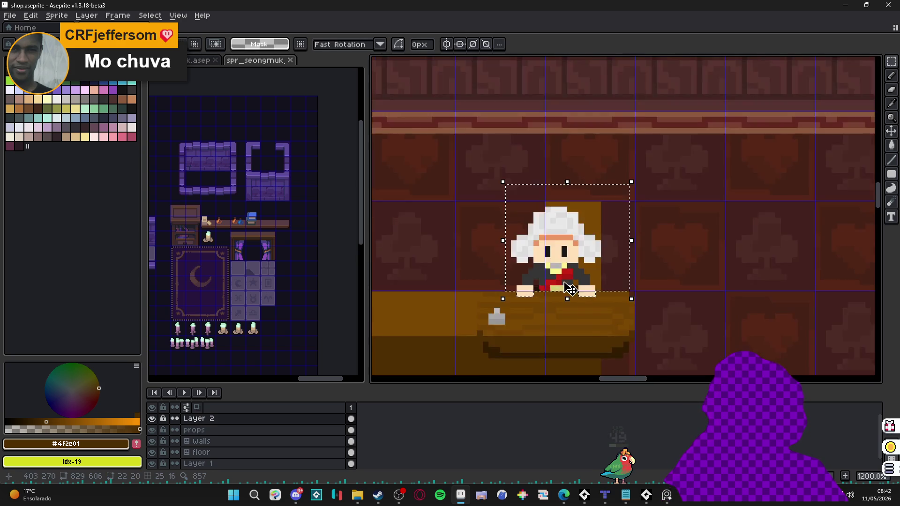
{"action": "scroll", "coordinate": [610, 272], "scroll_direction": "up", "scroll_amount": 1}
{"action": "mouse_move", "coordinate": [611, 273]}
{"action": "left_mouse_down"}
{"action": "mouse_move", "coordinate": [633, 265]}
{"action": "mouse_move", "coordinate": [618, 262]}
{"action": "left_mouse_up"}
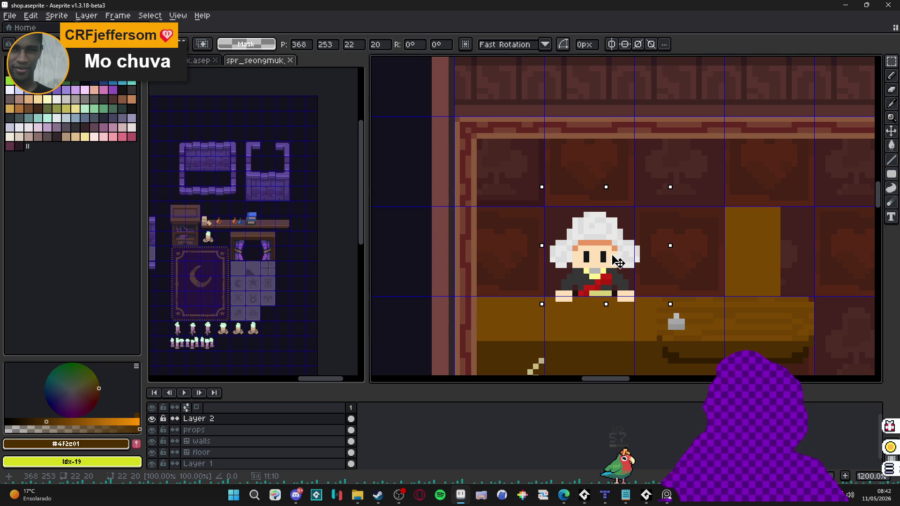
{"action": "scroll", "coordinate": [614, 258], "scroll_direction": "up", "scroll_amount": 1}
{"action": "key", "text": "v"}
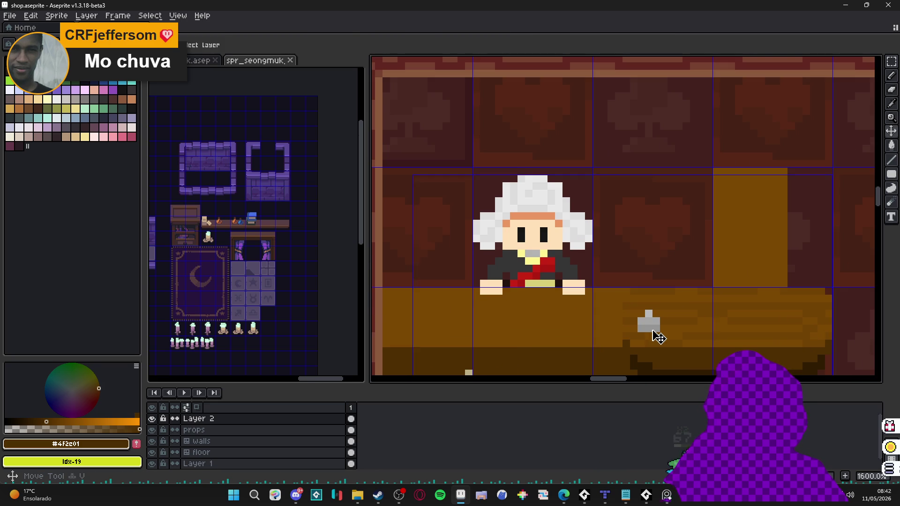
Marquee the brown desk and drag it out of the room to the left.
{"action": "scroll", "coordinate": [670, 336], "scroll_direction": "down", "scroll_amount": 2}
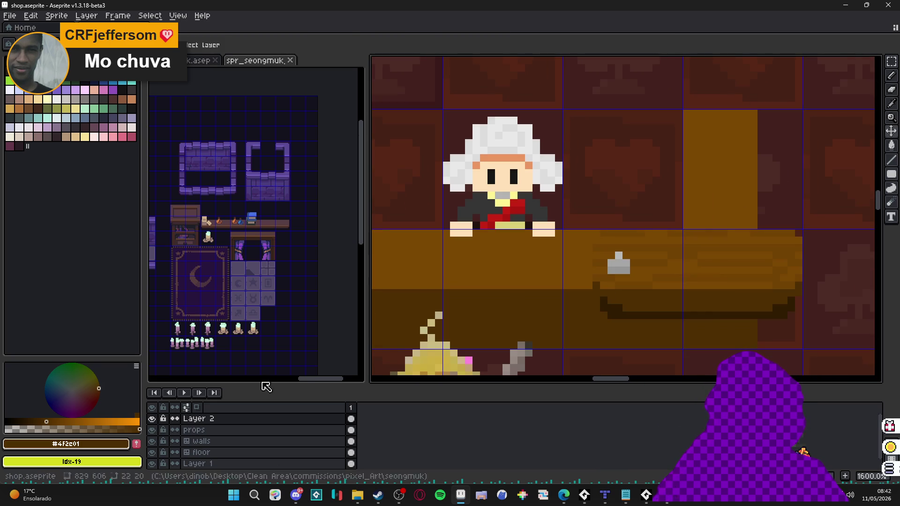
{"action": "scroll", "coordinate": [686, 277], "scroll_direction": "down", "scroll_amount": 1}
{"action": "key", "text": "m"}
{"action": "mouse_move", "coordinate": [771, 224]}
{"action": "left_mouse_down"}
{"action": "mouse_move", "coordinate": [577, 327]}
{"action": "mouse_move", "coordinate": [435, 261]}
{"action": "left_mouse_up"}
{"action": "scroll", "coordinate": [589, 324], "scroll_direction": "down", "scroll_amount": 4}
{"action": "scroll", "coordinate": [557, 234], "scroll_direction": "down", "scroll_amount": 2}
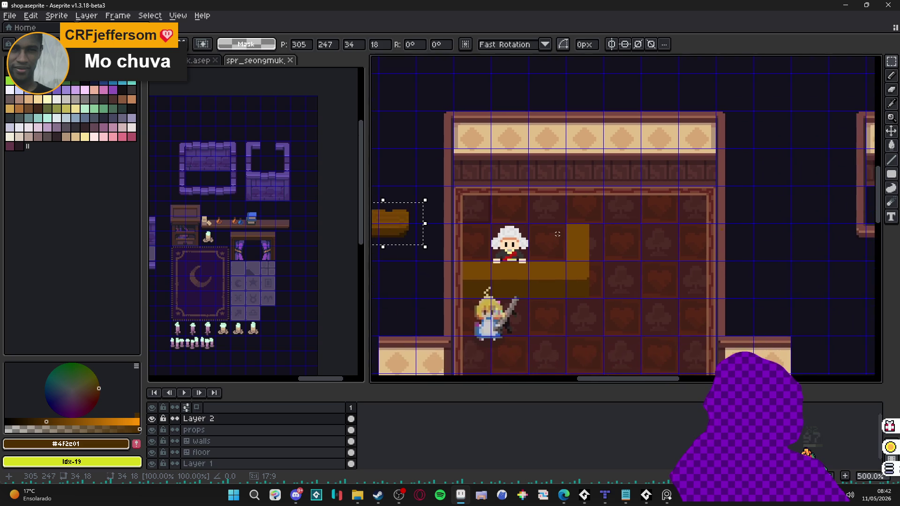
{"action": "key", "text": "b"}
Marquee the blonde girl and move her to the room's right side.
{"action": "scroll", "coordinate": [568, 187], "scroll_direction": "up", "scroll_amount": 1}
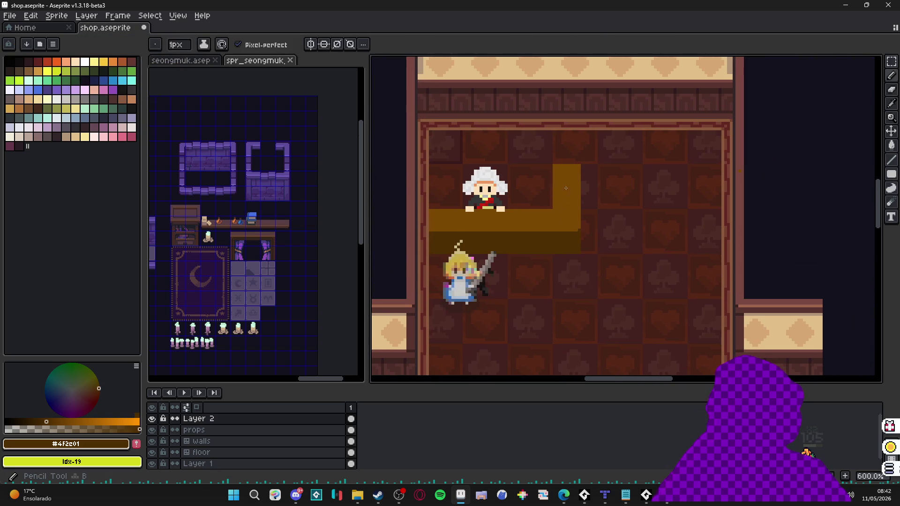
{"action": "key", "text": "v"}
{"action": "key", "text": "m"}
{"action": "scroll", "coordinate": [492, 282], "scroll_direction": "down", "scroll_amount": 1}
{"action": "mouse_move", "coordinate": [441, 224]}
{"action": "left_mouse_down"}
{"action": "mouse_move", "coordinate": [505, 329]}
{"action": "mouse_move", "coordinate": [523, 341]}
{"action": "left_mouse_up"}
{"action": "mouse_move", "coordinate": [515, 290]}
{"action": "left_mouse_down"}
{"action": "mouse_move", "coordinate": [630, 280]}
{"action": "mouse_move", "coordinate": [652, 259]}
{"action": "left_mouse_up"}
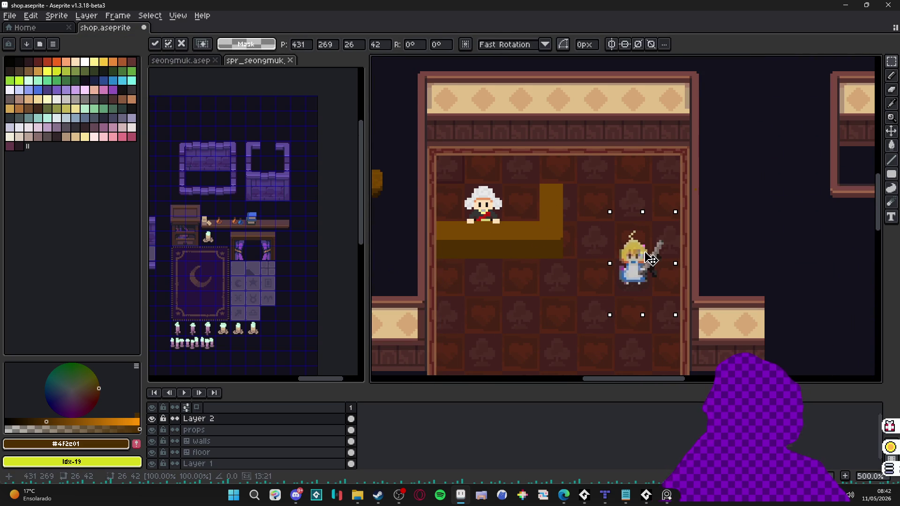
{"action": "key", "text": "v"}
Sample the counter's brown colour from the canvas with the eyedropper.
{"action": "scroll", "coordinate": [516, 267], "scroll_direction": "up", "scroll_amount": 1}
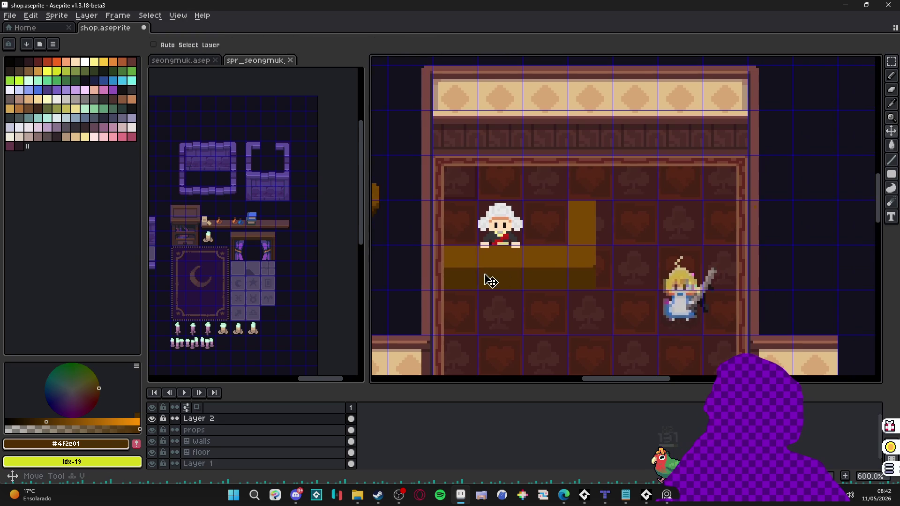
{"action": "scroll", "coordinate": [459, 271], "scroll_direction": "up", "scroll_amount": 3}
{"action": "key", "text": "i"}
{"action": "left_click", "coordinate": [453, 265]}
{"action": "key", "text": "m"}
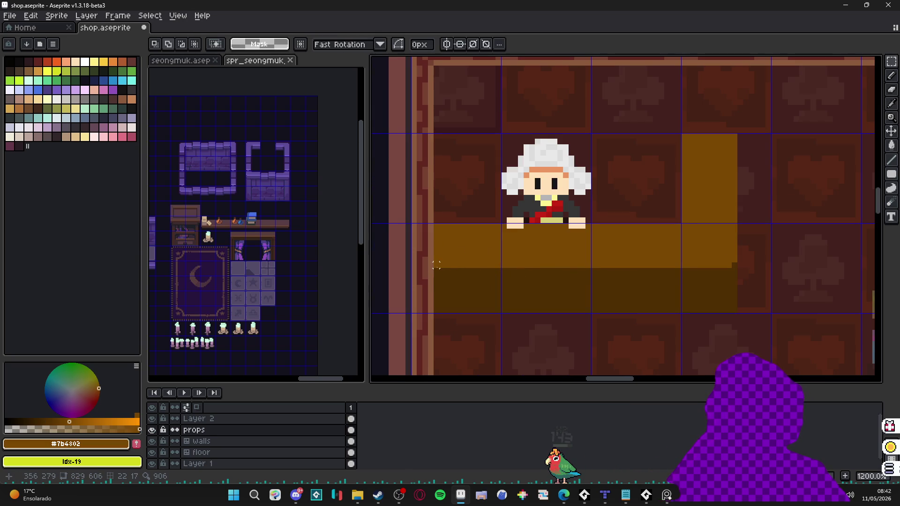
Move the counter's left end over against the left wall.
{"action": "left_click_drag", "start_coordinate": [436, 220], "coordinate": [464, 314]}
{"action": "left_click_drag", "start_coordinate": [437, 277], "coordinate": [402, 272]}
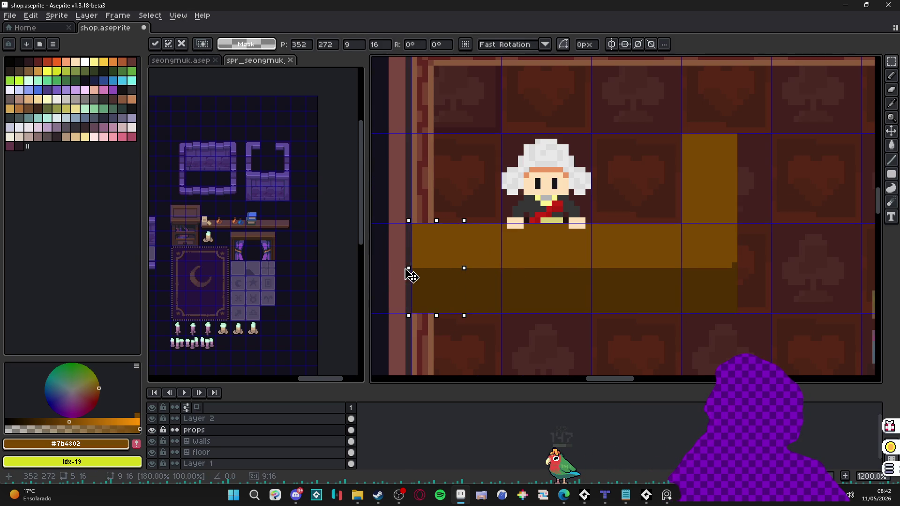
{"action": "key", "text": "b"}
{"action": "scroll", "coordinate": [438, 263], "scroll_direction": "up", "scroll_amount": 1}
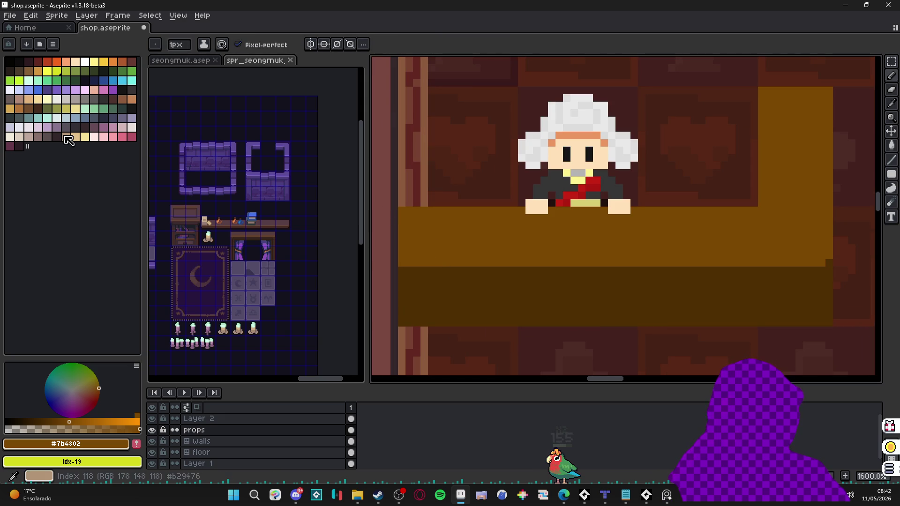
Lighten the counter brown, fill the top peach and the lower front strip brown.
{"action": "left_click", "coordinate": [28, 100]}
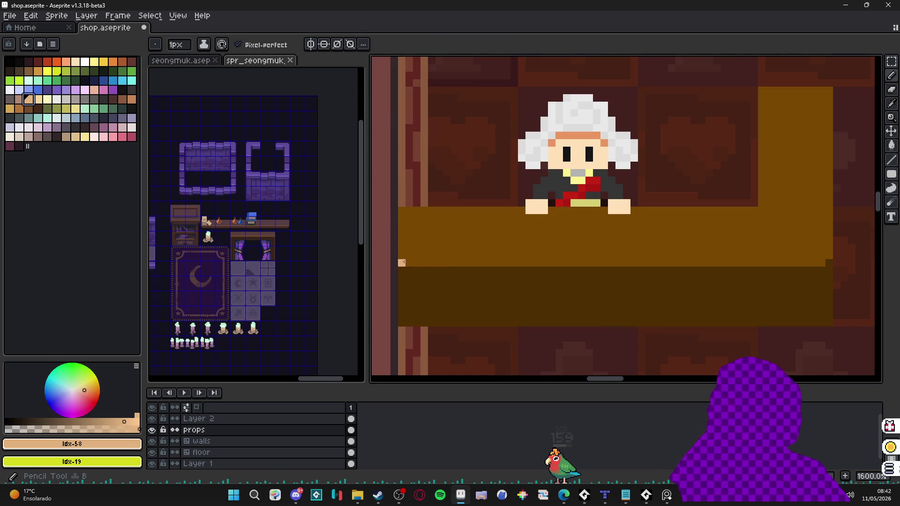
{"action": "left_click", "coordinate": [428, 261], "text": "alt"}
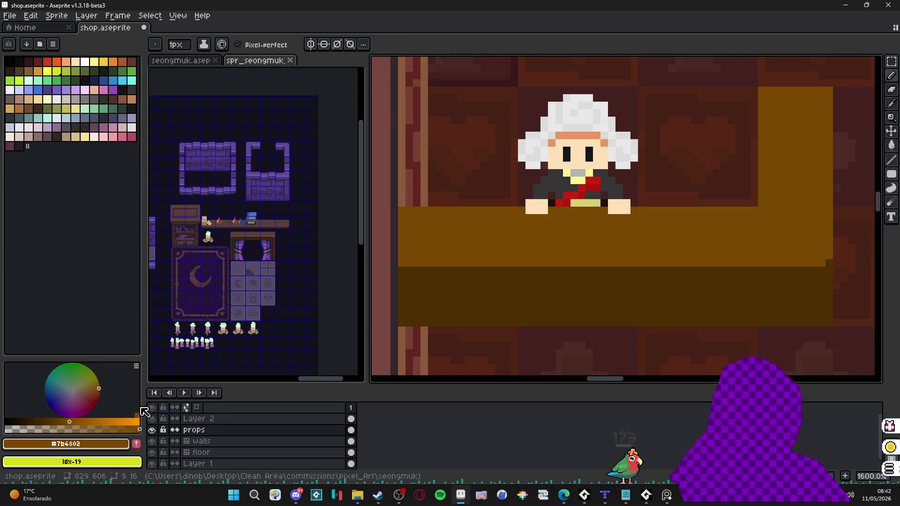
{"action": "left_click_drag", "start_coordinate": [70, 420], "coordinate": [76, 418]}
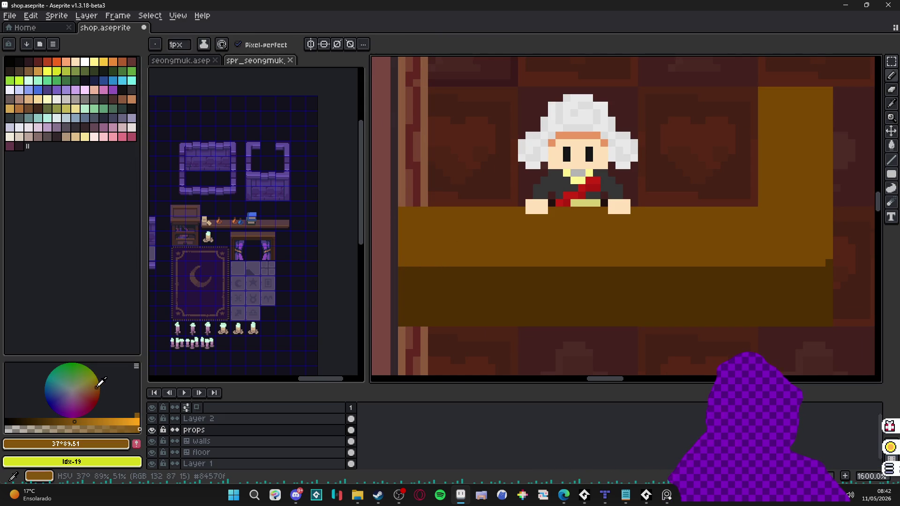
{"action": "scroll", "coordinate": [540, 265], "scroll_direction": "down", "scroll_amount": 3}
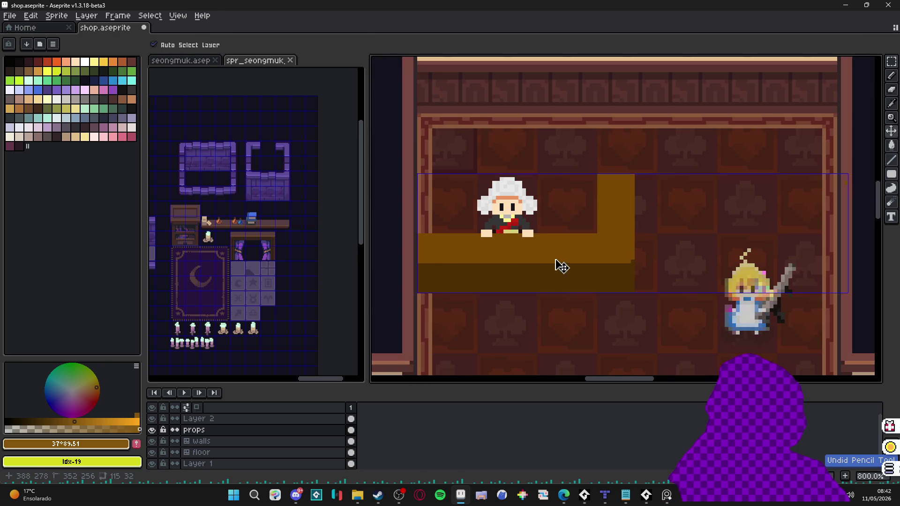
{"action": "scroll", "coordinate": [515, 257], "scroll_direction": "up", "scroll_amount": 1}
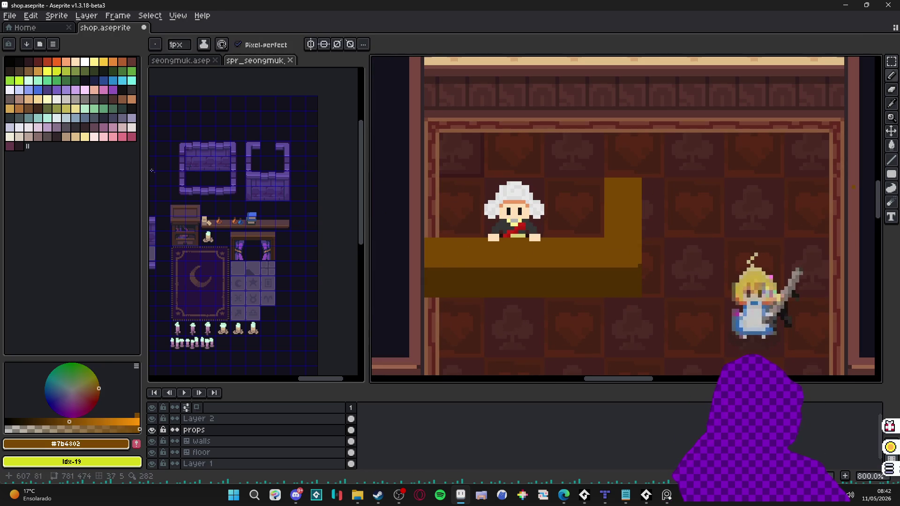
{"action": "left_click", "coordinate": [132, 99]}
{"action": "key", "text": "g"}
{"action": "left_click", "coordinate": [468, 263]}
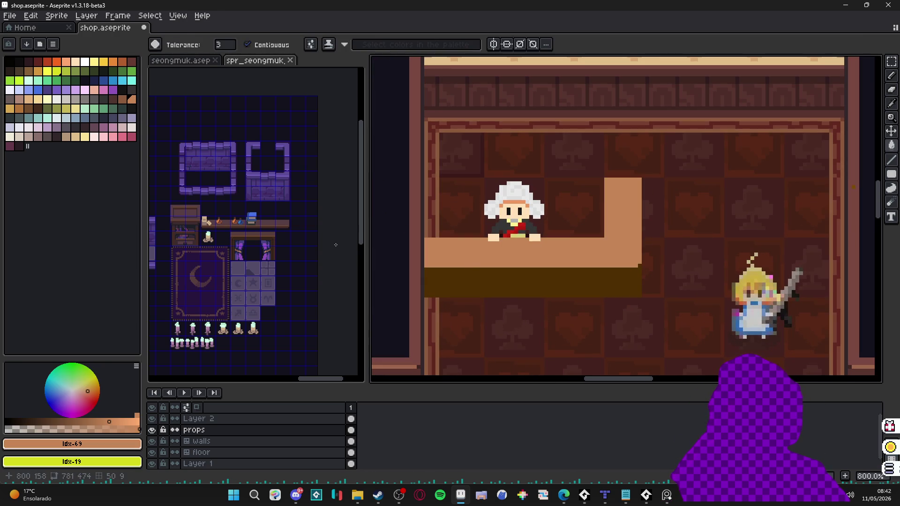
{"action": "left_click", "coordinate": [123, 100]}
{"action": "left_click", "coordinate": [463, 279]}
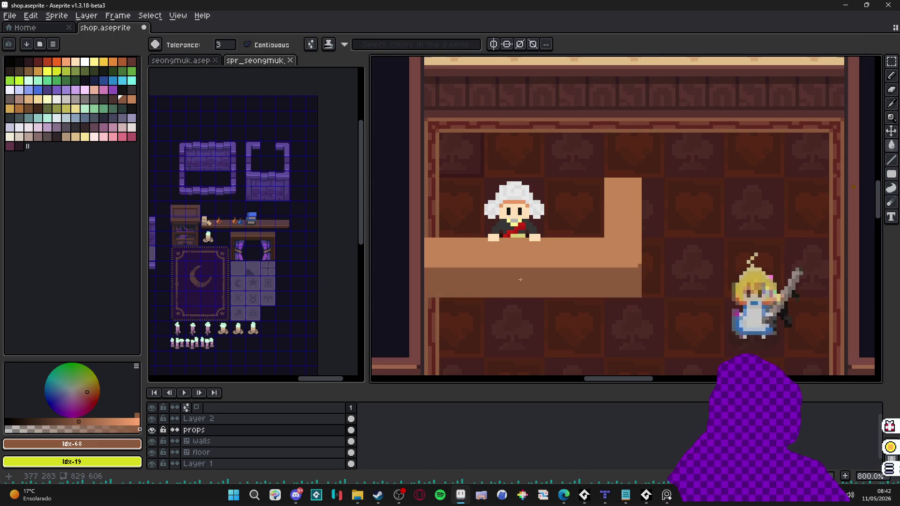
{"action": "key", "text": "b"}
Fill the L-shaped counter top with grey using the Paint Bucket.
{"action": "left_click_drag", "start_coordinate": [460, 266], "coordinate": [450, 266]}
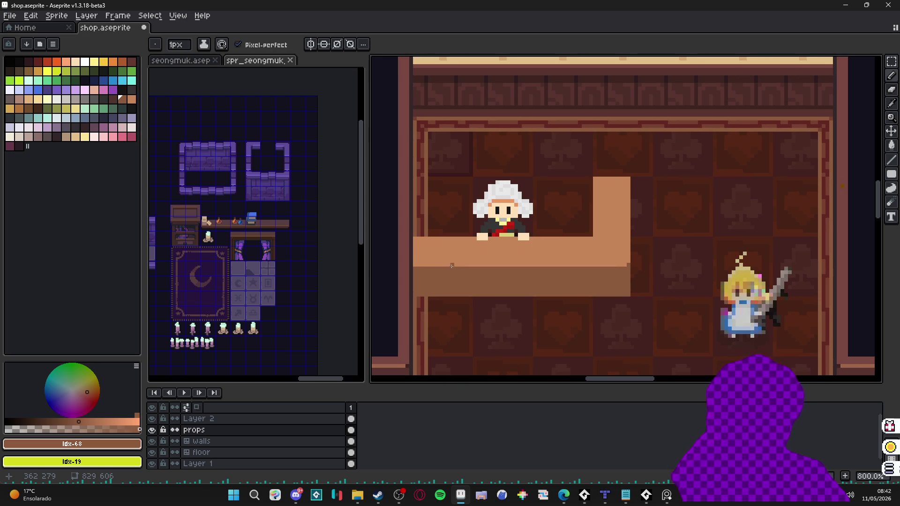
{"action": "scroll", "coordinate": [445, 237], "scroll_direction": "down", "scroll_amount": 1}
{"action": "scroll", "coordinate": [445, 237], "scroll_direction": "up", "scroll_amount": 1}
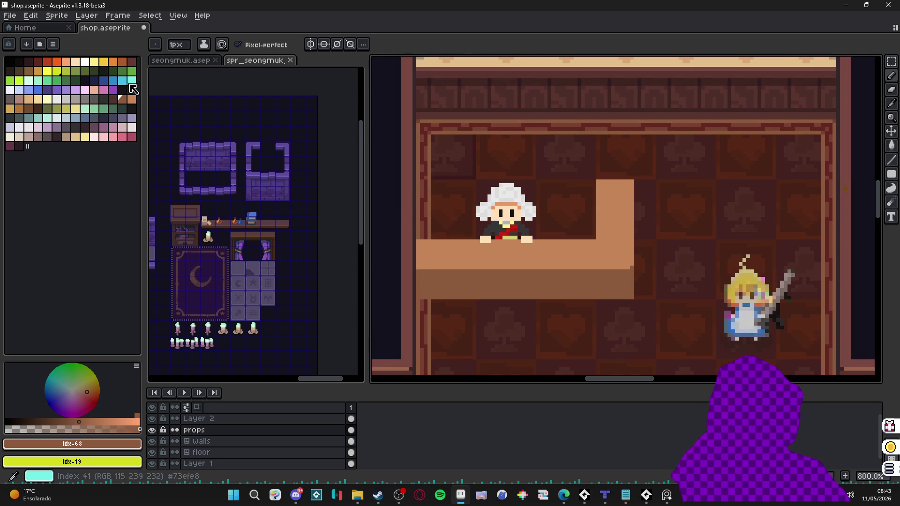
{"action": "left_click", "coordinate": [94, 100]}
{"action": "key", "text": "g"}
{"action": "left_click", "coordinate": [525, 256]}
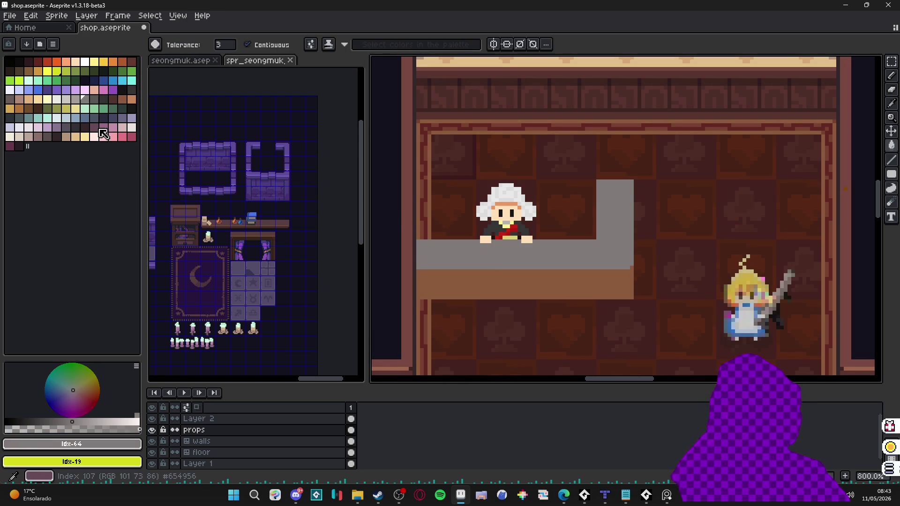
Draw a dark grey line under the countertop and turn on the tile grid.
{"action": "scroll", "coordinate": [442, 284], "scroll_direction": "up", "scroll_amount": 2}
{"action": "key", "text": "b"}
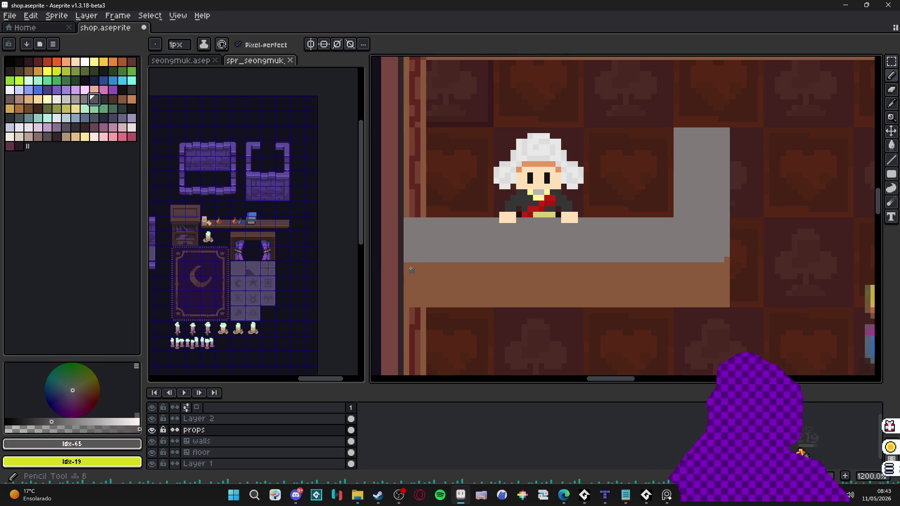
{"action": "left_click", "coordinate": [725, 270], "text": "shift"}
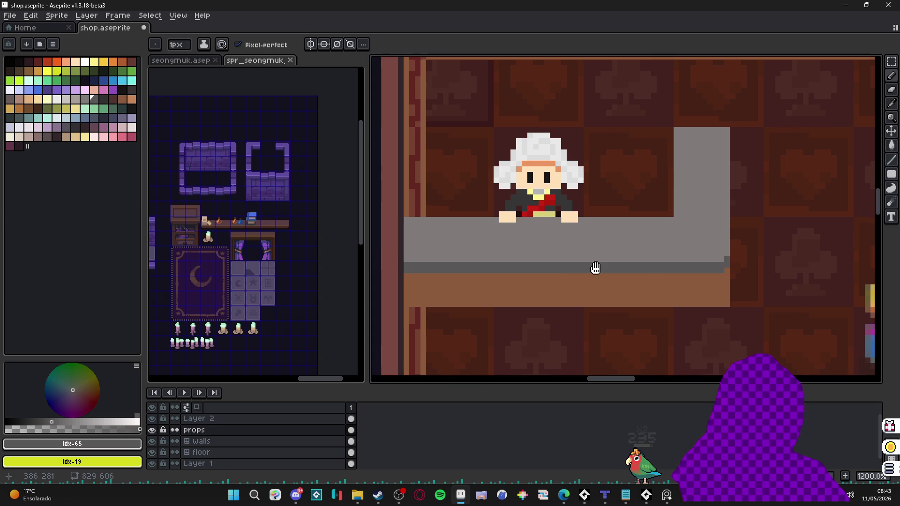
{"action": "scroll", "coordinate": [596, 270], "scroll_direction": "down", "scroll_amount": 1}
{"action": "scroll", "coordinate": [706, 256], "scroll_direction": "down", "scroll_amount": 1}
{"action": "left_click_drag", "start_coordinate": [695, 256], "coordinate": [656, 262]}
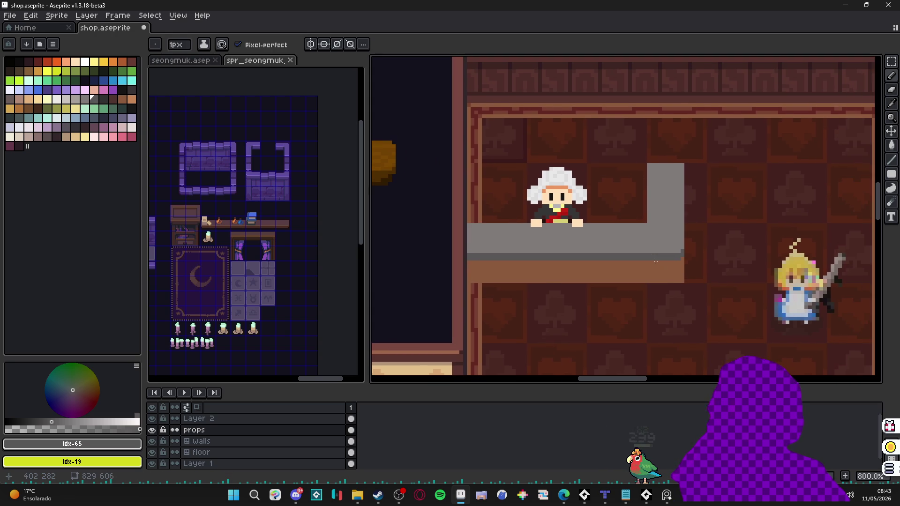
{"action": "scroll", "coordinate": [654, 221], "scroll_direction": "up", "scroll_amount": 2}
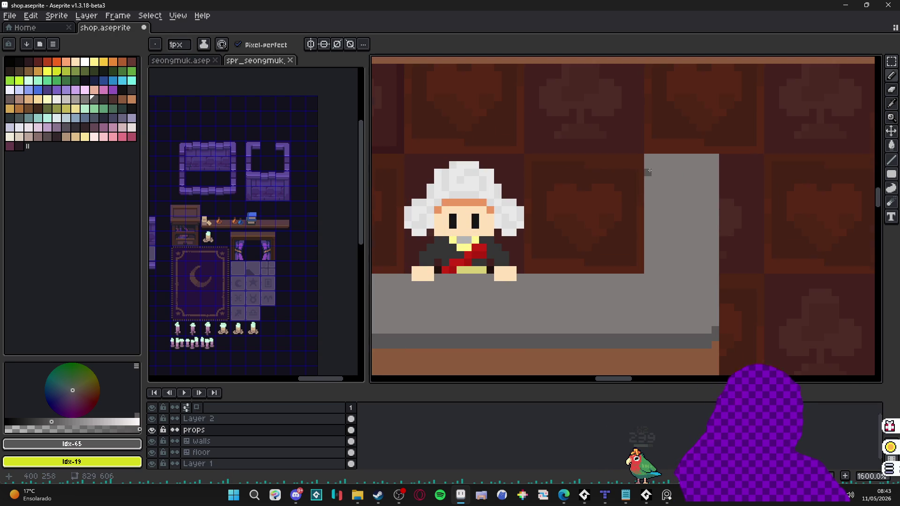
{"action": "key", "text": "ctrl+apostrophe"}
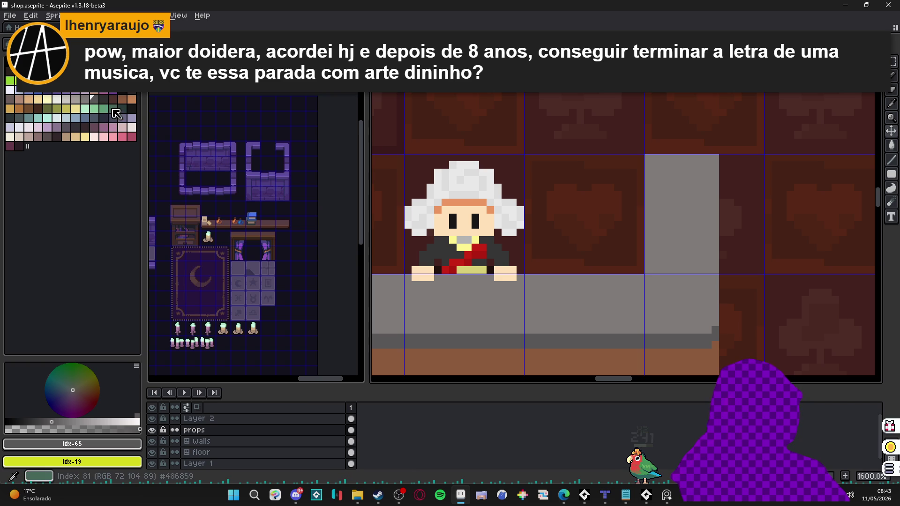
Fill the counter top with the darker grey Idx-65, comparing shades via undo.
{"action": "left_click", "coordinate": [124, 98]}
{"action": "scroll", "coordinate": [629, 207], "scroll_direction": "down", "scroll_amount": 2}
{"action": "left_click_drag", "start_coordinate": [629, 207], "coordinate": [589, 244]}
{"action": "scroll", "coordinate": [606, 285], "scroll_direction": "up", "scroll_amount": 2}
{"action": "left_click", "coordinate": [601, 265], "text": "alt"}
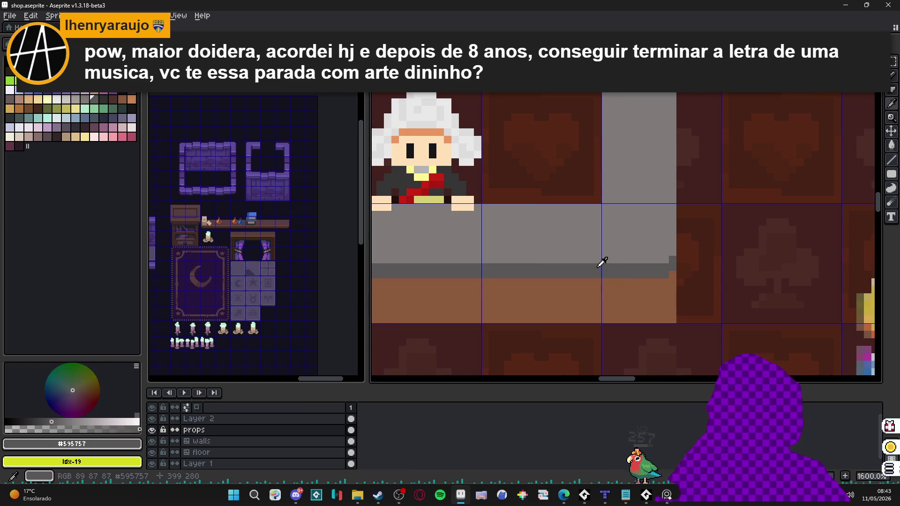
{"action": "left_click", "coordinate": [108, 103]}
{"action": "key", "text": "g"}
{"action": "left_click", "coordinate": [526, 247]}
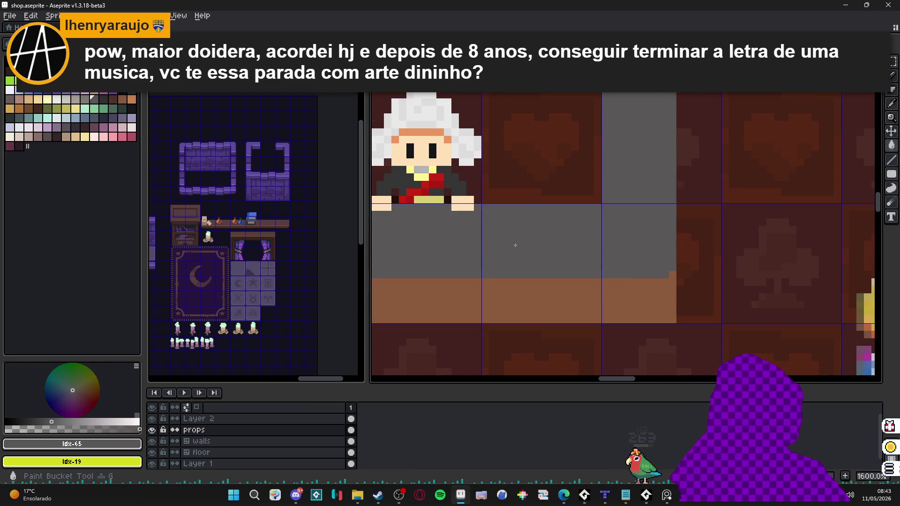
{"action": "key", "text": "ctrl+z"}
{"action": "key", "text": "bracketright"}
{"action": "key", "text": "ctrl+z"}
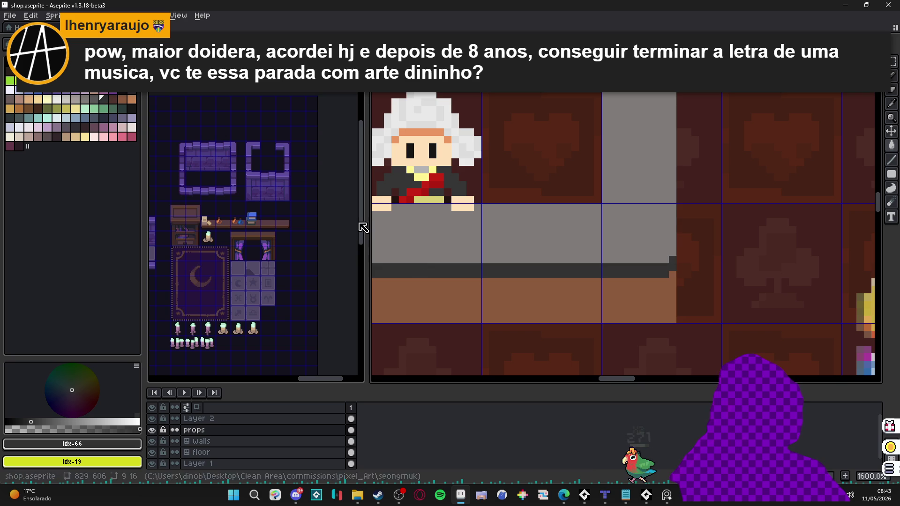
{"action": "key", "text": "bracketleft"}
{"action": "left_click", "coordinate": [487, 244]}
Pencil a #323232 dark pixel at the counter's corner and resample the counter brown.
{"action": "scroll", "coordinate": [488, 249], "scroll_direction": "down", "scroll_amount": 1}
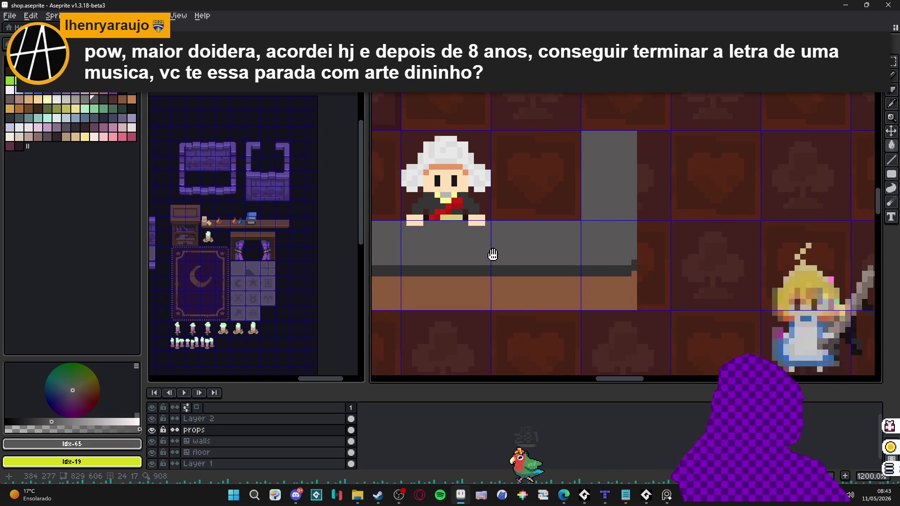
{"action": "scroll", "coordinate": [514, 267], "scroll_direction": "down", "scroll_amount": 2}
{"action": "scroll", "coordinate": [603, 275], "scroll_direction": "up", "scroll_amount": 2}
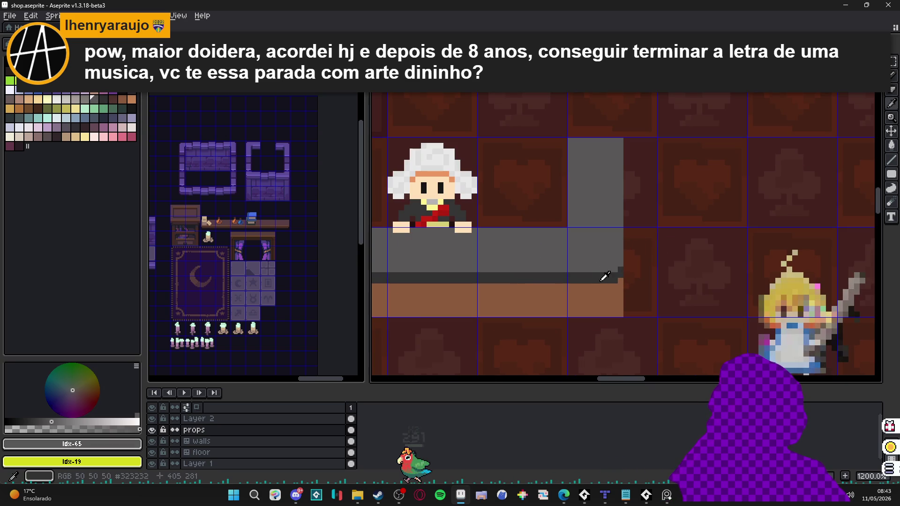
{"action": "left_click", "coordinate": [603, 275], "text": "alt"}
{"action": "left_click", "coordinate": [571, 141]}
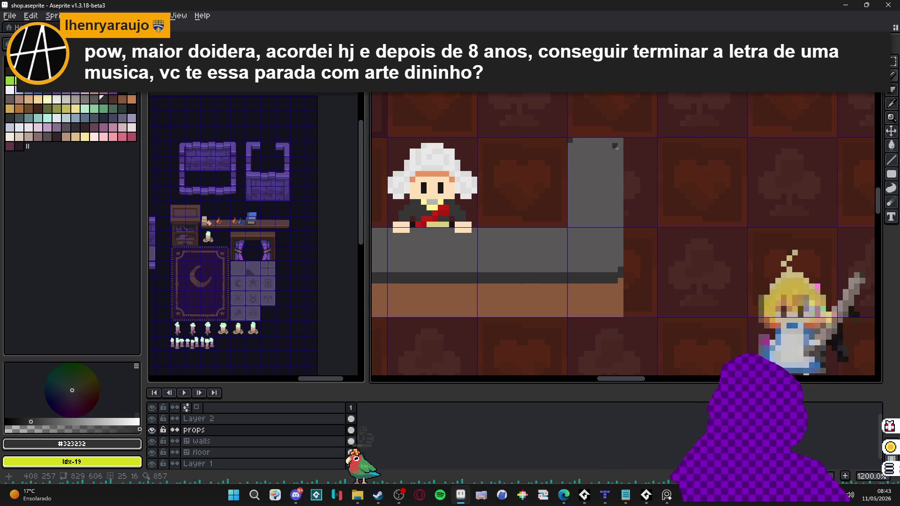
{"action": "scroll", "coordinate": [617, 183], "scroll_direction": "down", "scroll_amount": 3}
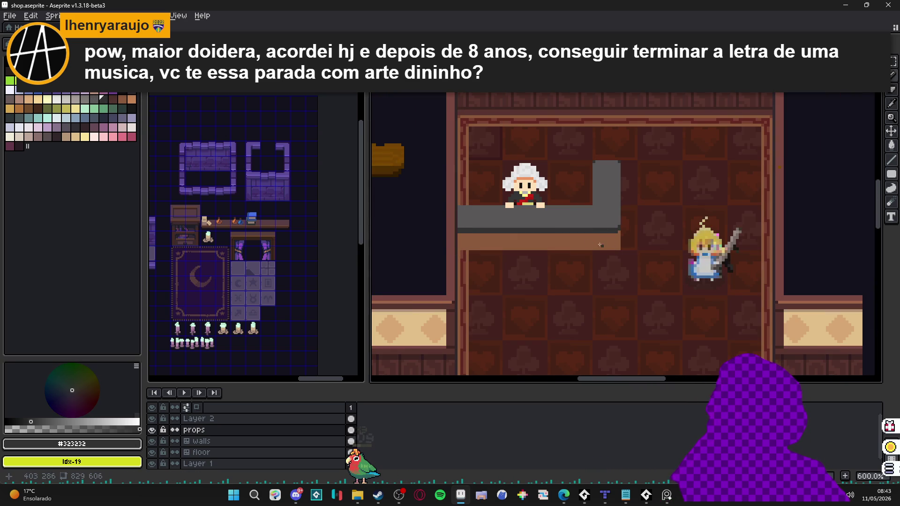
{"action": "scroll", "coordinate": [507, 220], "scroll_direction": "up", "scroll_amount": 3}
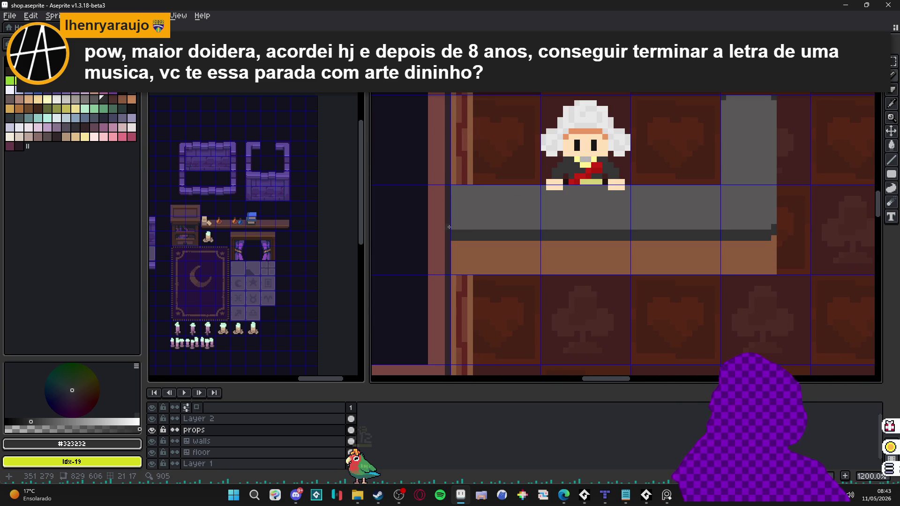
{"action": "scroll", "coordinate": [455, 235], "scroll_direction": "down", "scroll_amount": 3}
{"action": "scroll", "coordinate": [464, 262], "scroll_direction": "up", "scroll_amount": 2}
{"action": "left_click", "coordinate": [465, 266], "text": "alt"}
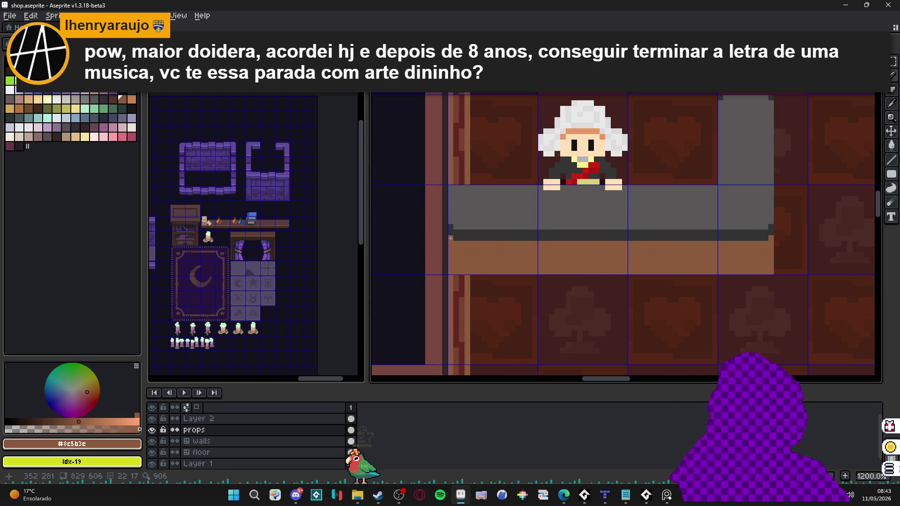
{"action": "scroll", "coordinate": [465, 265], "scroll_direction": "up", "scroll_amount": 1}
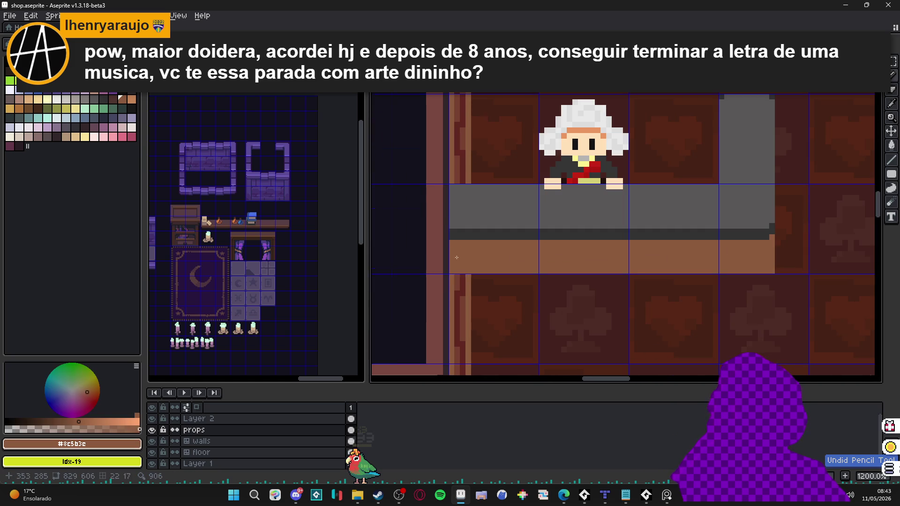
{"action": "scroll", "coordinate": [457, 257], "scroll_direction": "down", "scroll_amount": 1}
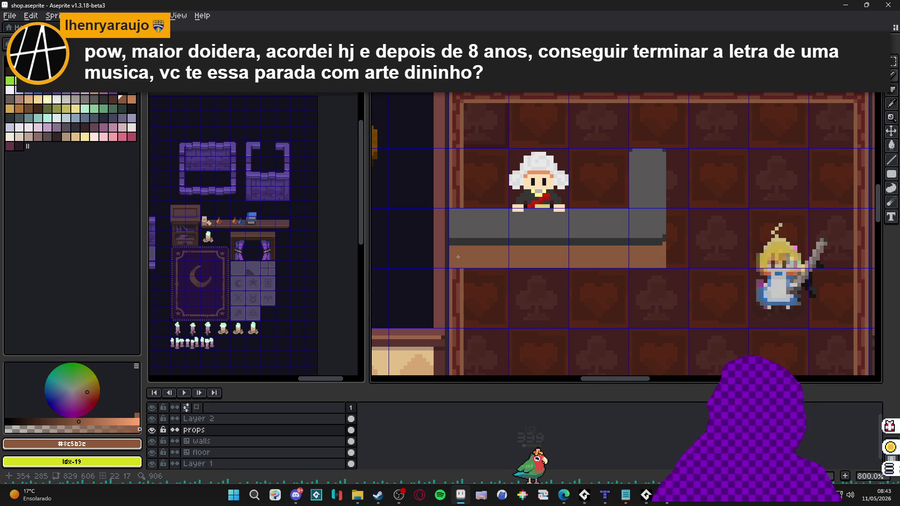
Finalise the counter selection and pick a dark brown swatch for the wood grain.
{"action": "left_click", "coordinate": [445, 266]}
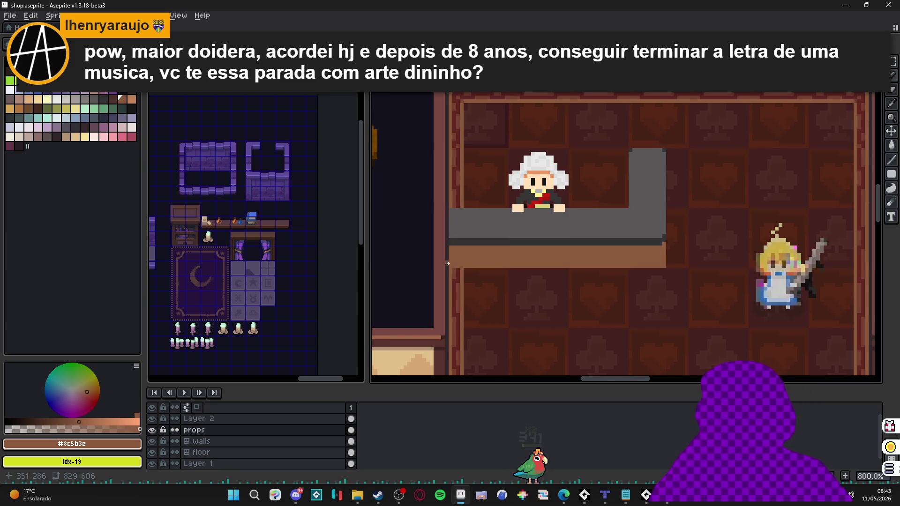
{"action": "scroll", "coordinate": [653, 239], "scroll_direction": "up", "scroll_amount": 3}
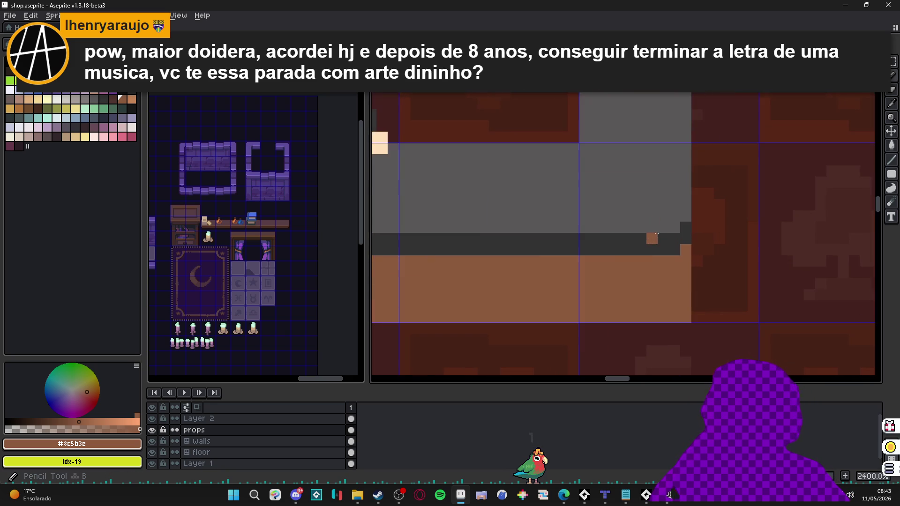
{"action": "left_click", "coordinate": [677, 228], "text": "alt"}
{"action": "scroll", "coordinate": [689, 247], "scroll_direction": "down", "scroll_amount": 3}
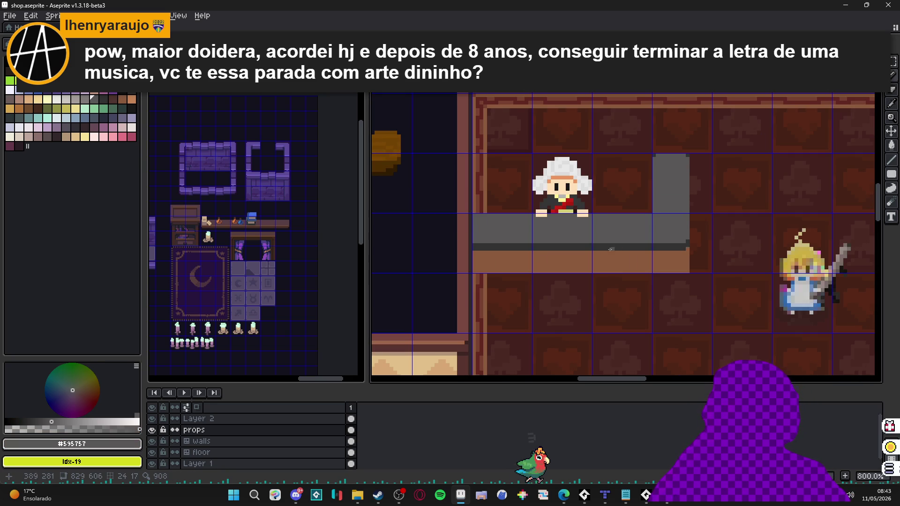
{"action": "scroll", "coordinate": [497, 243], "scroll_direction": "up", "scroll_amount": 1}
{"action": "left_click", "coordinate": [492, 251], "text": "alt"}
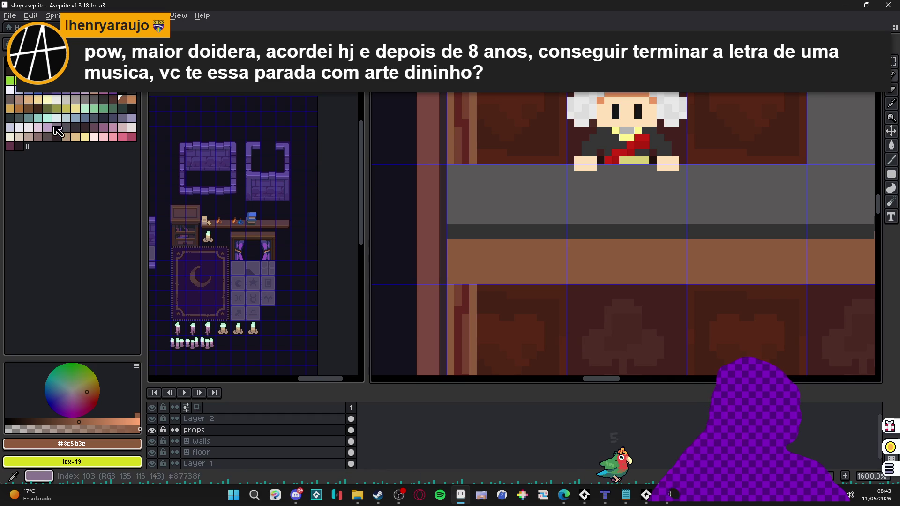
{"action": "left_click", "coordinate": [119, 100]}
{"action": "left_click", "coordinate": [124, 101]}
{"action": "left_click", "coordinate": [117, 103]}
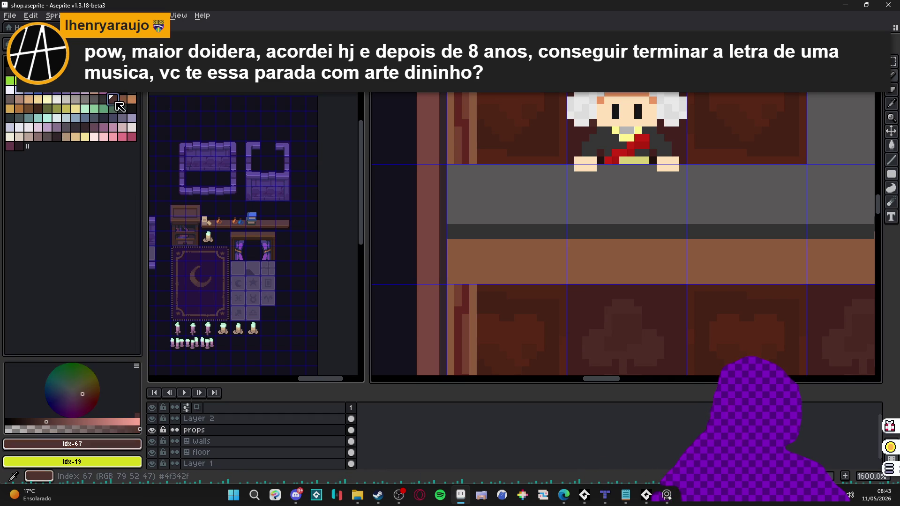
Try other browns, settle on the dark brown Idx-67 and lower its opacity.
{"action": "left_click", "coordinate": [455, 248], "text": "alt"}
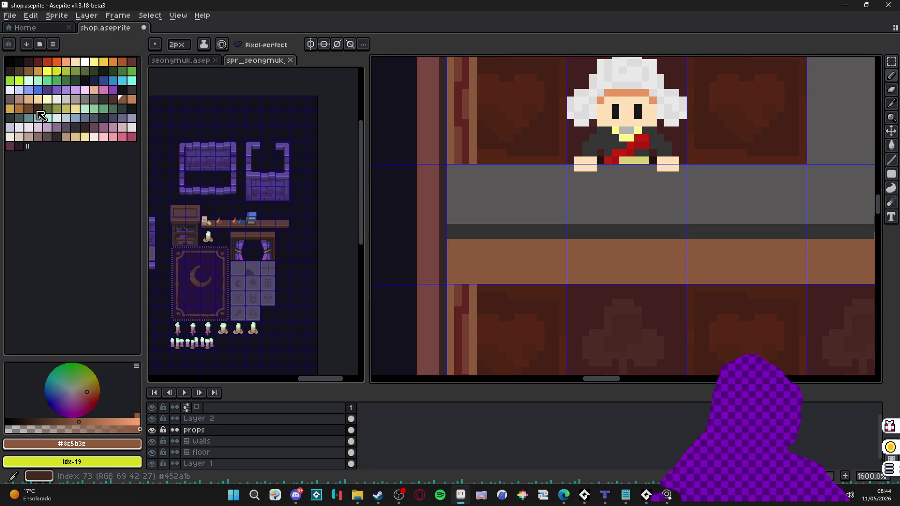
{"action": "left_click", "coordinate": [30, 109]}
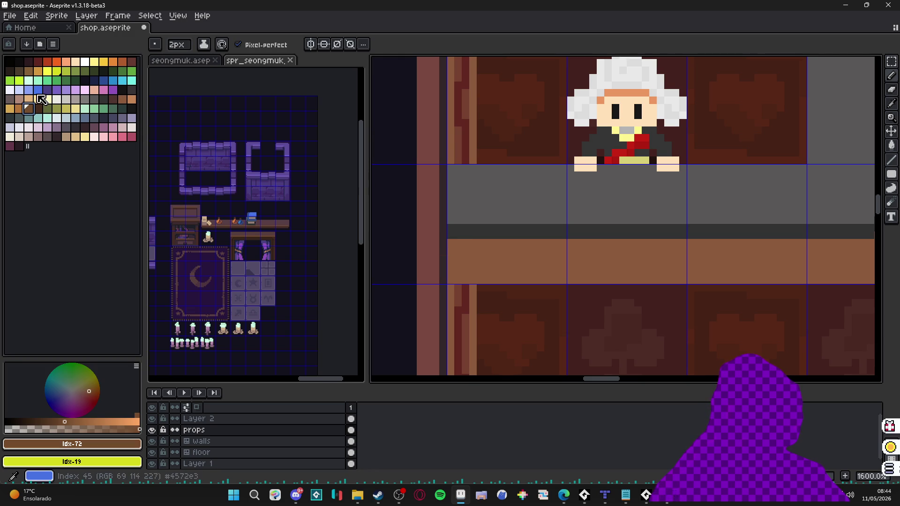
{"action": "left_click", "coordinate": [113, 99]}
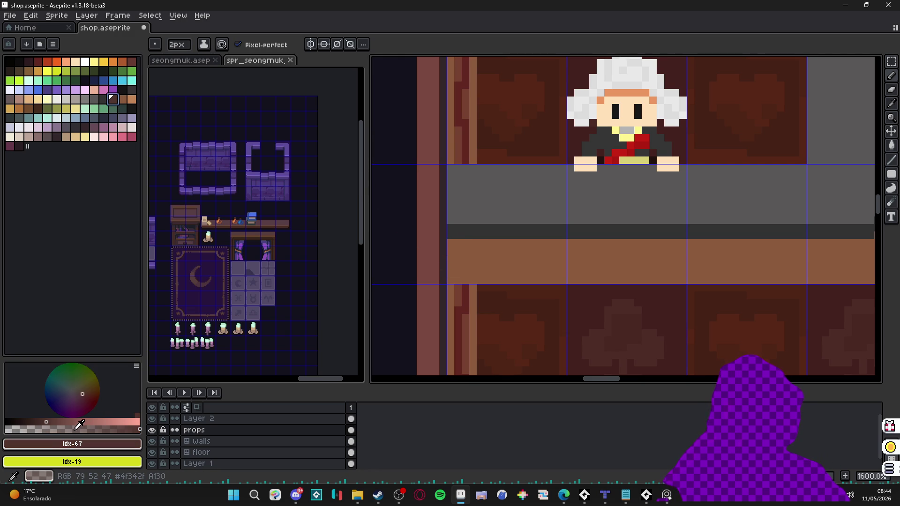
{"action": "left_click", "coordinate": [75, 427]}
{"action": "left_click", "coordinate": [458, 249], "text": "alt"}
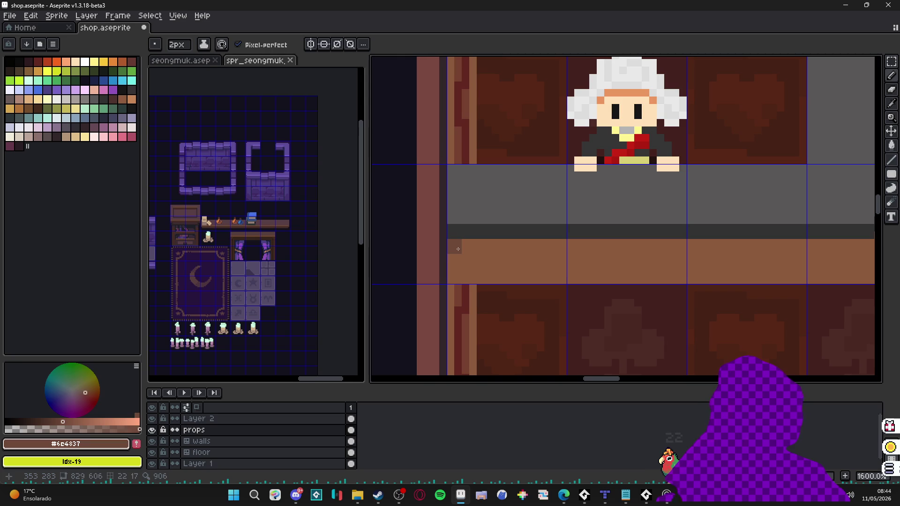
{"action": "scroll", "coordinate": [458, 249], "scroll_direction": "down", "scroll_amount": 4}
{"action": "scroll", "coordinate": [558, 246], "scroll_direction": "up", "scroll_amount": 3}
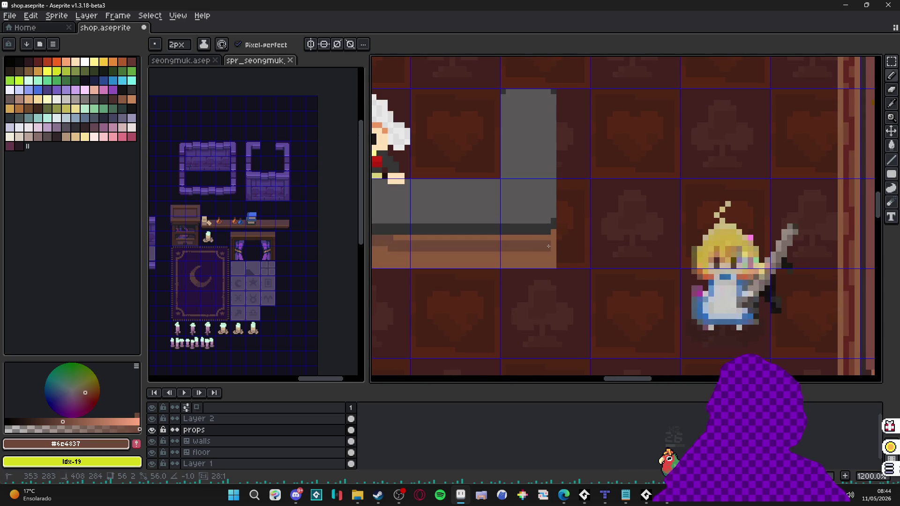
Set the pencil to 1px and paint dark brown strokes on the counter front.
{"action": "key", "text": "minus"}
{"action": "scroll", "coordinate": [555, 237], "scroll_direction": "down", "scroll_amount": 3}
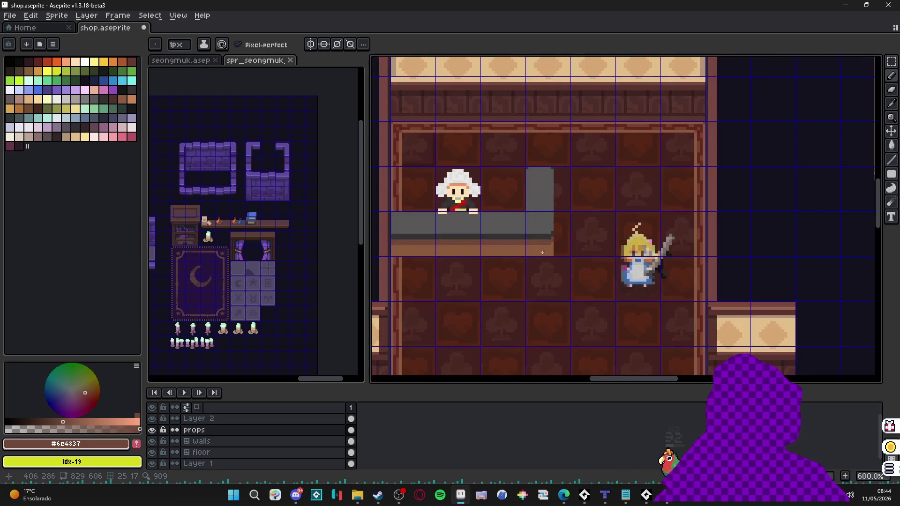
{"action": "scroll", "coordinate": [539, 245], "scroll_direction": "up", "scroll_amount": 3}
{"action": "left_click", "coordinate": [539, 245], "text": "alt"}
{"action": "left_click", "coordinate": [112, 99]}
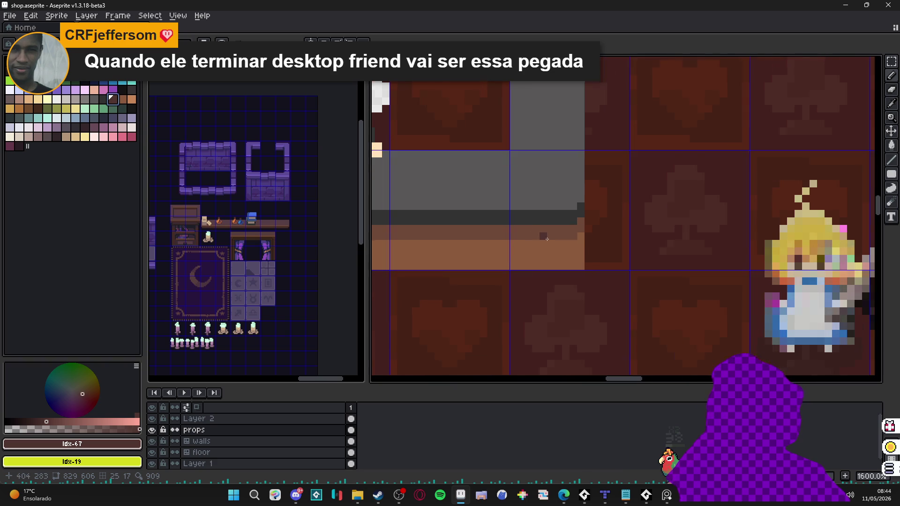
{"action": "scroll", "coordinate": [532, 235], "scroll_direction": "up", "scroll_amount": 3}
{"action": "left_click", "coordinate": [575, 247]}
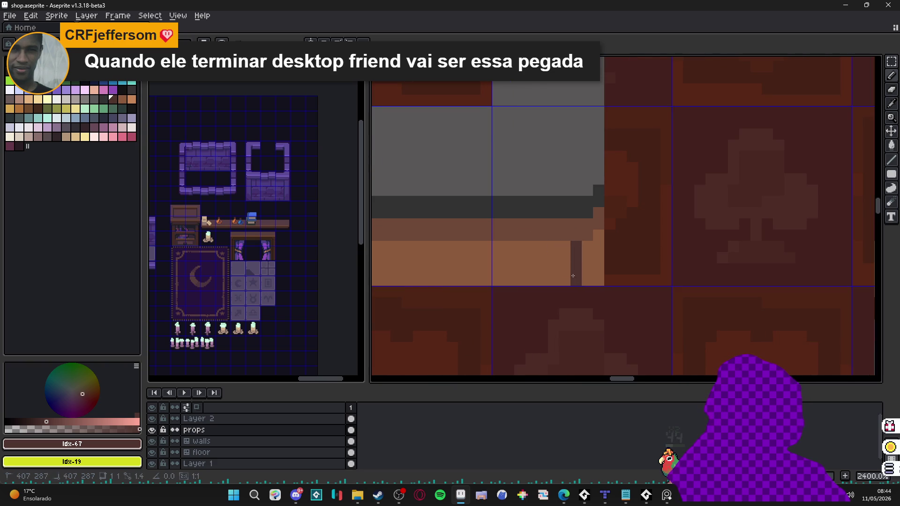
{"action": "scroll", "coordinate": [570, 242], "scroll_direction": "down", "scroll_amount": 2}
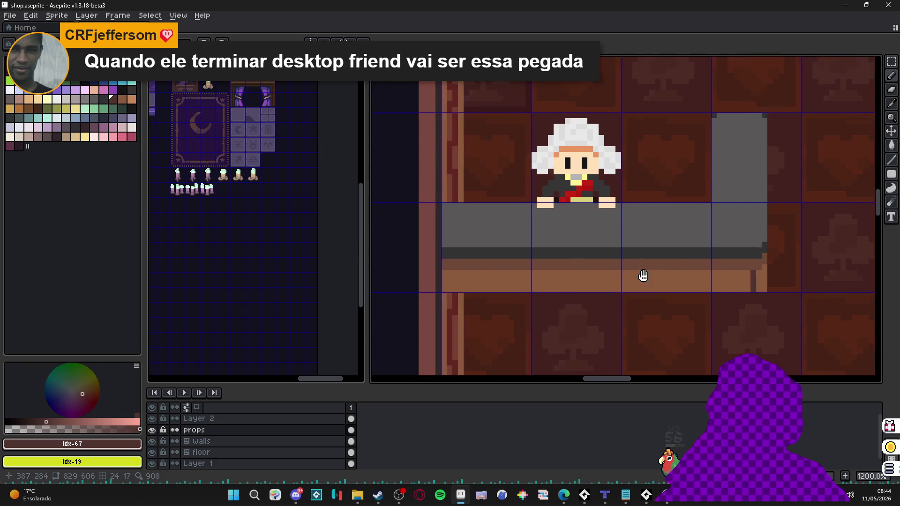
{"action": "scroll", "coordinate": [435, 264], "scroll_direction": "up", "scroll_amount": 1}
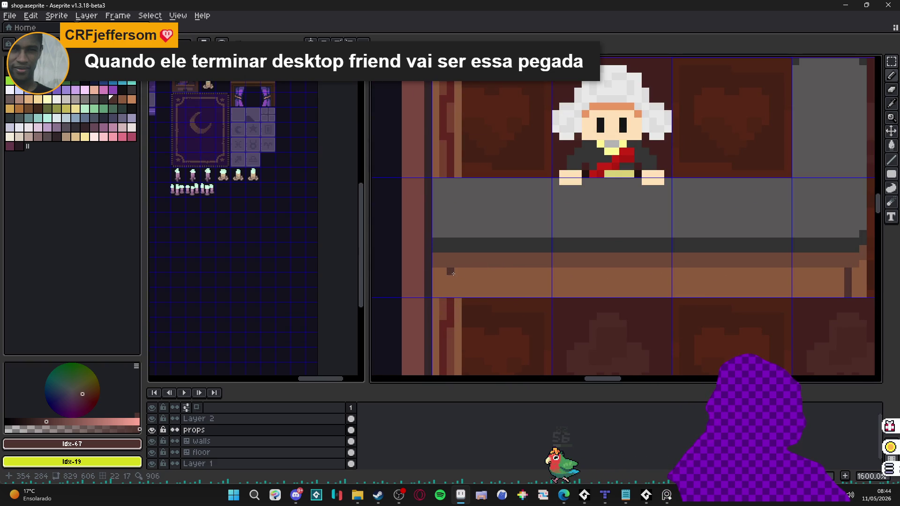
Darken a pixel on the counter front with a near-black from the reference sprite.
{"action": "key", "text": "alt"}
{"action": "left_click", "coordinate": [451, 270]}
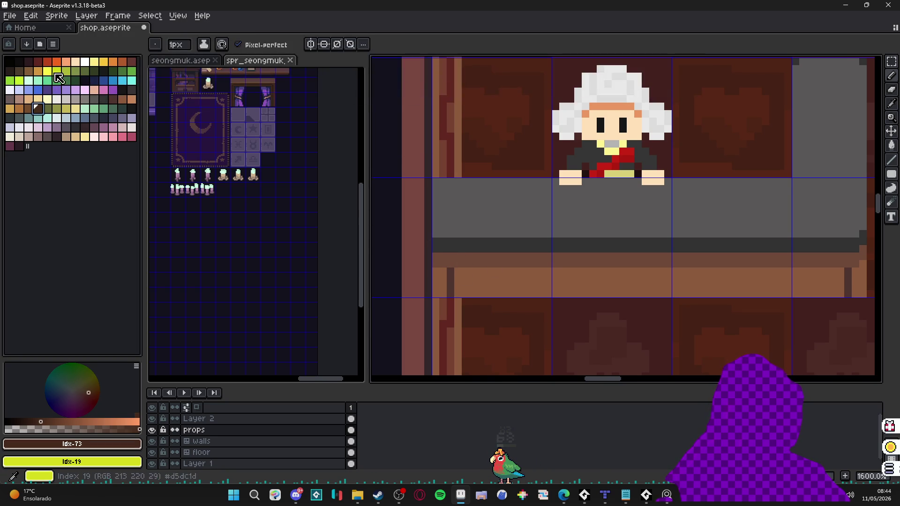
{"action": "left_click", "coordinate": [287, 150], "text": "alt"}
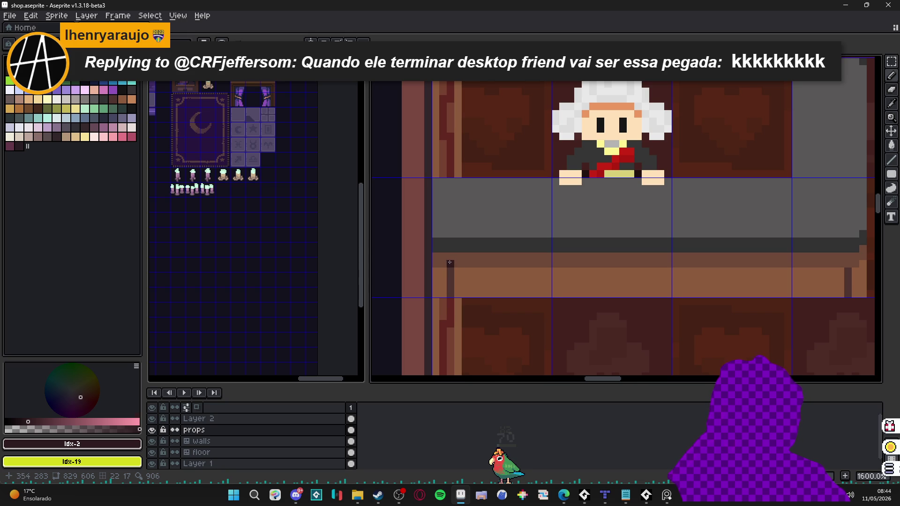
{"action": "scroll", "coordinate": [689, 263], "scroll_direction": "down", "scroll_amount": 2}
{"action": "scroll", "coordinate": [645, 259], "scroll_direction": "up", "scroll_amount": 4}
{"action": "left_click", "coordinate": [645, 259]}
{"action": "scroll", "coordinate": [645, 260], "scroll_direction": "down", "scroll_amount": 6}
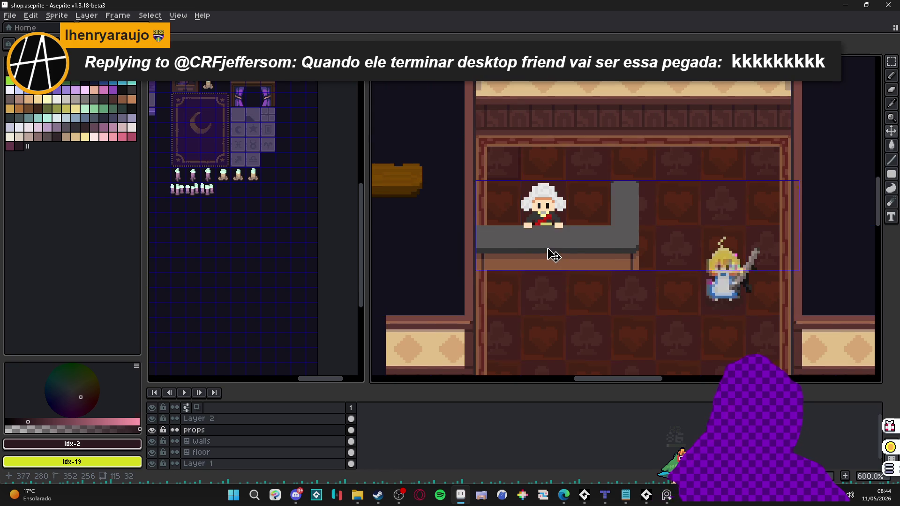
Draw a one-pixel light-grey highlight line along the counter top's front edge.
{"action": "left_click_drag", "start_coordinate": [593, 234], "coordinate": [580, 233]}
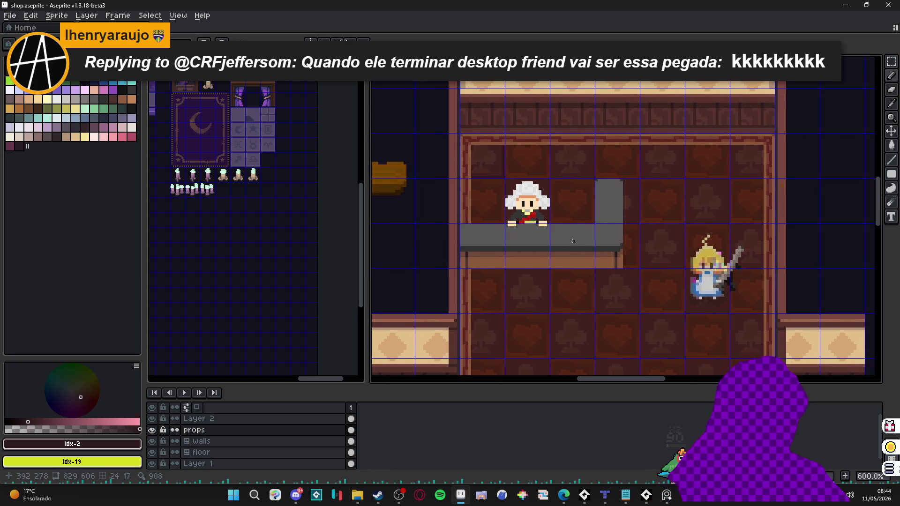
{"action": "scroll", "coordinate": [479, 247], "scroll_direction": "up", "scroll_amount": 4}
{"action": "left_click", "coordinate": [462, 231], "text": "alt"}
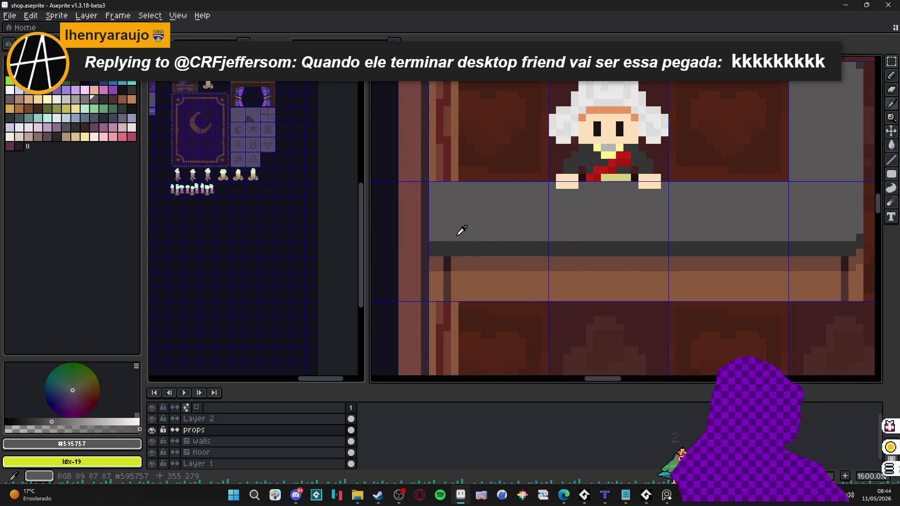
{"action": "left_click", "coordinate": [85, 99]}
{"action": "mouse_move", "coordinate": [434, 238]}
{"action": "left_mouse_down"}
{"action": "mouse_move", "coordinate": [712, 240]}
{"action": "mouse_move", "coordinate": [648, 263]}
{"action": "mouse_move", "coordinate": [636, 250]}
{"action": "left_mouse_up"}
{"action": "scroll", "coordinate": [704, 240], "scroll_direction": "down", "scroll_amount": 3}
{"action": "scroll", "coordinate": [647, 263], "scroll_direction": "down", "scroll_amount": 1}
{"action": "scroll", "coordinate": [506, 256], "scroll_direction": "up", "scroll_amount": 4}
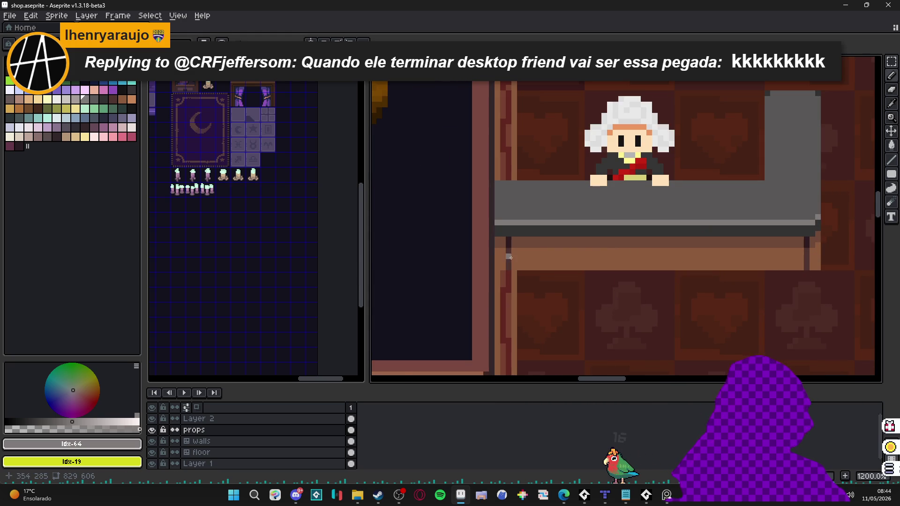
{"action": "scroll", "coordinate": [521, 270], "scroll_direction": "up", "scroll_amount": 1}
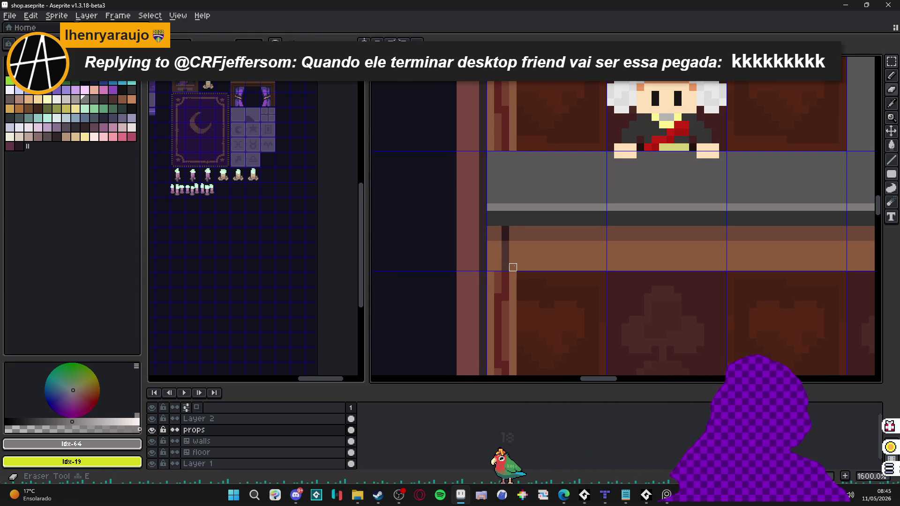
{"action": "scroll", "coordinate": [518, 267], "scroll_direction": "down", "scroll_amount": 2}
{"action": "mouse_move", "coordinate": [516, 266]}
{"action": "left_mouse_down"}
{"action": "mouse_move", "coordinate": [718, 266]}
{"action": "mouse_move", "coordinate": [705, 266]}
{"action": "left_mouse_up"}
{"action": "scroll", "coordinate": [699, 263], "scroll_direction": "down", "scroll_amount": 2}
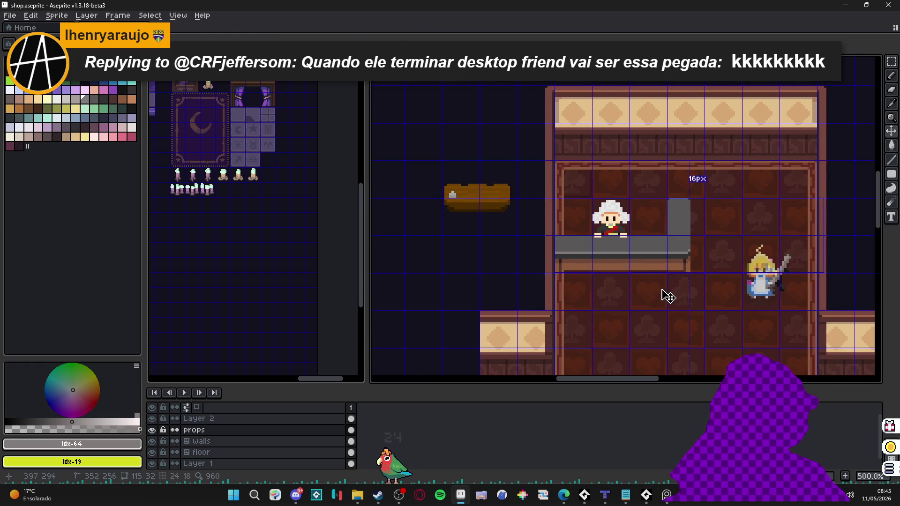
{"action": "scroll", "coordinate": [567, 272], "scroll_direction": "up", "scroll_amount": 2}
{"action": "scroll", "coordinate": [566, 272], "scroll_direction": "up", "scroll_amount": 3}
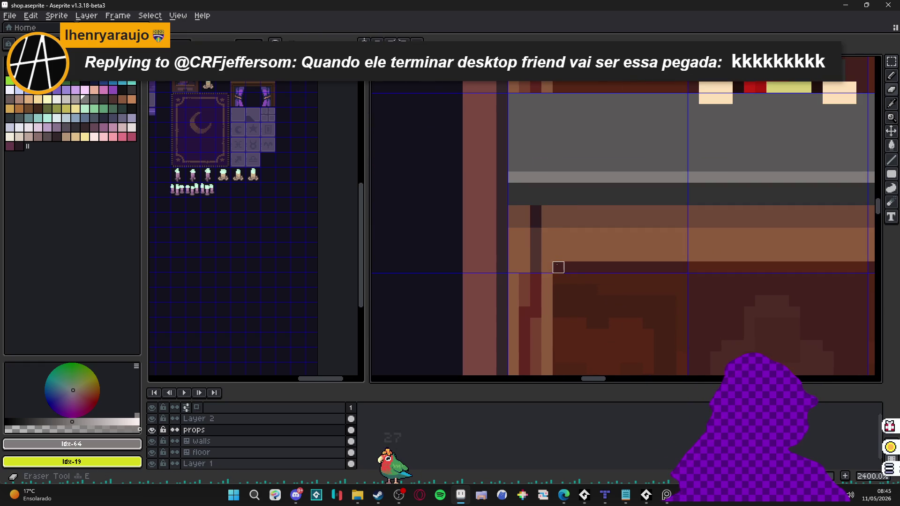
{"action": "scroll", "coordinate": [645, 276], "scroll_direction": "down", "scroll_amount": 2}
Draw a #6c4837 brown wood-grain line across the counter's front face.
{"action": "left_click_drag", "start_coordinate": [645, 276], "coordinate": [562, 282]}
{"action": "key", "text": "b"}
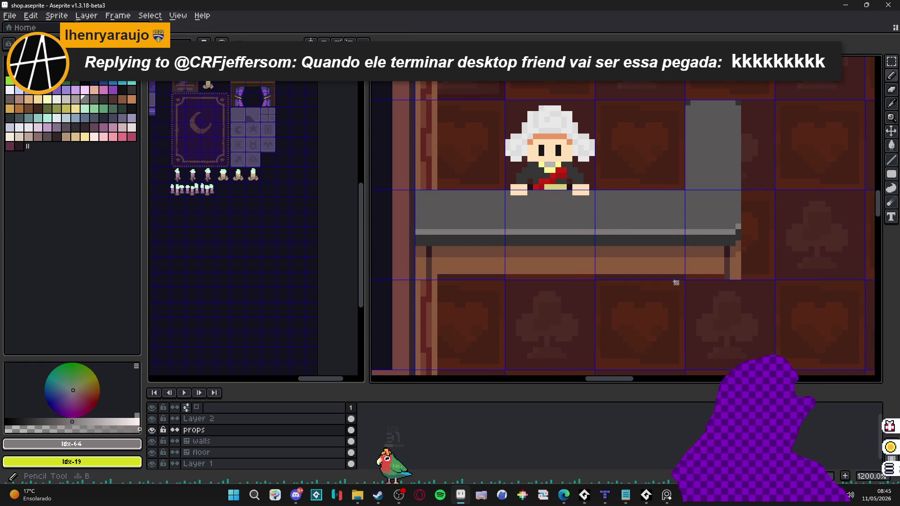
{"action": "left_click", "coordinate": [444, 254], "text": "alt"}
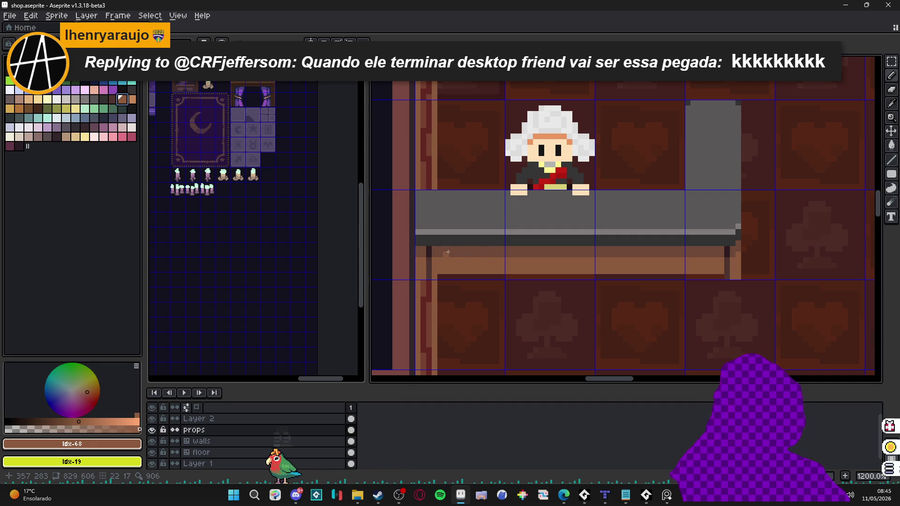
{"action": "left_click", "coordinate": [445, 264], "text": "alt"}
{"action": "left_click", "coordinate": [710, 264], "text": "shift"}
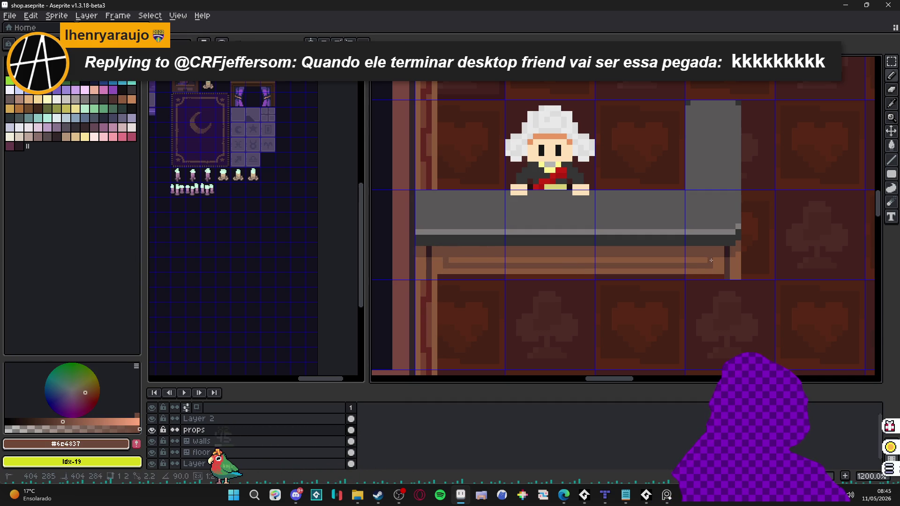
Switch the Pencil colour to the darker brown #4F342F.
{"action": "scroll", "coordinate": [721, 261], "scroll_direction": "up", "scroll_amount": 1}
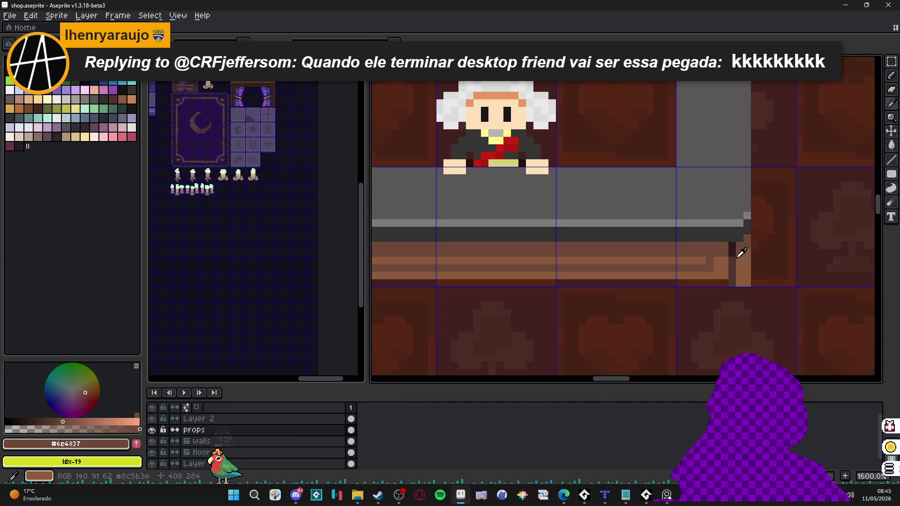
{"action": "left_click", "coordinate": [732, 251], "text": "alt"}
{"action": "scroll", "coordinate": [505, 265], "scroll_direction": "left", "scroll_amount": 5}
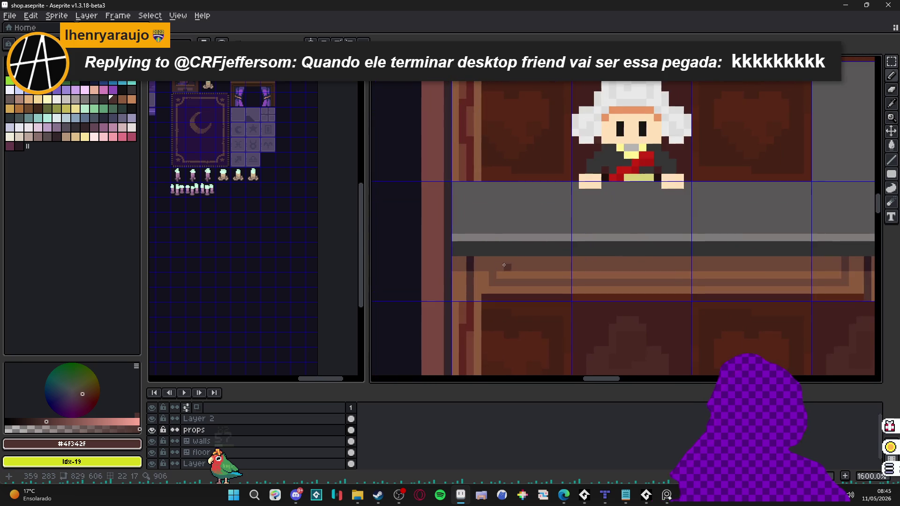
{"action": "scroll", "coordinate": [511, 263], "scroll_direction": "down", "scroll_amount": 5}
{"action": "scroll", "coordinate": [658, 269], "scroll_direction": "up", "scroll_amount": 4}
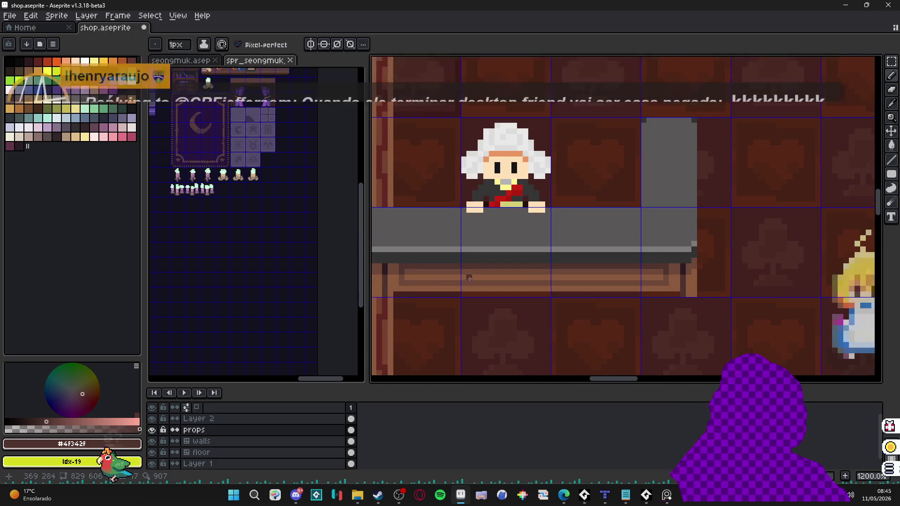
{"action": "scroll", "coordinate": [659, 269], "scroll_direction": "down", "scroll_amount": 3}
{"action": "scroll", "coordinate": [605, 293], "scroll_direction": "up", "scroll_amount": 4}
Sample the light, #6c4837 and #8c5b3e browns from the counter, raising opacity slightly.
{"action": "left_click", "coordinate": [599, 293], "text": "alt"}
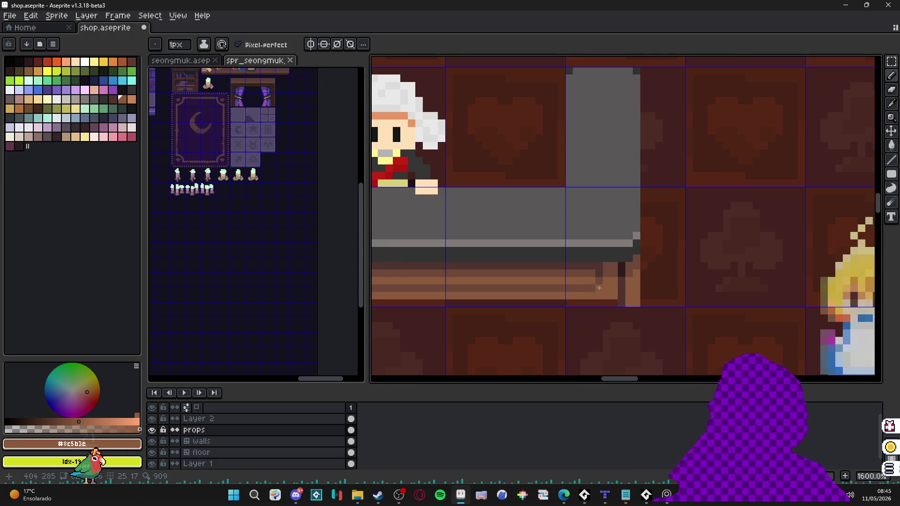
{"action": "left_click", "coordinate": [604, 289], "text": "alt"}
{"action": "left_click", "coordinate": [608, 287], "text": "alt"}
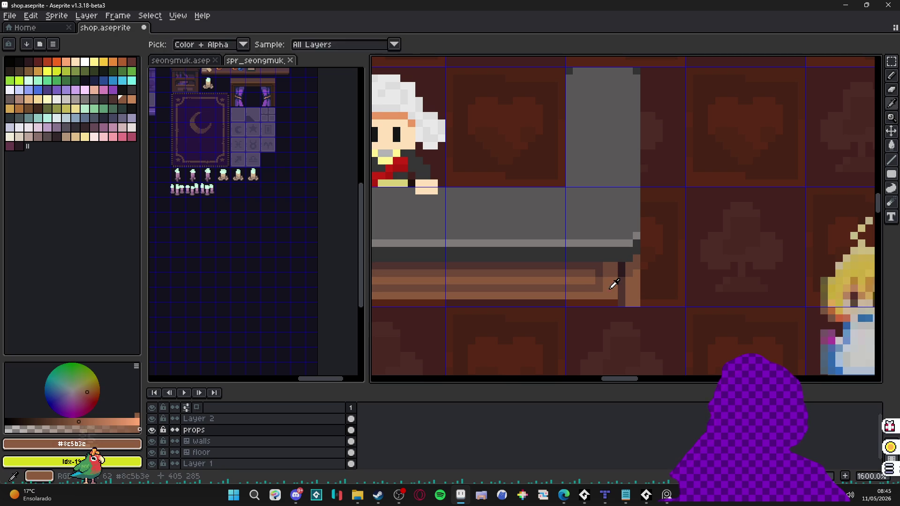
{"action": "left_click_drag", "start_coordinate": [72, 429], "coordinate": [78, 427]}
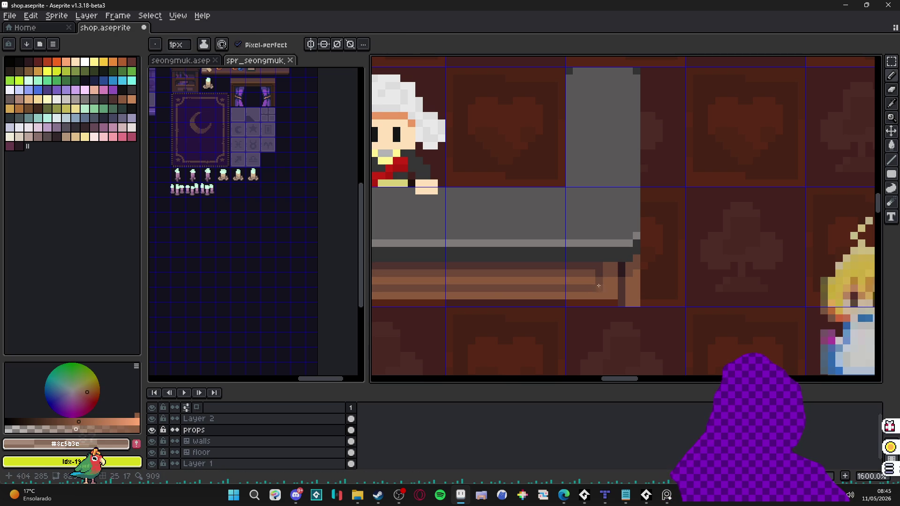
{"action": "scroll", "coordinate": [597, 288], "scroll_direction": "down", "scroll_amount": 2}
{"action": "scroll", "coordinate": [467, 301], "scroll_direction": "up", "scroll_amount": 2}
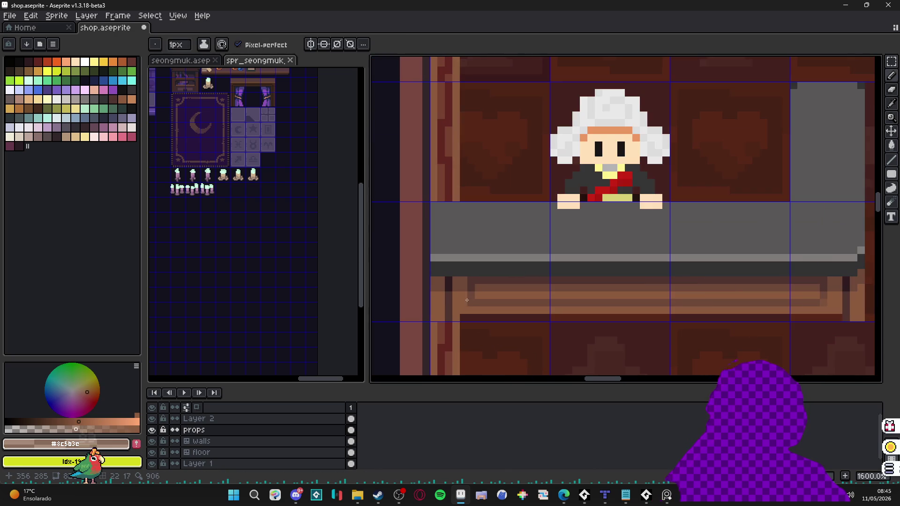
{"action": "scroll", "coordinate": [472, 303], "scroll_direction": "down", "scroll_amount": 1}
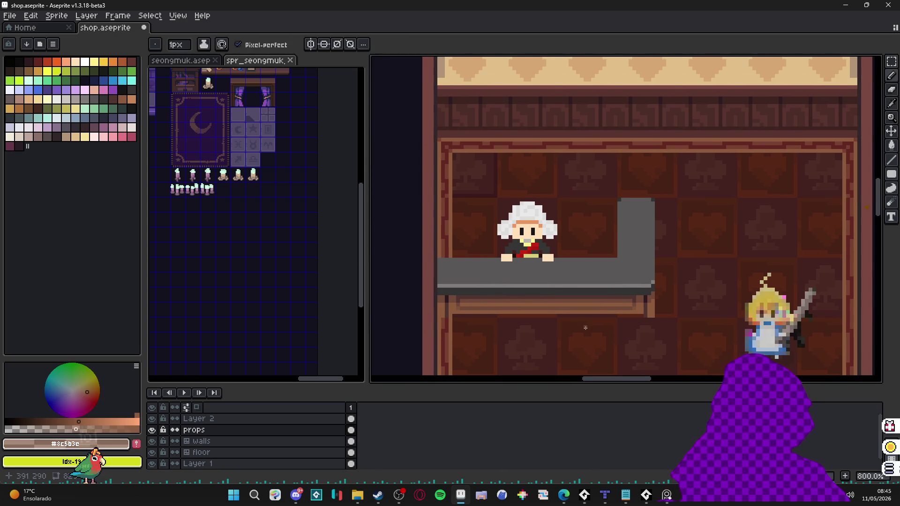
{"action": "scroll", "coordinate": [556, 318], "scroll_direction": "down", "scroll_amount": 2}
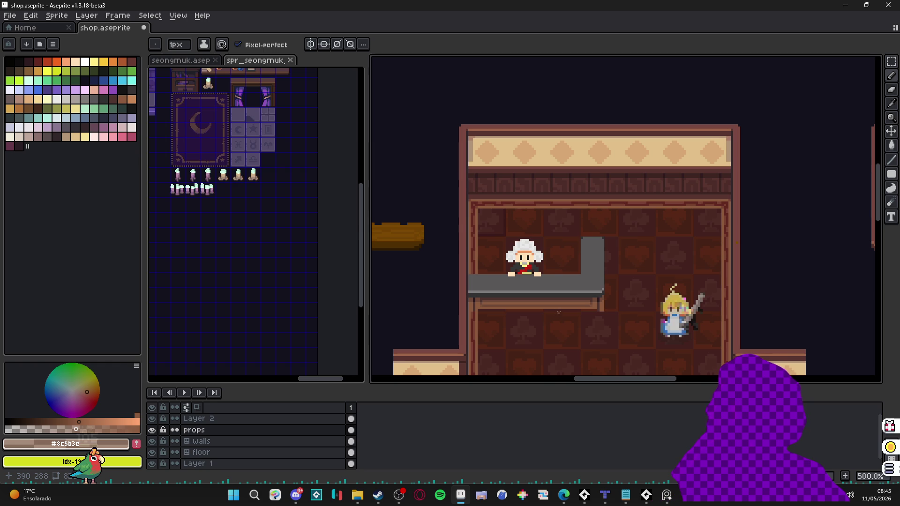
{"action": "scroll", "coordinate": [483, 296], "scroll_direction": "up", "scroll_amount": 4}
Pick up the counter's mid brown for the next grain stripes.
{"action": "left_click", "coordinate": [488, 291], "text": "alt"}
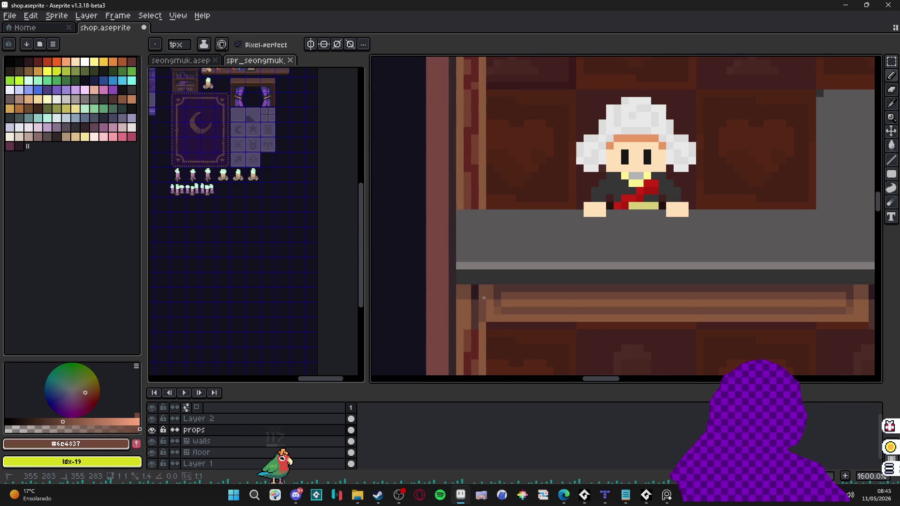
{"action": "scroll", "coordinate": [563, 305], "scroll_direction": "down", "scroll_amount": 3}
{"action": "scroll", "coordinate": [695, 312], "scroll_direction": "up", "scroll_amount": 3}
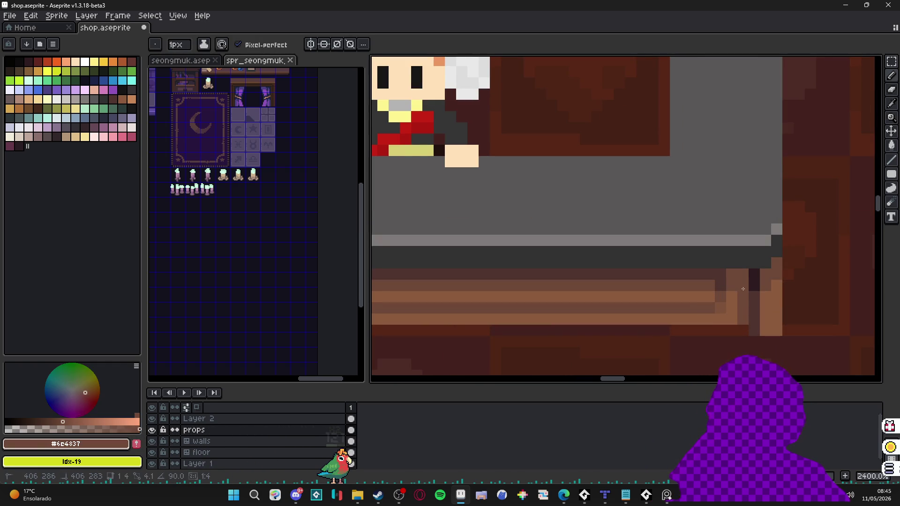
{"action": "scroll", "coordinate": [744, 289], "scroll_direction": "down", "scroll_amount": 5}
{"action": "scroll", "coordinate": [604, 298], "scroll_direction": "up", "scroll_amount": 2}
{"action": "scroll", "coordinate": [604, 298], "scroll_direction": "up", "scroll_amount": 5}
Sample the dark brown #4F342F from the counter's wooden front.
{"action": "left_click", "coordinate": [461, 292], "text": "alt"}
{"action": "scroll", "coordinate": [477, 271], "scroll_direction": "down", "scroll_amount": 4}
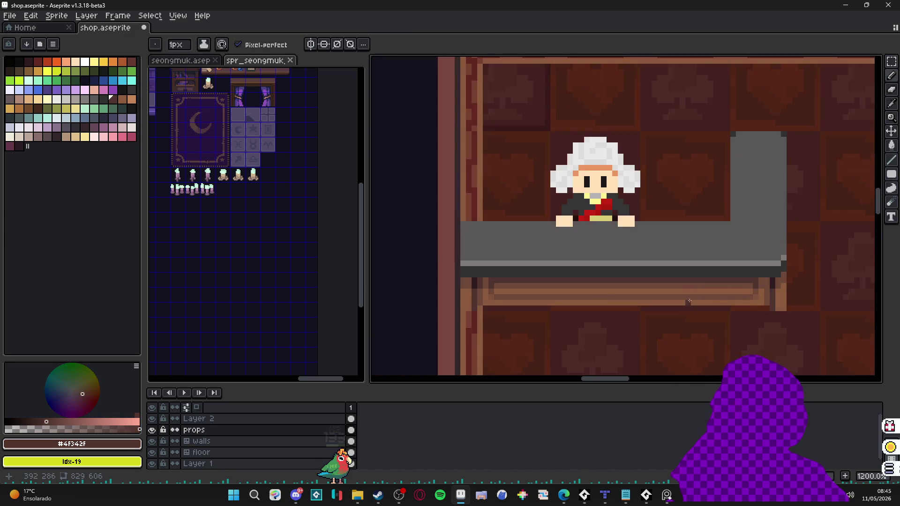
{"action": "scroll", "coordinate": [770, 288], "scroll_direction": "up", "scroll_amount": 3}
{"action": "scroll", "coordinate": [760, 276], "scroll_direction": "down", "scroll_amount": 4}
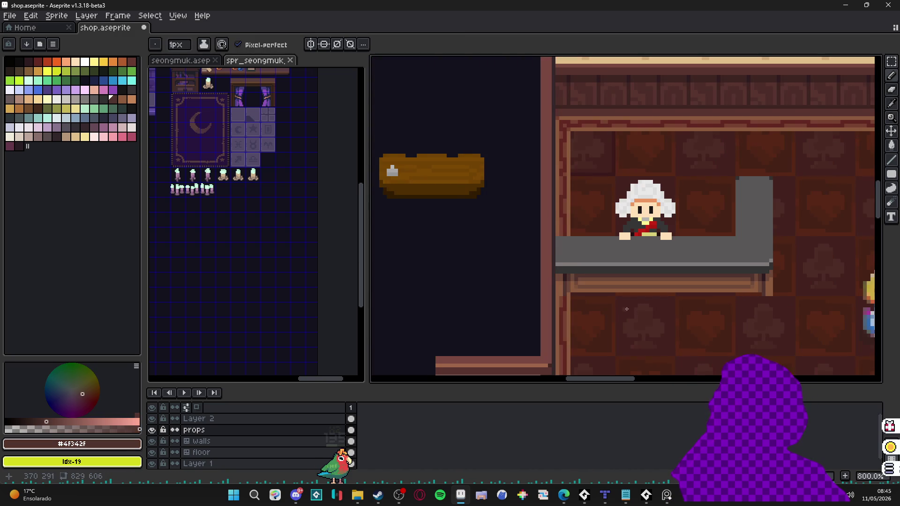
{"action": "scroll", "coordinate": [555, 265], "scroll_direction": "up", "scroll_amount": 4}
{"action": "scroll", "coordinate": [554, 253], "scroll_direction": "down", "scroll_amount": 5}
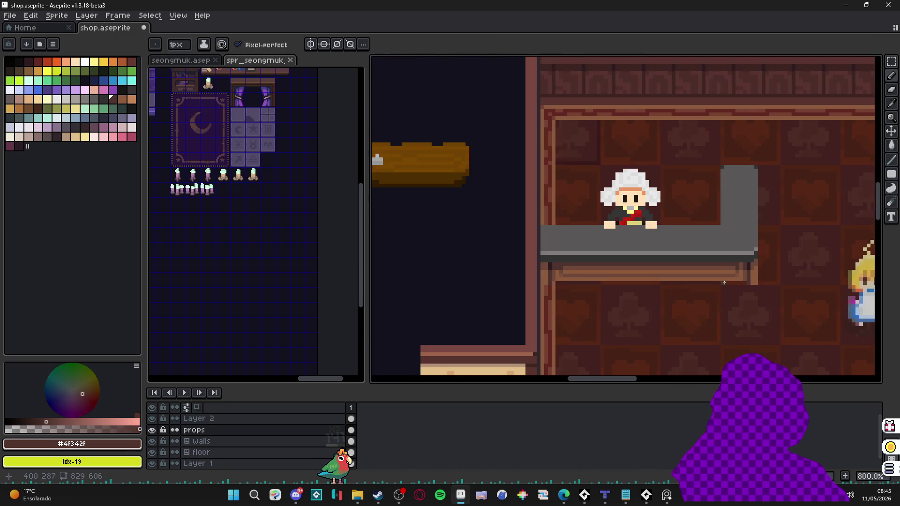
{"action": "scroll", "coordinate": [745, 263], "scroll_direction": "up", "scroll_amount": 4}
Take the darkest brown #2D1B1C to shade the left end below the grey top.
{"action": "left_click", "coordinate": [749, 260], "text": "alt"}
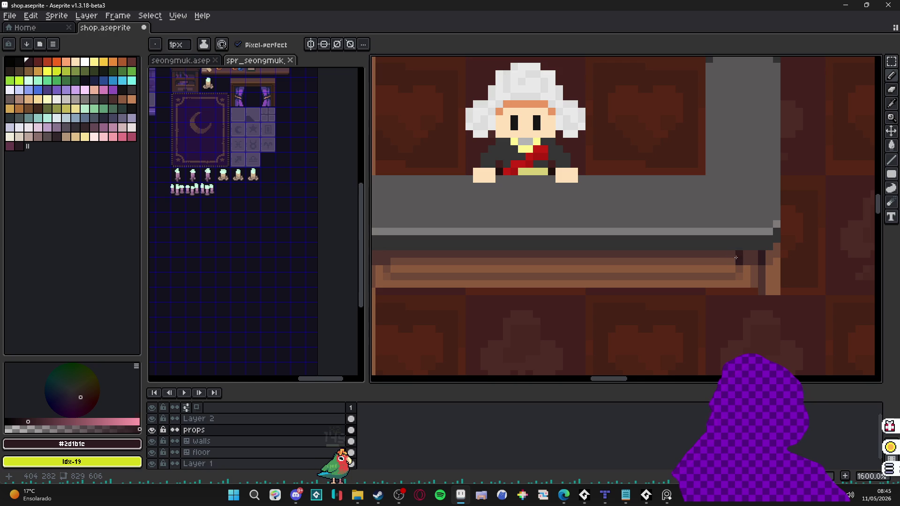
{"action": "scroll", "coordinate": [732, 255], "scroll_direction": "down", "scroll_amount": 5}
{"action": "scroll", "coordinate": [549, 269], "scroll_direction": "up", "scroll_amount": 5}
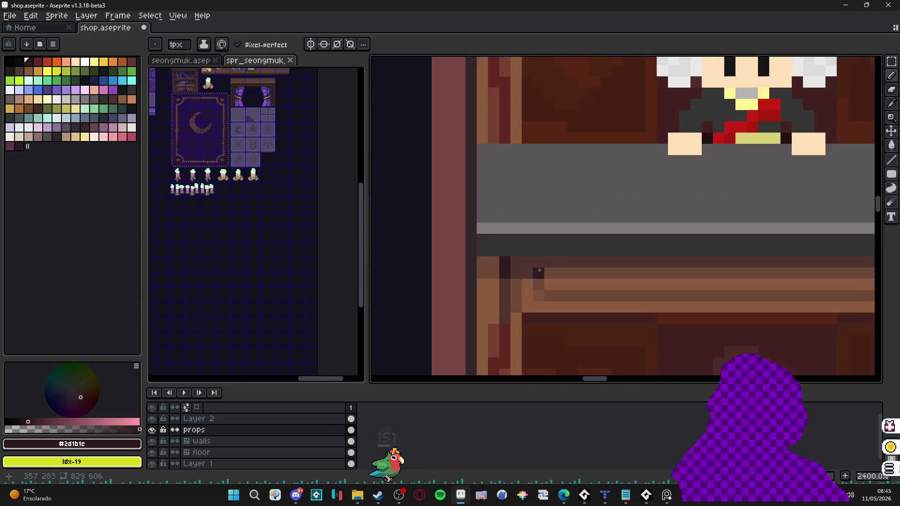
{"action": "scroll", "coordinate": [635, 295], "scroll_direction": "down", "scroll_amount": 5}
{"action": "scroll", "coordinate": [634, 296], "scroll_direction": "up", "scroll_amount": 4}
{"action": "scroll", "coordinate": [518, 299], "scroll_direction": "down", "scroll_amount": 2}
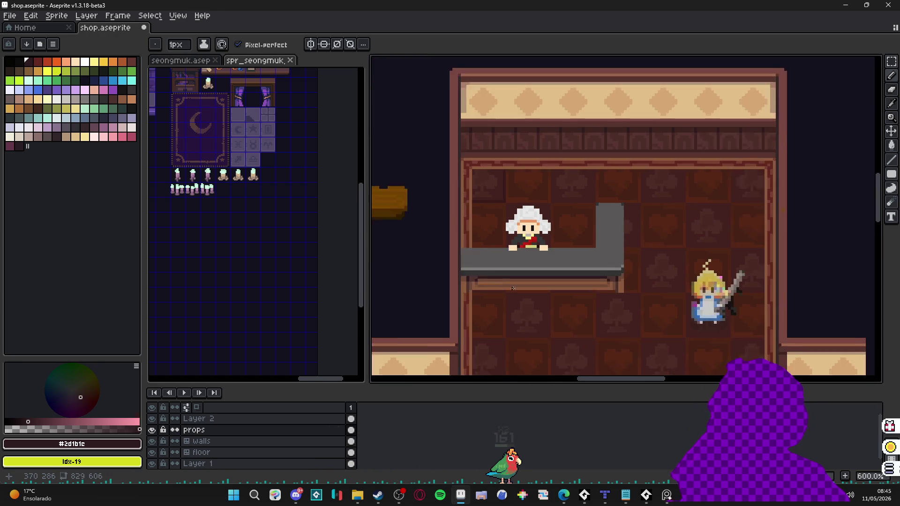
{"action": "scroll", "coordinate": [518, 299], "scroll_direction": "down", "scroll_amount": 1}
{"action": "scroll", "coordinate": [555, 297], "scroll_direction": "up", "scroll_amount": 1}
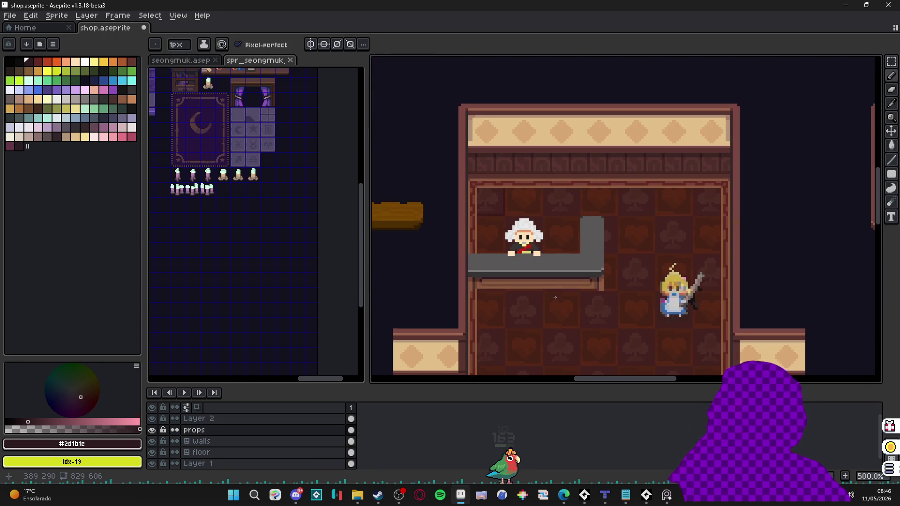
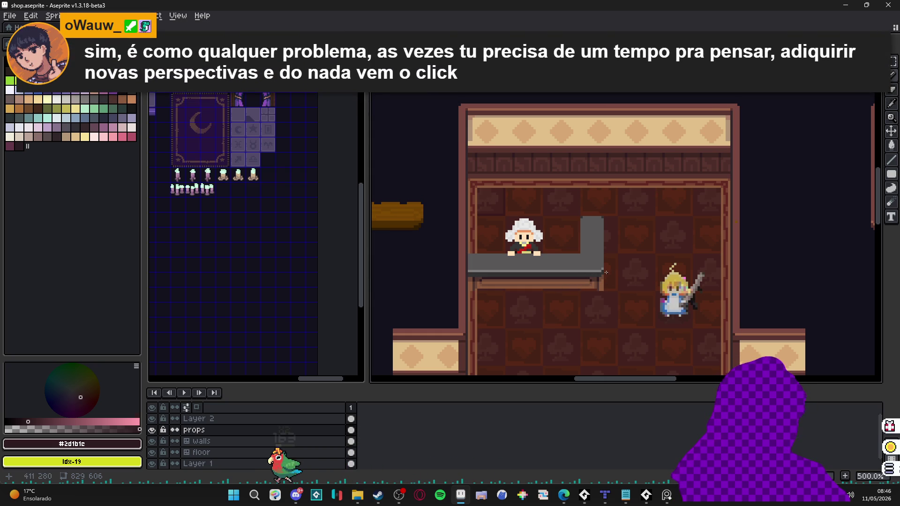
Zoom in on the counter and save the shop artwork.
{"action": "scroll", "coordinate": [490, 272], "scroll_direction": "up", "scroll_amount": 5}
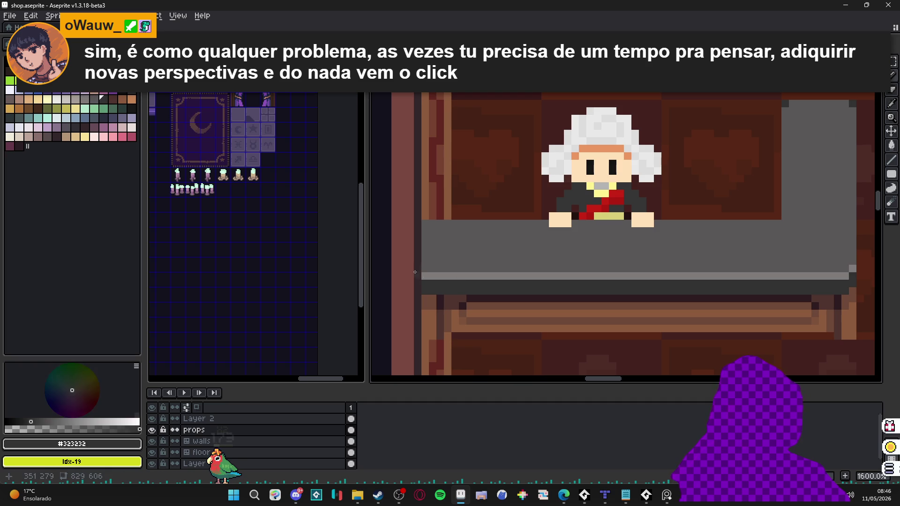
{"action": "left_click_drag", "start_coordinate": [487, 273], "coordinate": [474, 271]}
{"action": "key", "text": "ctrl+s"}
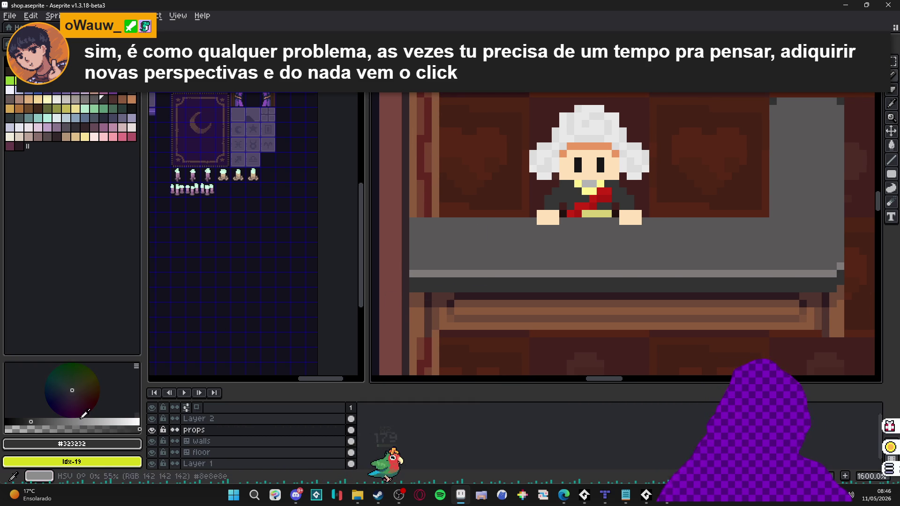
With dark grey #474646, outline the counter's vertical arm and top surface.
{"action": "left_click", "coordinate": [69, 428]}
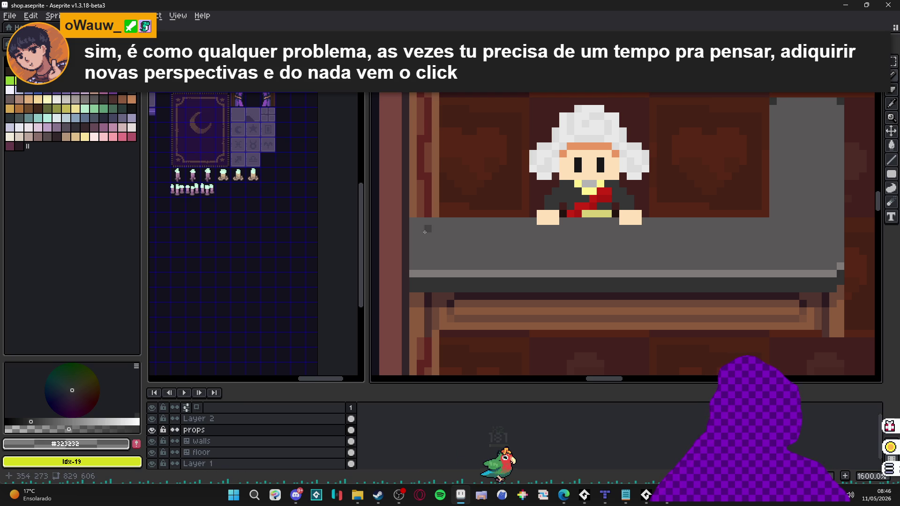
{"action": "left_click", "coordinate": [420, 229], "text": "alt"}
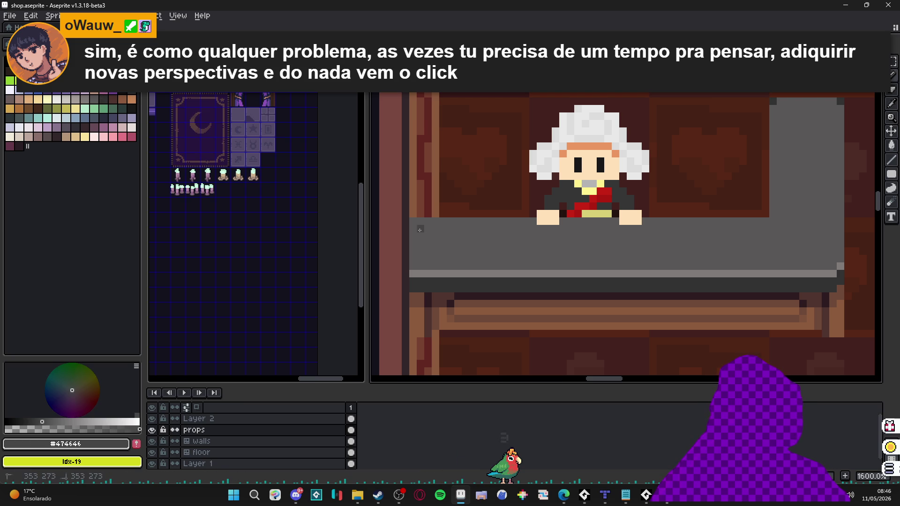
{"action": "left_click", "coordinate": [422, 260], "text": "shift"}
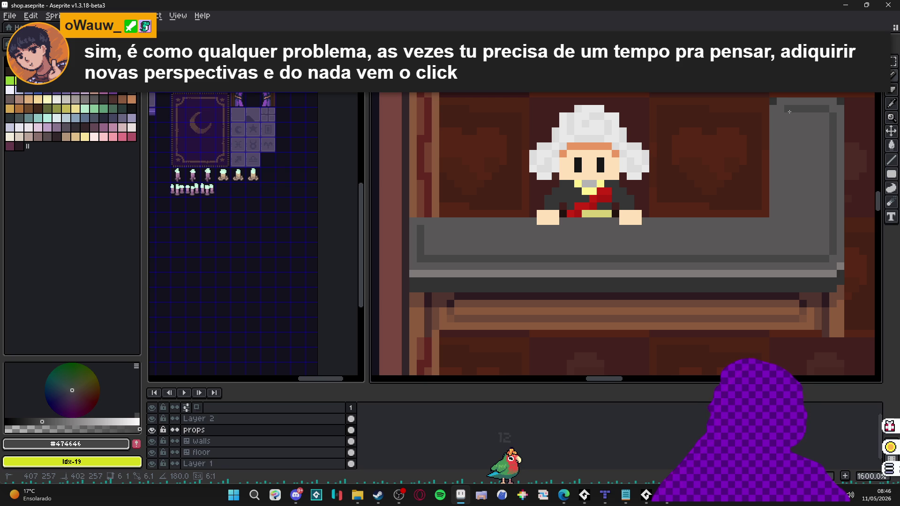
{"action": "left_click_drag", "start_coordinate": [781, 117], "coordinate": [778, 225]}
{"action": "left_click_drag", "start_coordinate": [772, 227], "coordinate": [431, 230]}
{"action": "left_click", "coordinate": [432, 234], "text": "alt"}
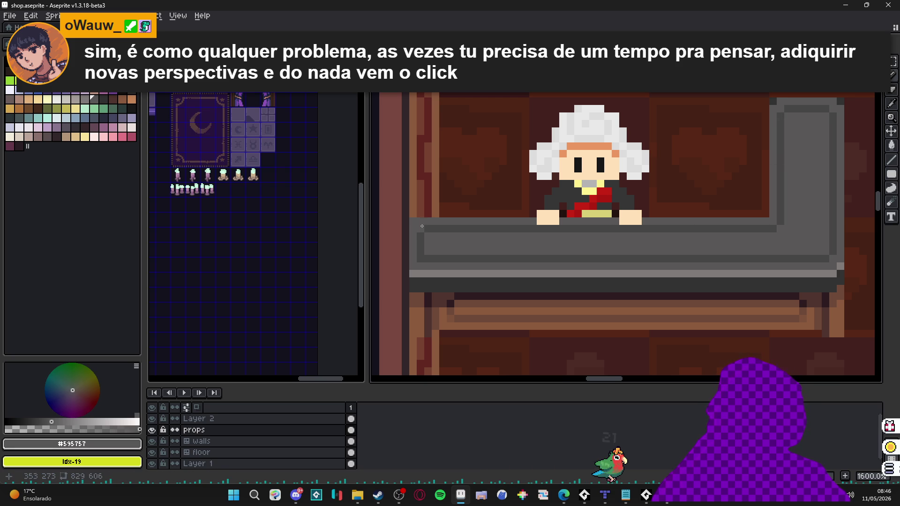
{"action": "scroll", "coordinate": [460, 246], "scroll_direction": "down", "scroll_amount": 4}
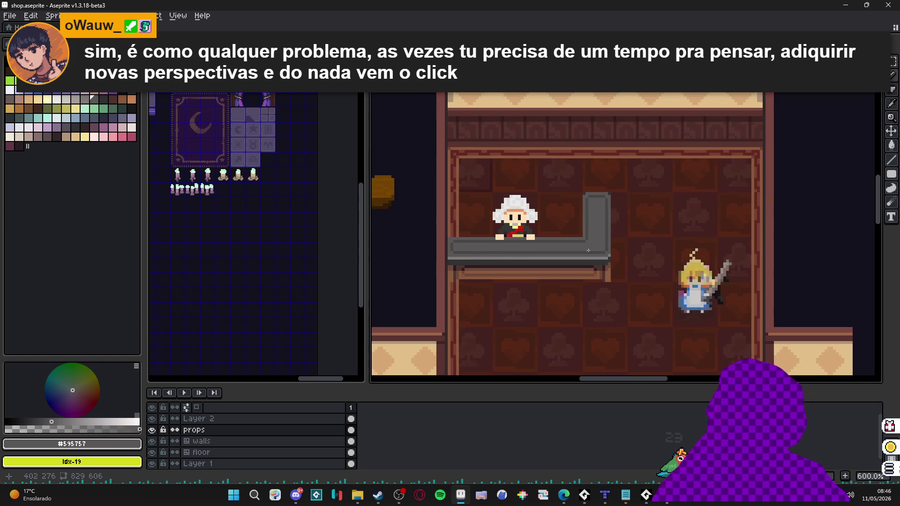
Eyedrop the counter's darker and lighter greys, including the top of its arm.
{"action": "scroll", "coordinate": [602, 243], "scroll_direction": "up", "scroll_amount": 1}
{"action": "scroll", "coordinate": [601, 240], "scroll_direction": "down", "scroll_amount": 1}
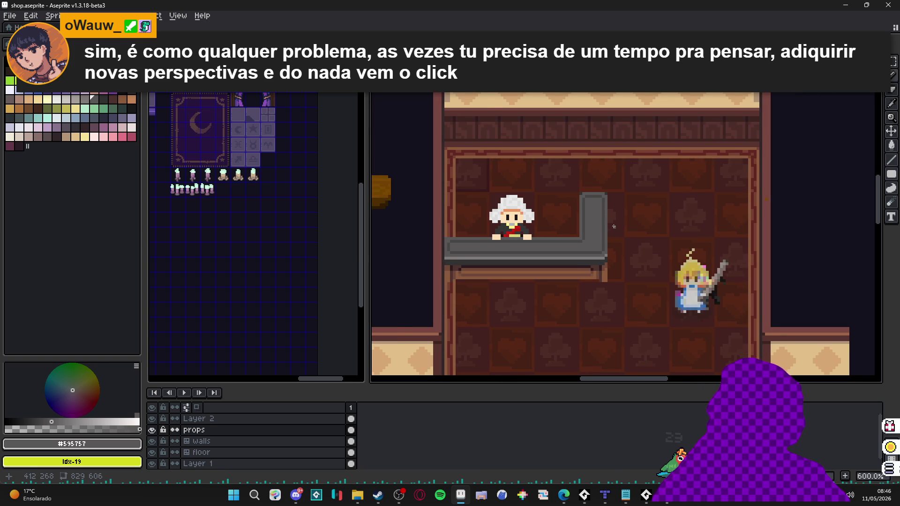
{"action": "scroll", "coordinate": [612, 225], "scroll_direction": "down", "scroll_amount": 1}
{"action": "scroll", "coordinate": [610, 224], "scroll_direction": "up", "scroll_amount": 3}
{"action": "scroll", "coordinate": [605, 222], "scroll_direction": "down", "scroll_amount": 2}
{"action": "scroll", "coordinate": [592, 225], "scroll_direction": "down", "scroll_amount": 1}
{"action": "scroll", "coordinate": [579, 235], "scroll_direction": "up", "scroll_amount": 1}
{"action": "scroll", "coordinate": [565, 244], "scroll_direction": "down", "scroll_amount": 2}
{"action": "scroll", "coordinate": [551, 252], "scroll_direction": "up", "scroll_amount": 2}
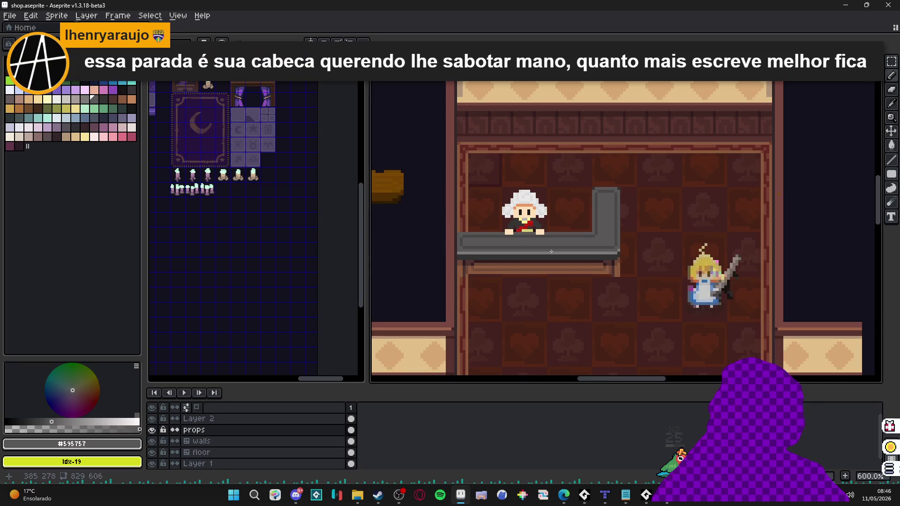
{"action": "scroll", "coordinate": [551, 252], "scroll_direction": "up", "scroll_amount": 7}
{"action": "left_click", "coordinate": [618, 270], "text": "alt"}
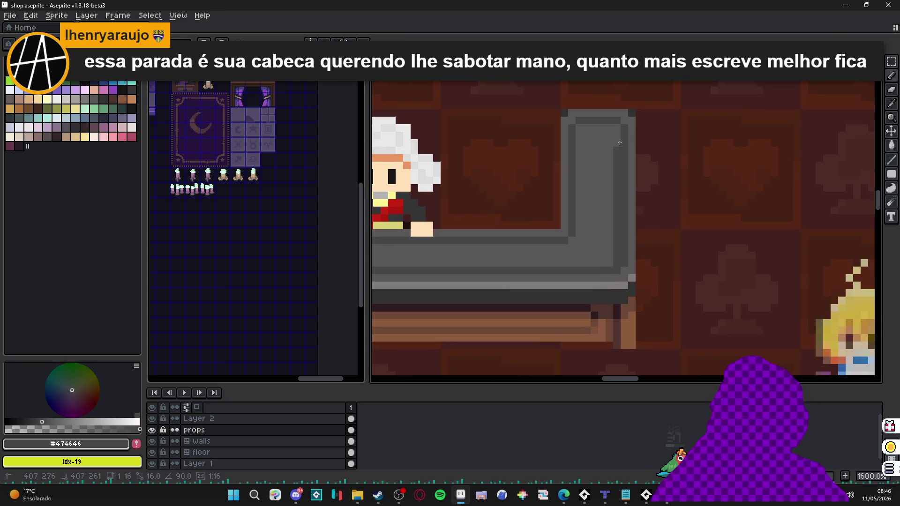
{"action": "left_click", "coordinate": [625, 119], "text": "alt"}
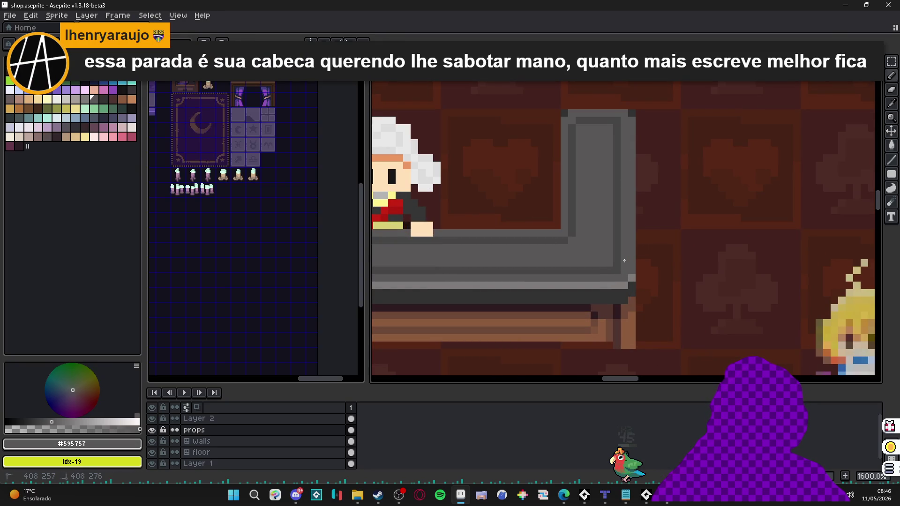
{"action": "left_click", "coordinate": [577, 233], "text": "alt"}
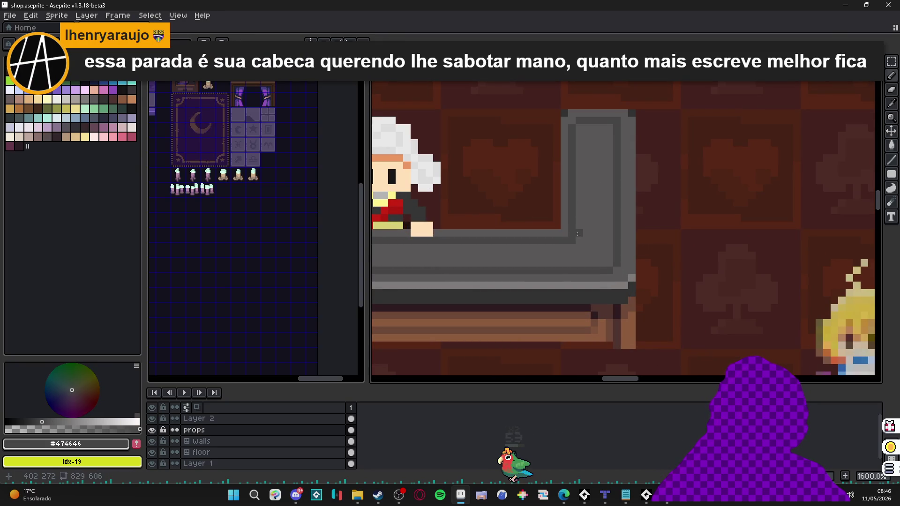
{"action": "left_click", "coordinate": [573, 235], "text": "alt"}
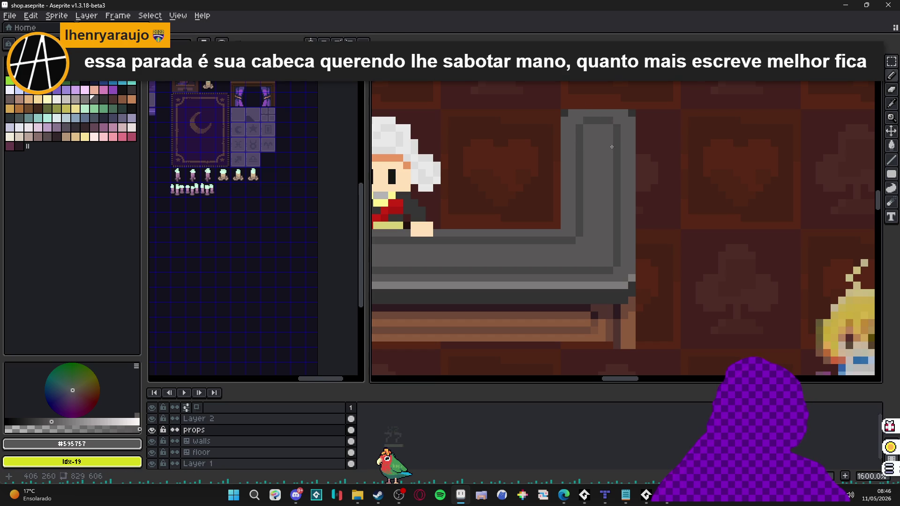
{"action": "scroll", "coordinate": [612, 134], "scroll_direction": "down", "scroll_amount": 3}
{"action": "scroll", "coordinate": [617, 202], "scroll_direction": "up", "scroll_amount": 3}
{"action": "left_click", "coordinate": [613, 200], "text": "alt"}
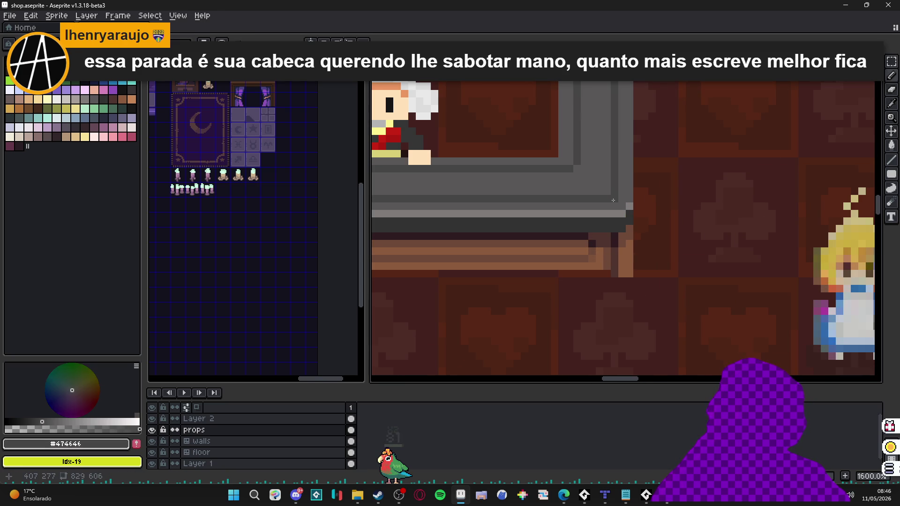
{"action": "left_click_drag", "start_coordinate": [629, 78], "coordinate": [628, 222]}
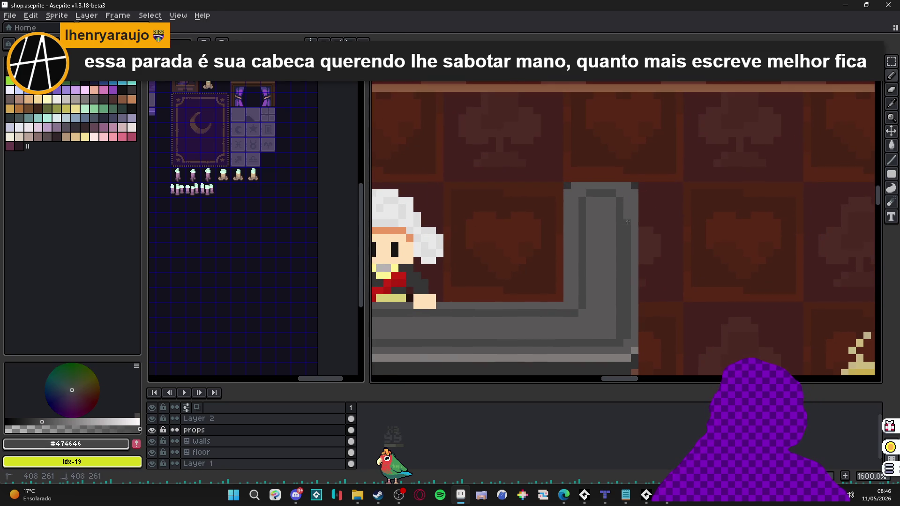
{"action": "left_click", "coordinate": [623, 196], "text": "alt"}
Sample the left wall's dark and light browns and check the counter artwork's size.
{"action": "scroll", "coordinate": [619, 335], "scroll_direction": "down", "scroll_amount": 5}
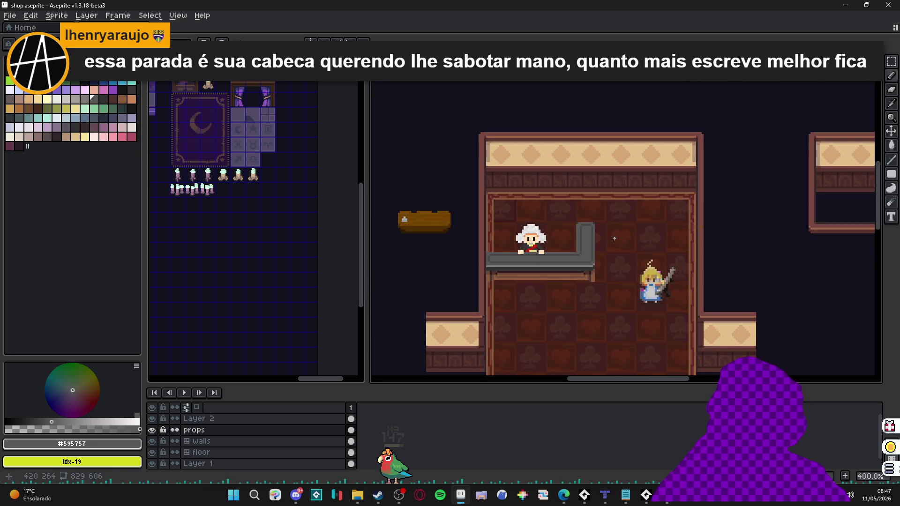
{"action": "scroll", "coordinate": [489, 284], "scroll_direction": "up", "scroll_amount": 5}
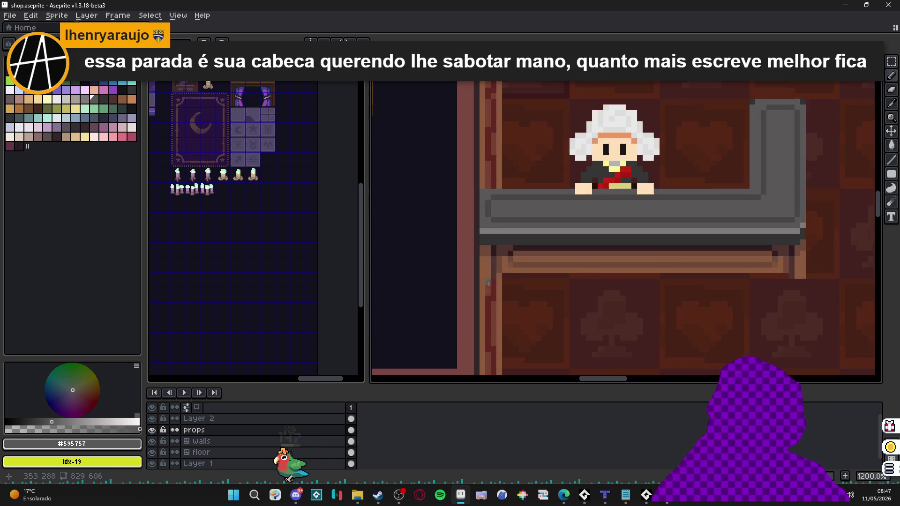
{"action": "left_click", "coordinate": [490, 277], "text": "alt"}
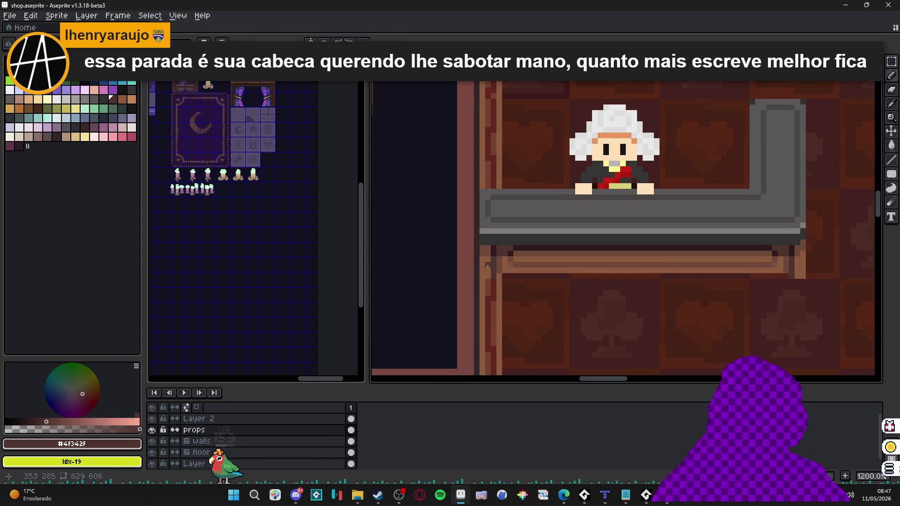
{"action": "left_click", "coordinate": [487, 266], "text": "alt"}
{"action": "key", "text": "ctrl"}
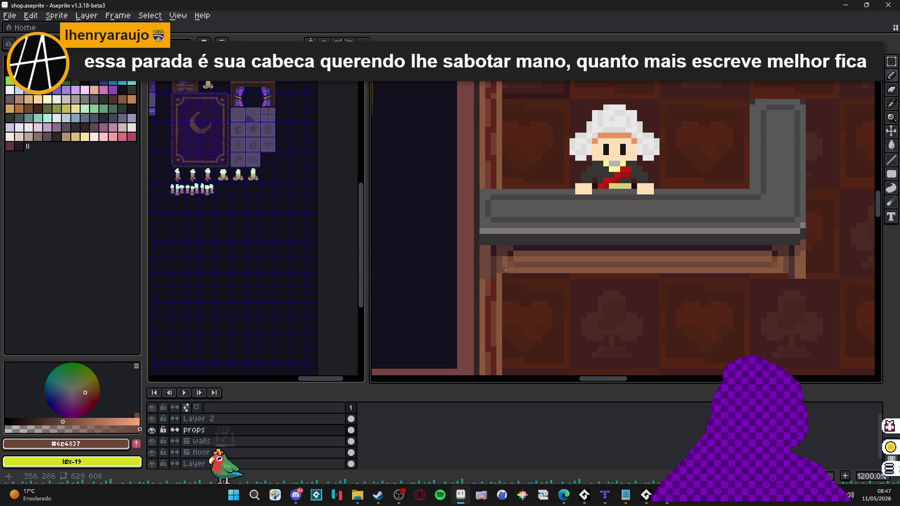
{"action": "scroll", "coordinate": [506, 270], "scroll_direction": "down", "scroll_amount": 3}
{"action": "scroll", "coordinate": [532, 284], "scroll_direction": "down", "scroll_amount": 2}
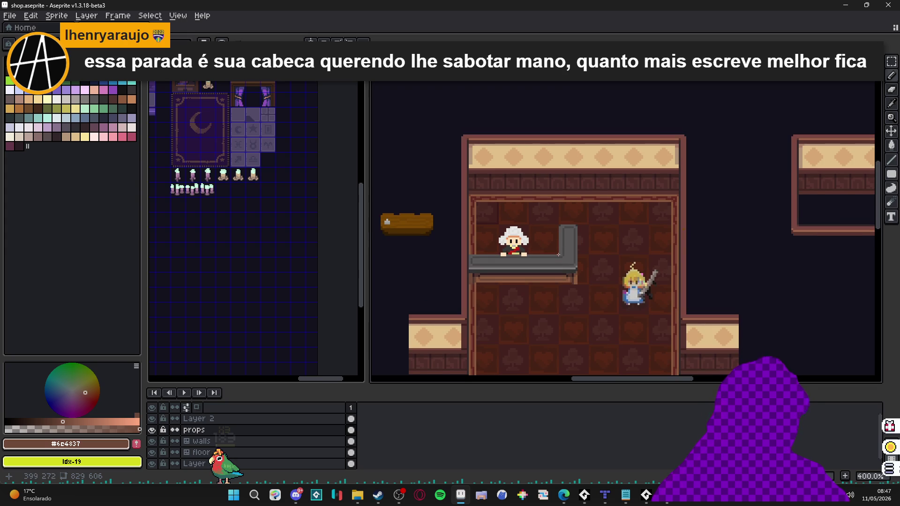
{"action": "scroll", "coordinate": [538, 252], "scroll_direction": "up", "scroll_amount": 2}
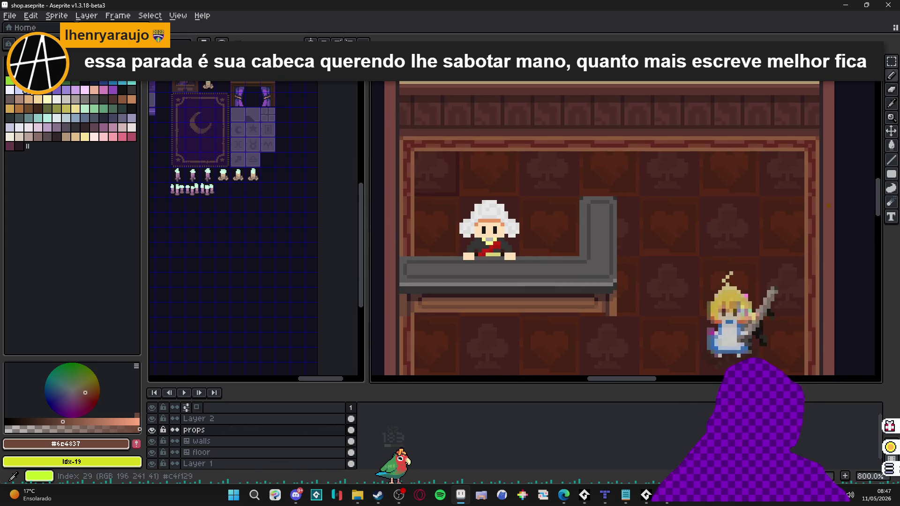
Paint a small tan blob on the counter top beside the shopkeeper.
{"action": "left_click", "coordinate": [132, 100]}
{"action": "scroll", "coordinate": [546, 259], "scroll_direction": "up", "scroll_amount": 2}
{"action": "left_click", "coordinate": [548, 256]}
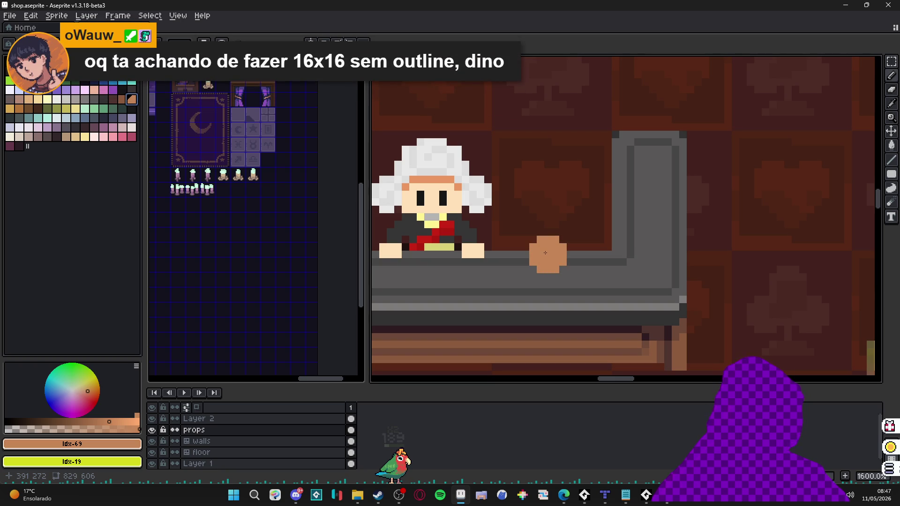
Redraw the tan blob slightly higher and add a darker brown shading pixel.
{"action": "left_click", "coordinate": [548, 247]}
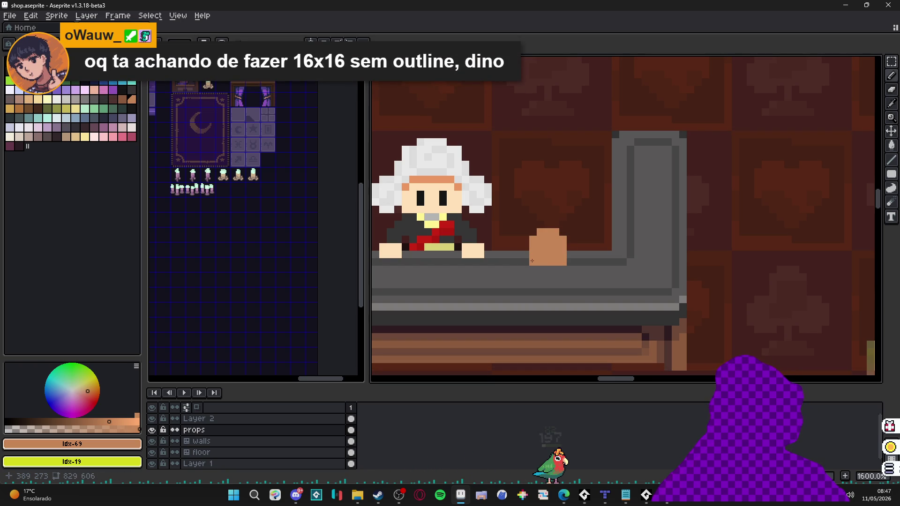
{"action": "scroll", "coordinate": [542, 252], "scroll_direction": "up", "scroll_amount": 1}
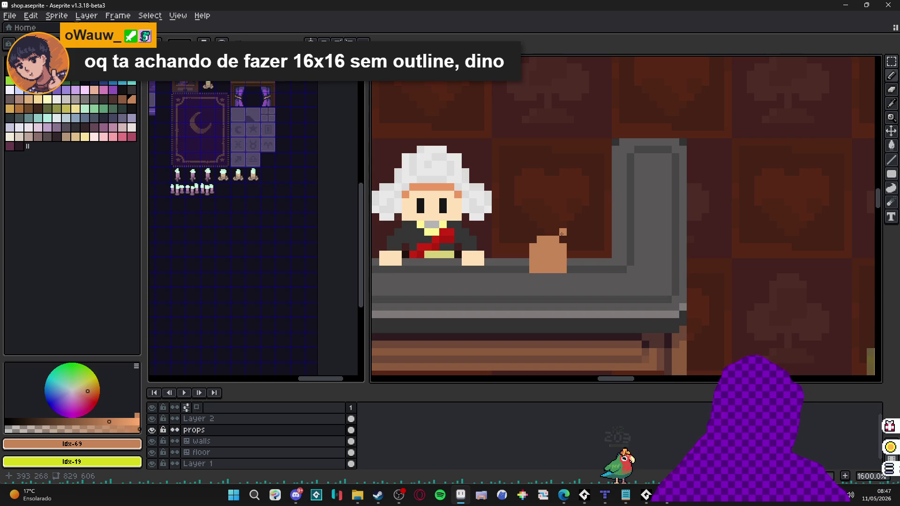
{"action": "scroll", "coordinate": [571, 234], "scroll_direction": "down", "scroll_amount": 4}
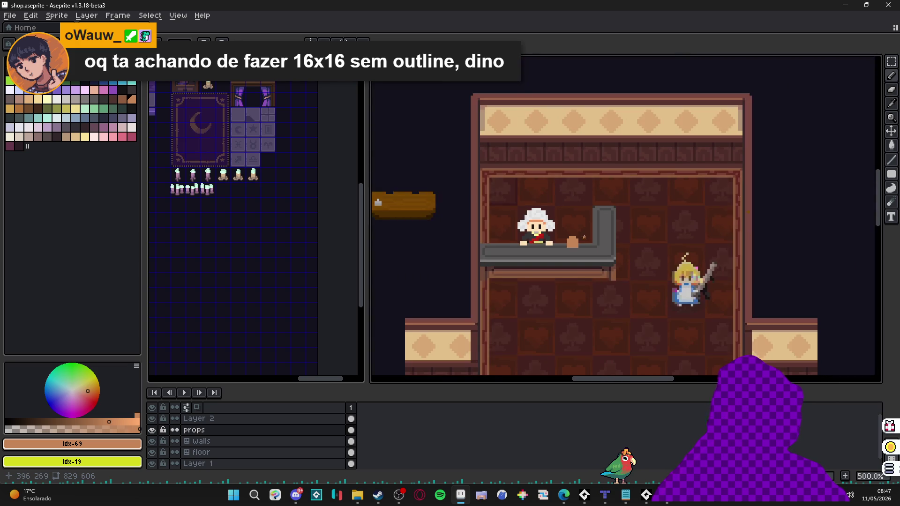
{"action": "scroll", "coordinate": [584, 240], "scroll_direction": "up", "scroll_amount": 5}
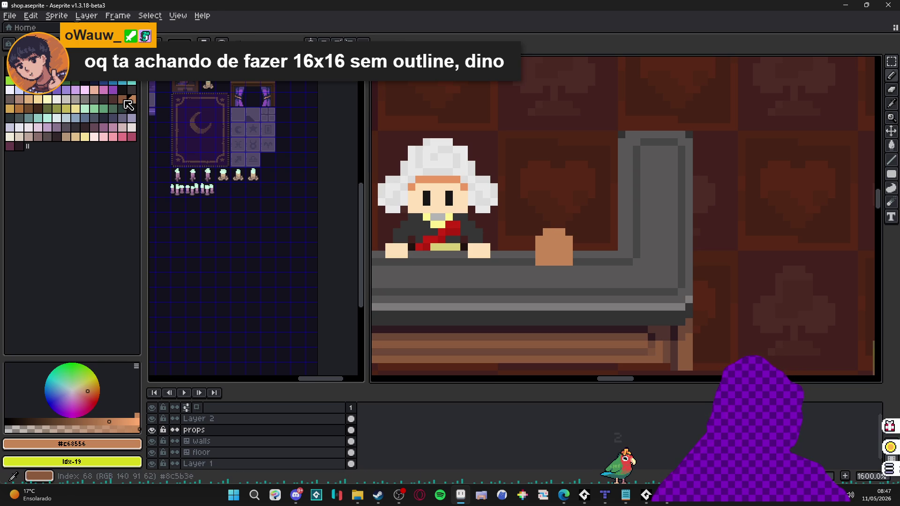
{"action": "key", "text": "bracketleft"}
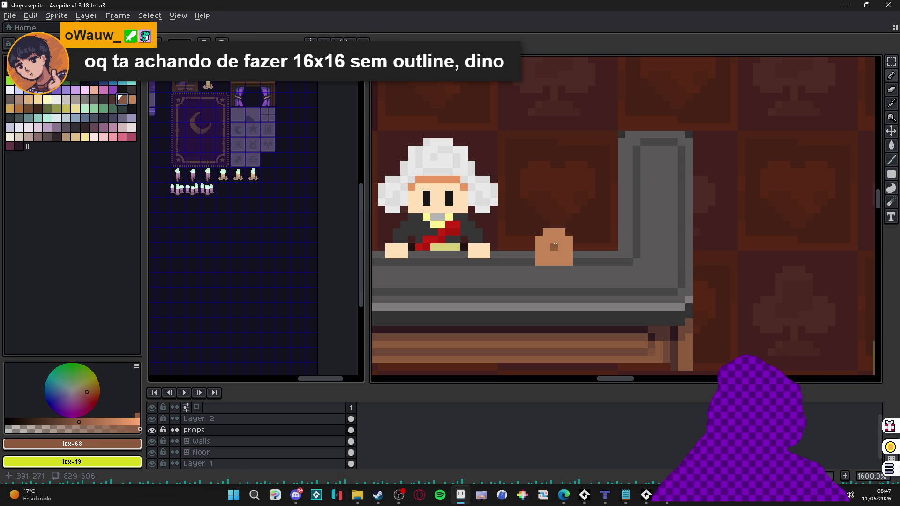
{"action": "left_click", "coordinate": [557, 238]}
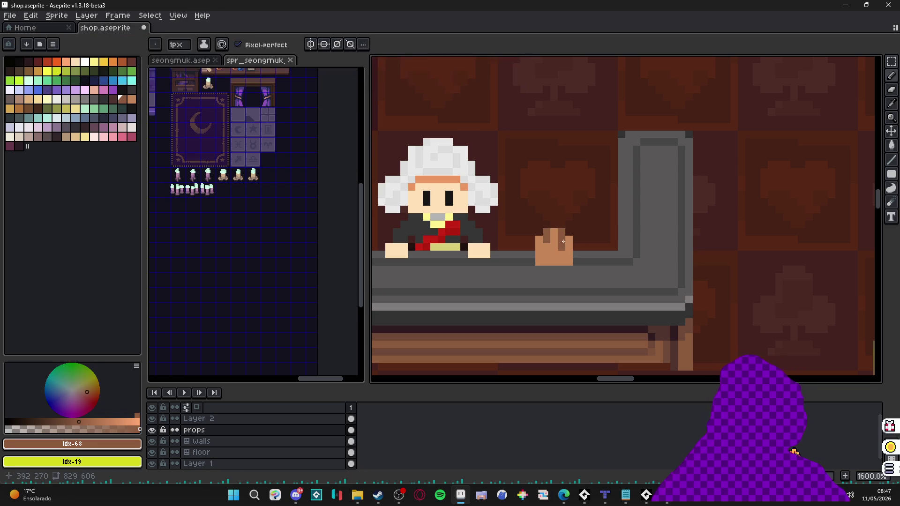
Eyedrop the item's light and dark browns, reselect #c68556, then choose pale yellow.
{"action": "left_click", "coordinate": [568, 246], "text": "alt"}
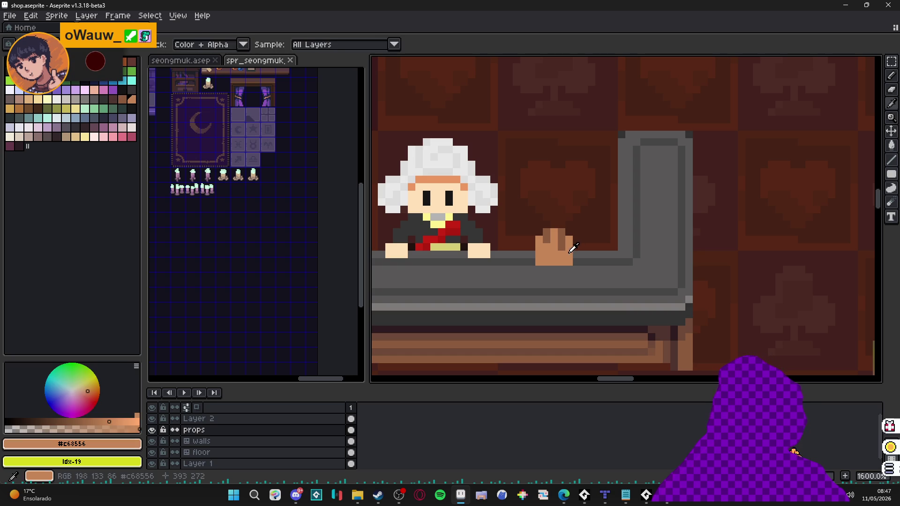
{"action": "left_click", "coordinate": [550, 240], "text": "alt"}
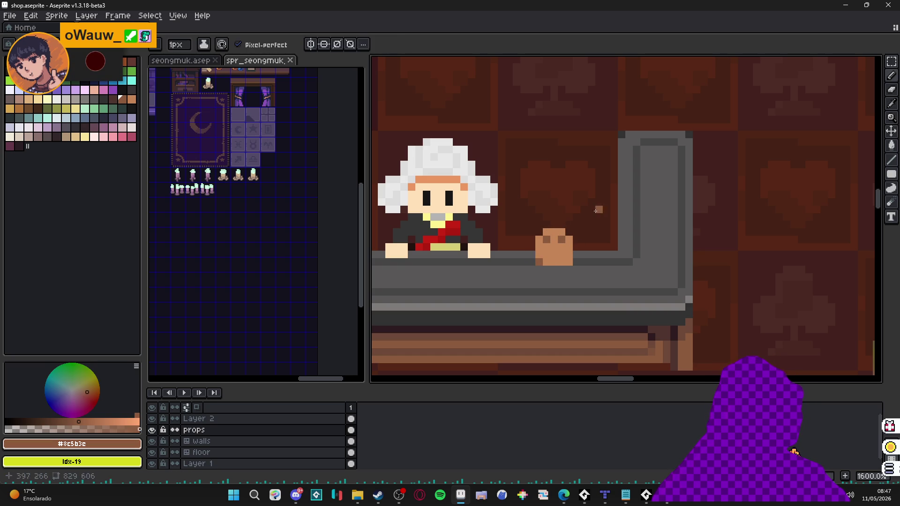
{"action": "left_click", "coordinate": [132, 100], "text": "alt"}
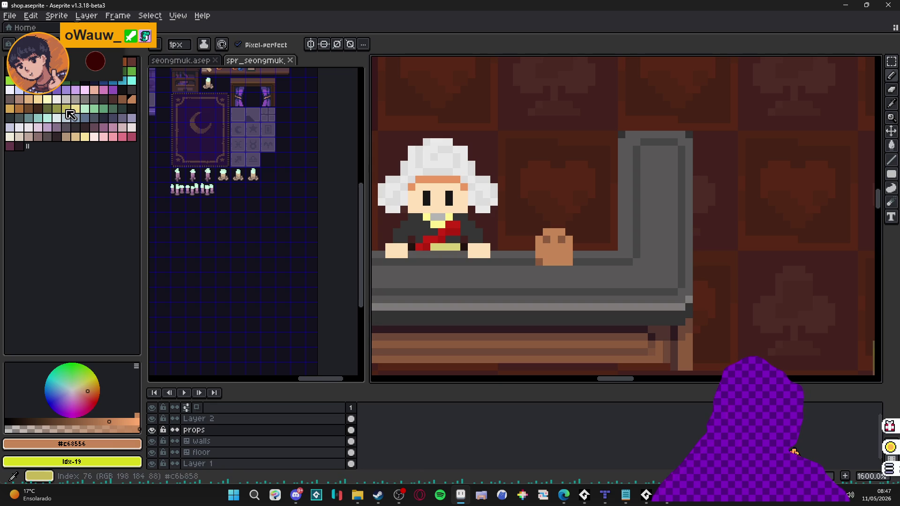
{"action": "left_click", "coordinate": [40, 100]}
Paint the item's bottom row pale yellow with a 1px pencil, then dab tan with 2px.
{"action": "key", "text": "plus"}
{"action": "mouse_move", "coordinate": [553, 244]}
{"action": "left_mouse_down"}
{"action": "mouse_move", "coordinate": [562, 251]}
{"action": "mouse_move", "coordinate": [553, 253]}
{"action": "mouse_move", "coordinate": [569, 255]}
{"action": "left_mouse_up"}
{"action": "key", "text": "ctrl+z"}
{"action": "key", "text": "minus"}
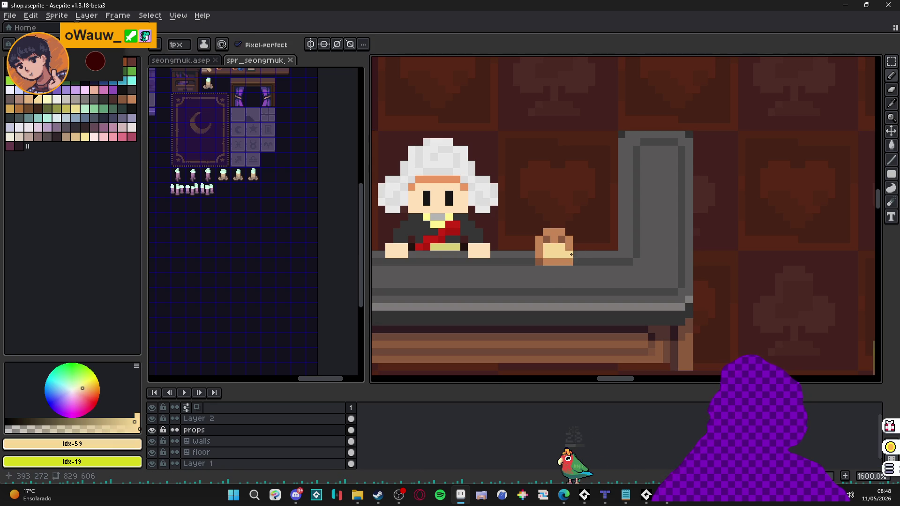
{"action": "left_click", "coordinate": [554, 234], "text": "alt"}
{"action": "left_click", "coordinate": [10, 108]}
{"action": "key", "text": "plus"}
{"action": "left_click", "coordinate": [553, 254]}
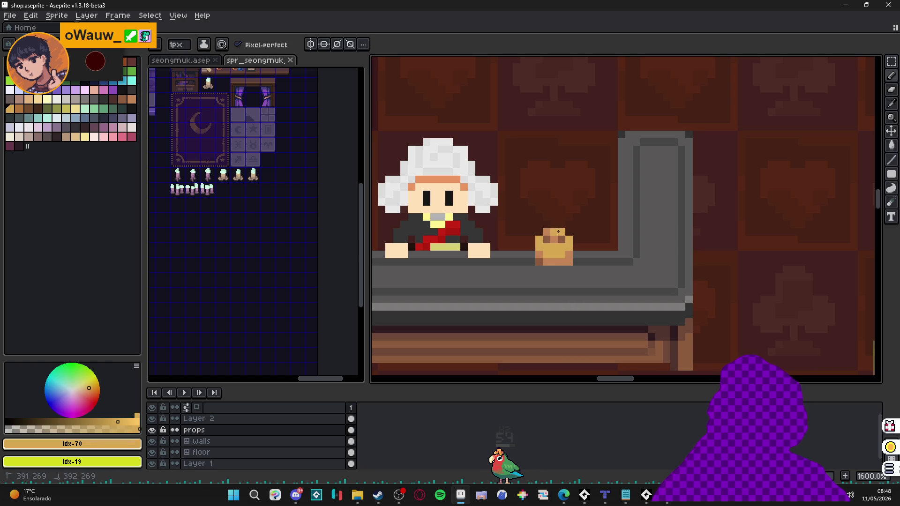
Try orange, pale yellow and cream swatches, eyedrop the bun's tones, and paint a gold pixel.
{"action": "left_click", "coordinate": [569, 240], "text": "alt"}
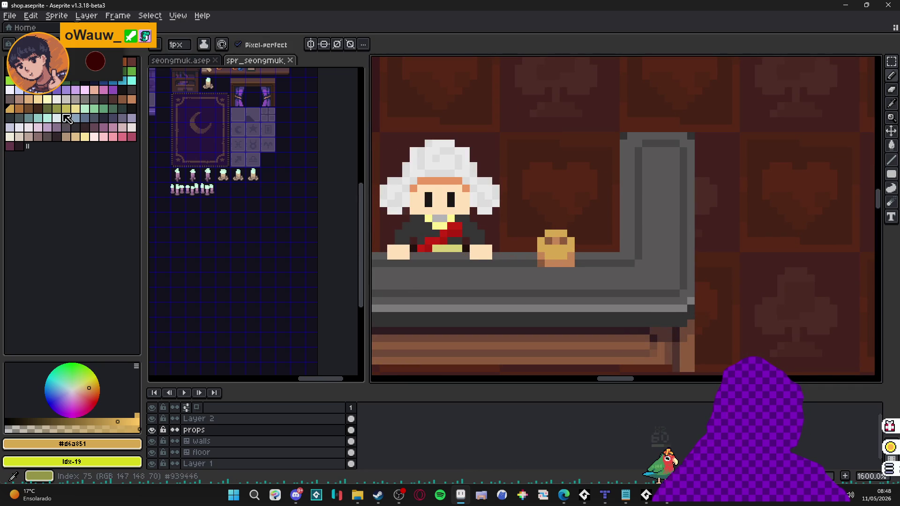
{"action": "left_click", "coordinate": [566, 250], "text": "alt"}
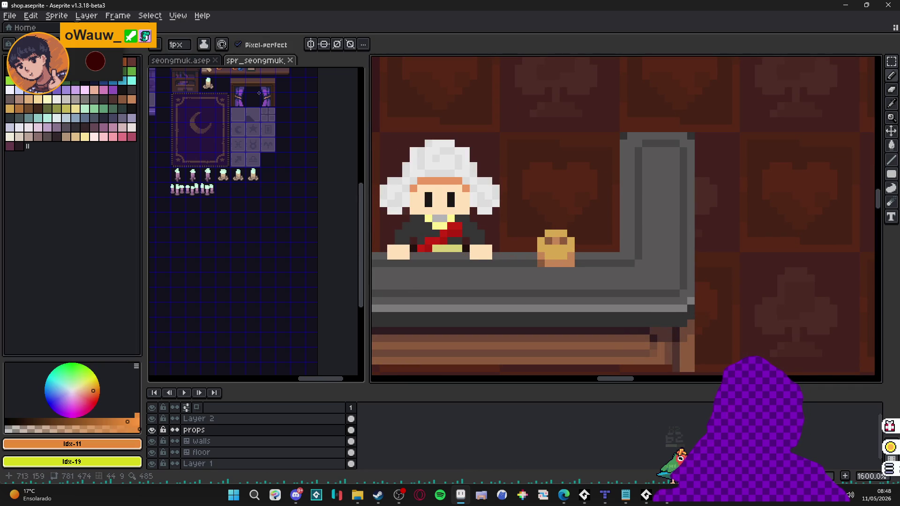
{"action": "left_click", "coordinate": [75, 109]}
{"action": "left_click", "coordinate": [78, 138]}
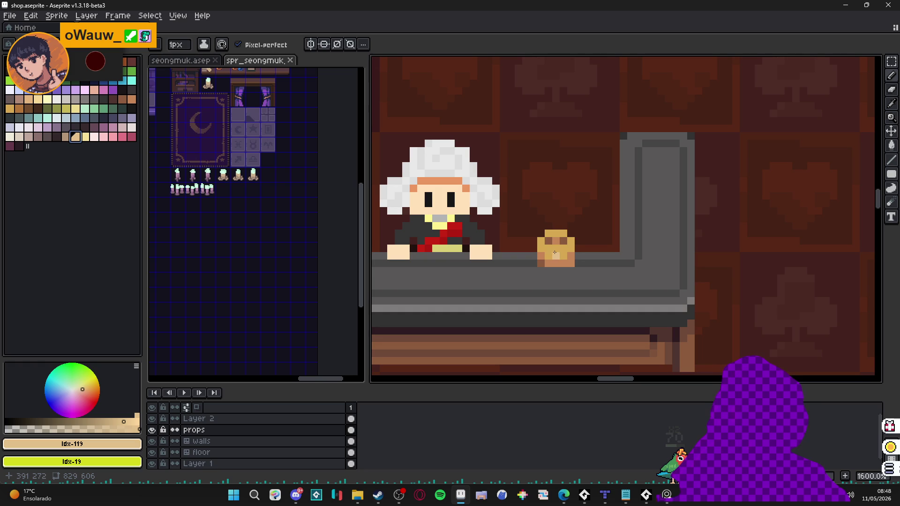
{"action": "scroll", "coordinate": [576, 254], "scroll_direction": "down", "scroll_amount": 4}
{"action": "scroll", "coordinate": [576, 254], "scroll_direction": "up", "scroll_amount": 3}
{"action": "scroll", "coordinate": [576, 254], "scroll_direction": "up", "scroll_amount": 1}
{"action": "left_click", "coordinate": [552, 241], "text": "alt"}
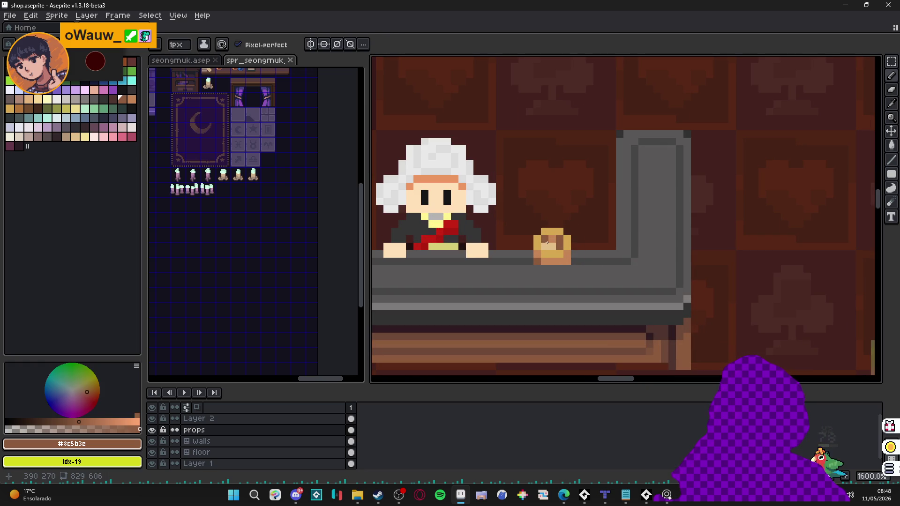
{"action": "scroll", "coordinate": [547, 246], "scroll_direction": "down", "scroll_amount": 3}
{"action": "scroll", "coordinate": [547, 246], "scroll_direction": "up", "scroll_amount": 3}
{"action": "left_click", "coordinate": [558, 231], "text": "alt"}
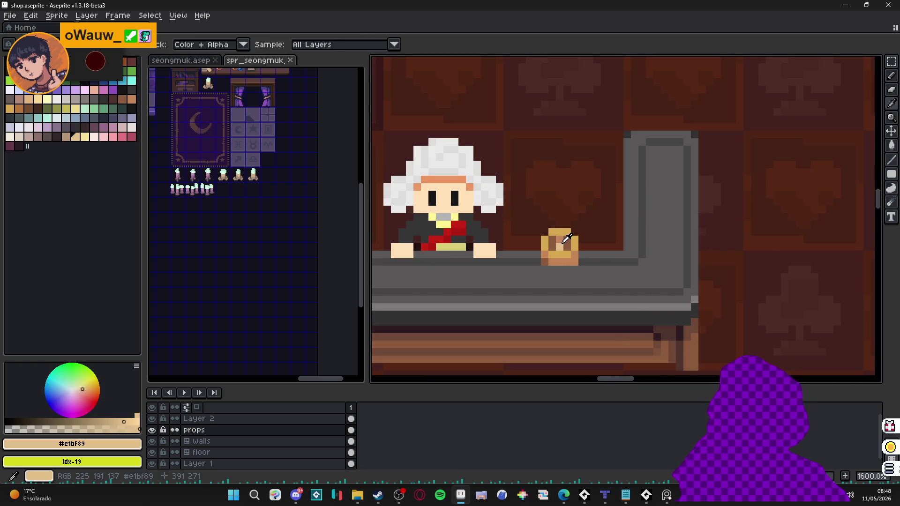
{"action": "scroll", "coordinate": [553, 230], "scroll_direction": "down", "scroll_amount": 3}
{"action": "scroll", "coordinate": [577, 237], "scroll_direction": "up", "scroll_amount": 4}
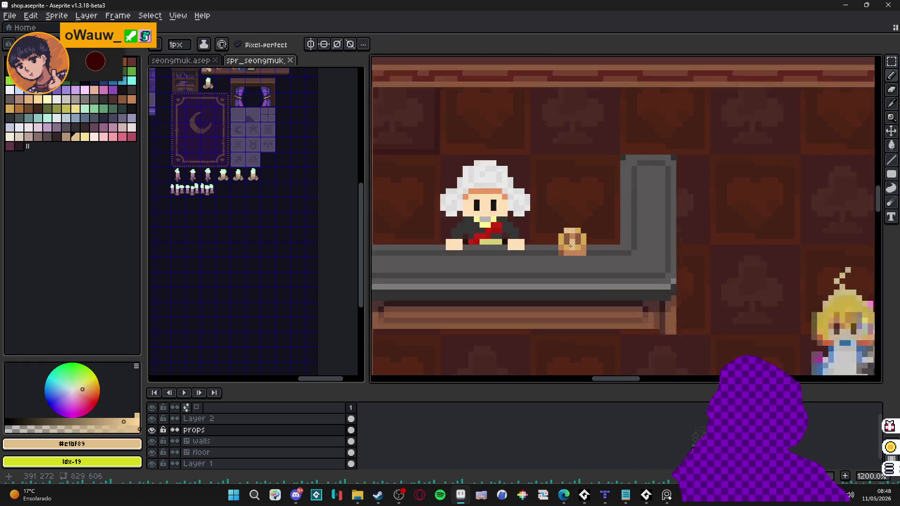
{"action": "left_click", "coordinate": [596, 233], "text": "alt"}
{"action": "left_click", "coordinate": [566, 238]}
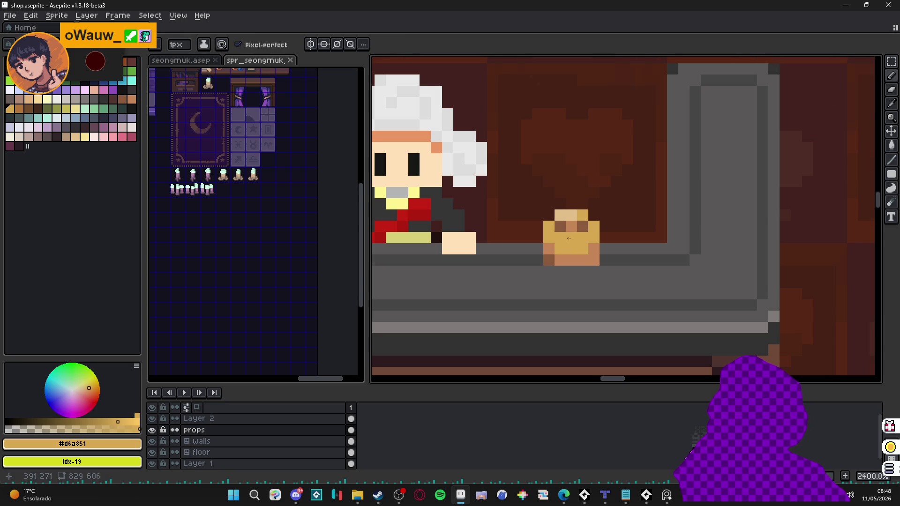
Sample another brown from the bun and open a Preview of the whole room.
{"action": "scroll", "coordinate": [597, 247], "scroll_direction": "down", "scroll_amount": 3}
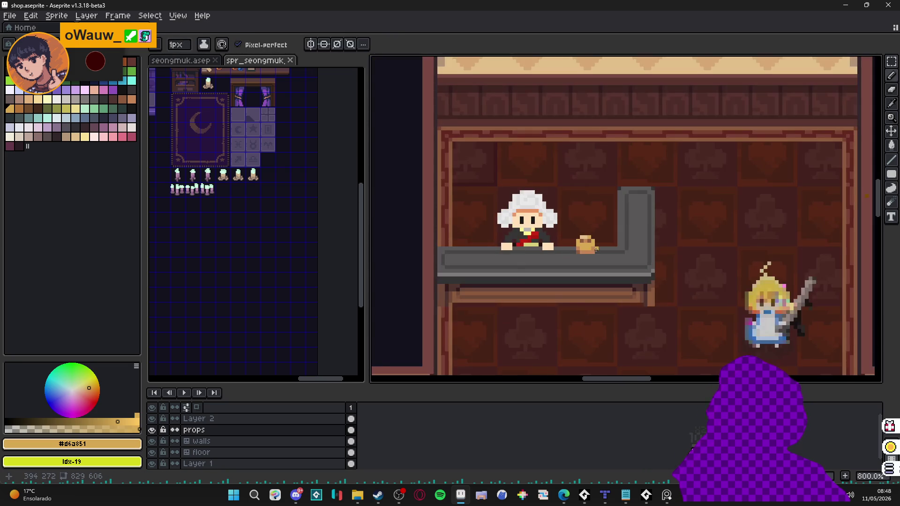
{"action": "scroll", "coordinate": [596, 249], "scroll_direction": "down", "scroll_amount": 1}
{"action": "scroll", "coordinate": [597, 250], "scroll_direction": "up", "scroll_amount": 2}
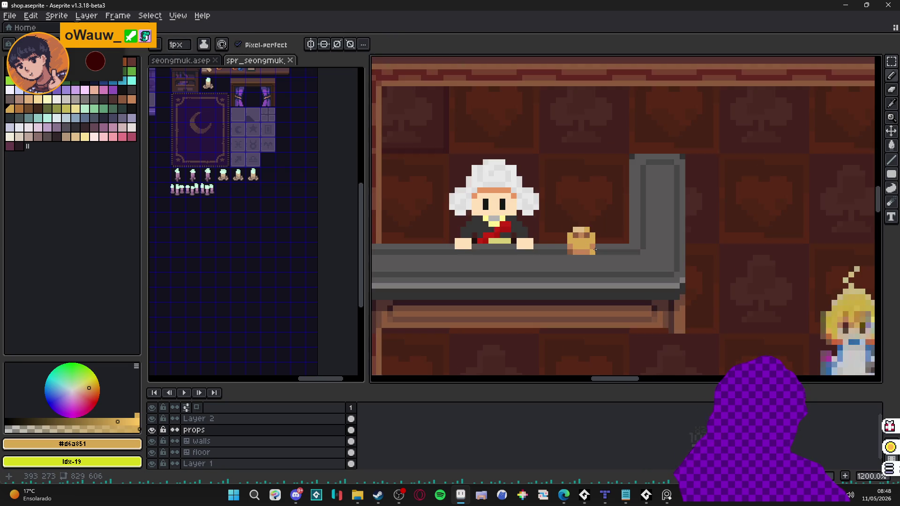
{"action": "scroll", "coordinate": [617, 257], "scroll_direction": "down", "scroll_amount": 2}
{"action": "scroll", "coordinate": [592, 250], "scroll_direction": "up", "scroll_amount": 4}
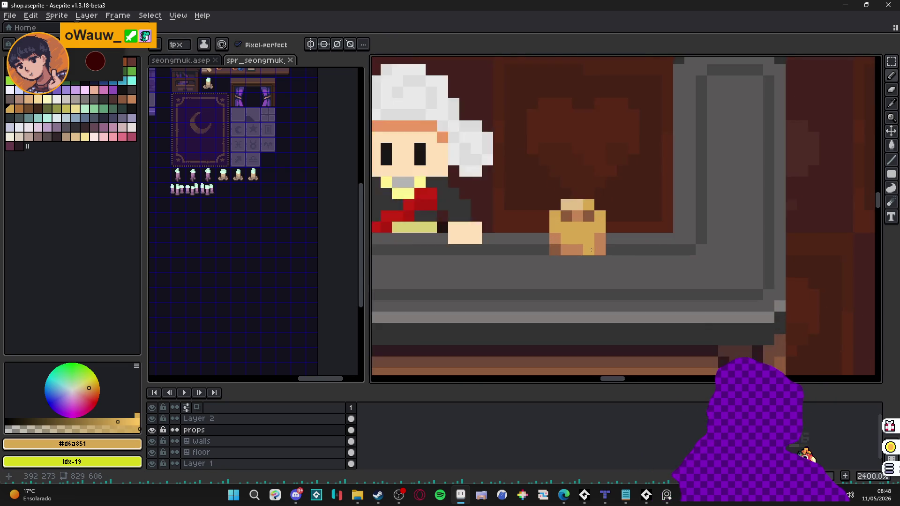
{"action": "scroll", "coordinate": [595, 251], "scroll_direction": "down", "scroll_amount": 3}
{"action": "scroll", "coordinate": [606, 252], "scroll_direction": "up", "scroll_amount": 3}
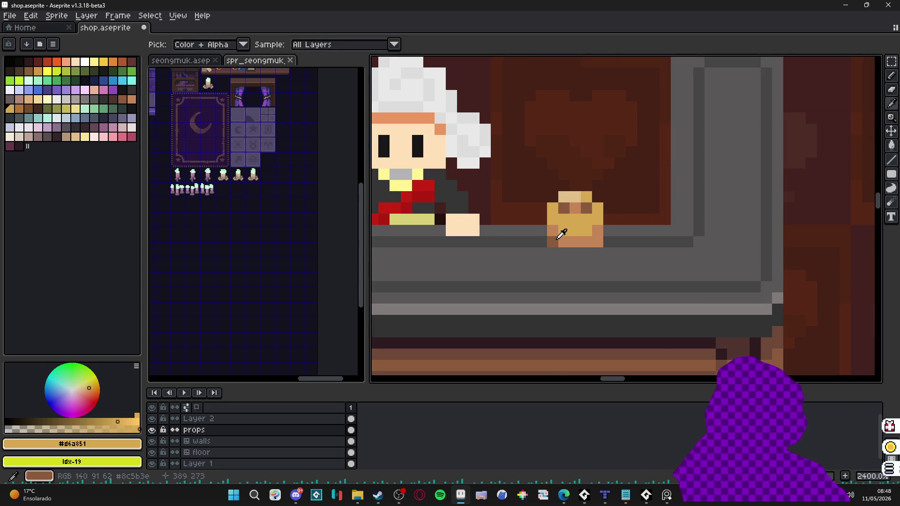
{"action": "left_click", "coordinate": [564, 237], "text": "alt"}
{"action": "scroll", "coordinate": [610, 262], "scroll_direction": "down", "scroll_amount": 4}
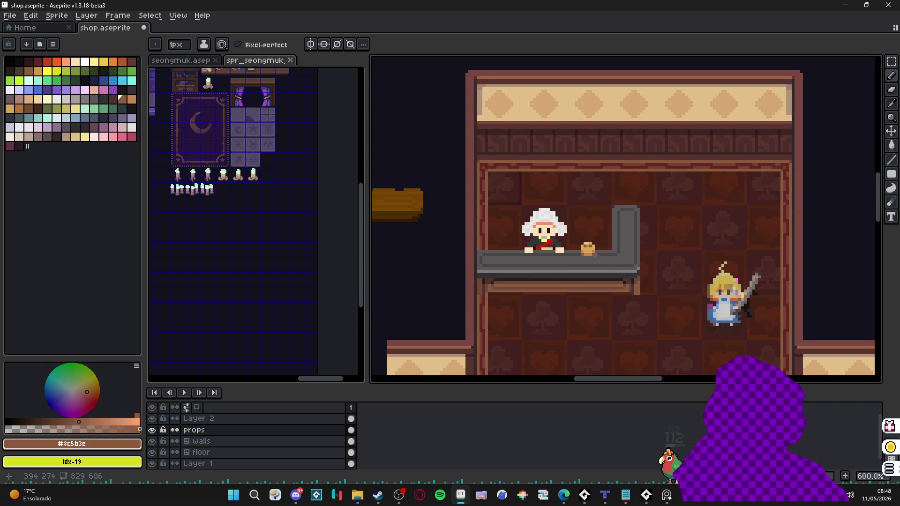
{"action": "scroll", "coordinate": [597, 259], "scroll_direction": "up", "scroll_amount": 4}
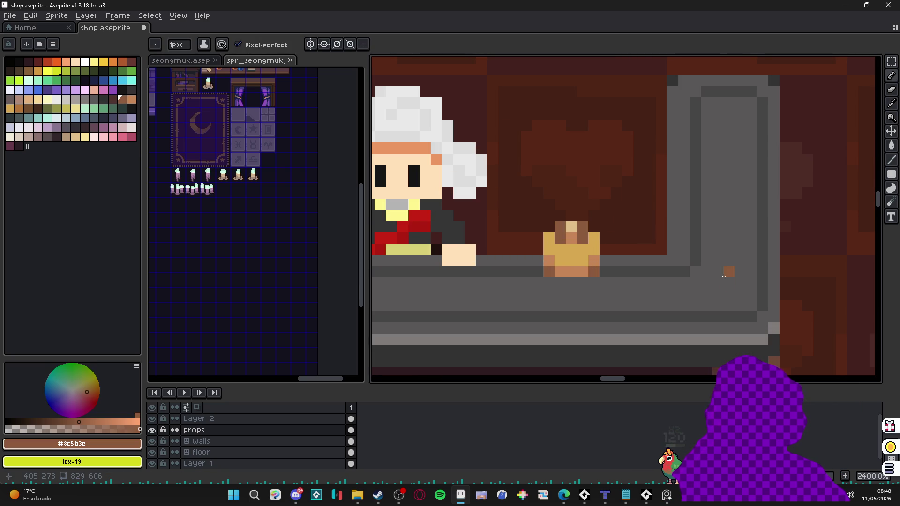
{"action": "key", "text": "F7"}
{"action": "scroll", "coordinate": [719, 199], "scroll_direction": "up", "scroll_amount": 2}
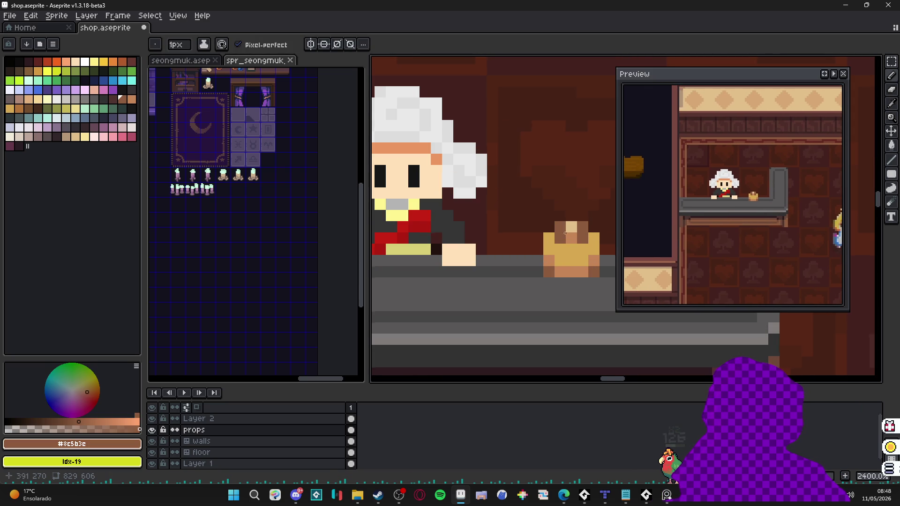
Eyedrop the bun's light brown and pale top colours.
{"action": "scroll", "coordinate": [542, 236], "scroll_direction": "down", "scroll_amount": 2}
{"action": "left_click", "coordinate": [548, 230], "text": "alt"}
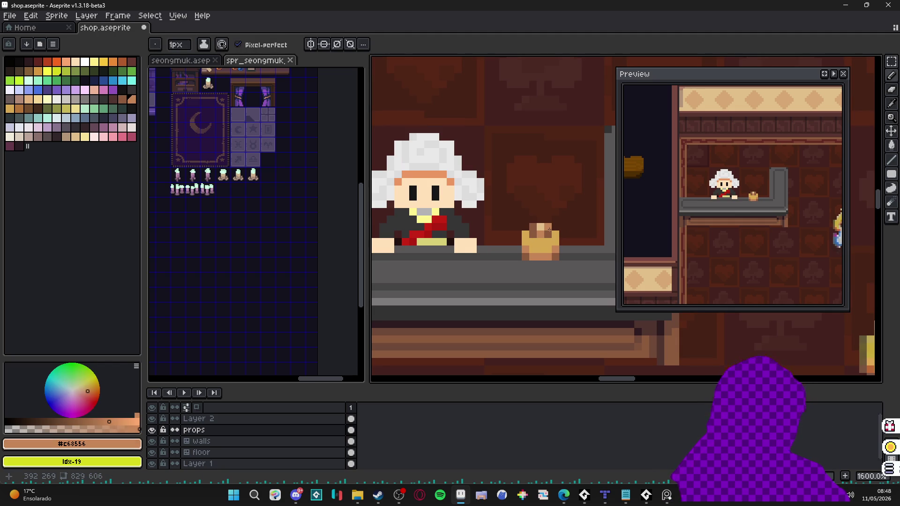
{"action": "scroll", "coordinate": [542, 256], "scroll_direction": "down", "scroll_amount": 3}
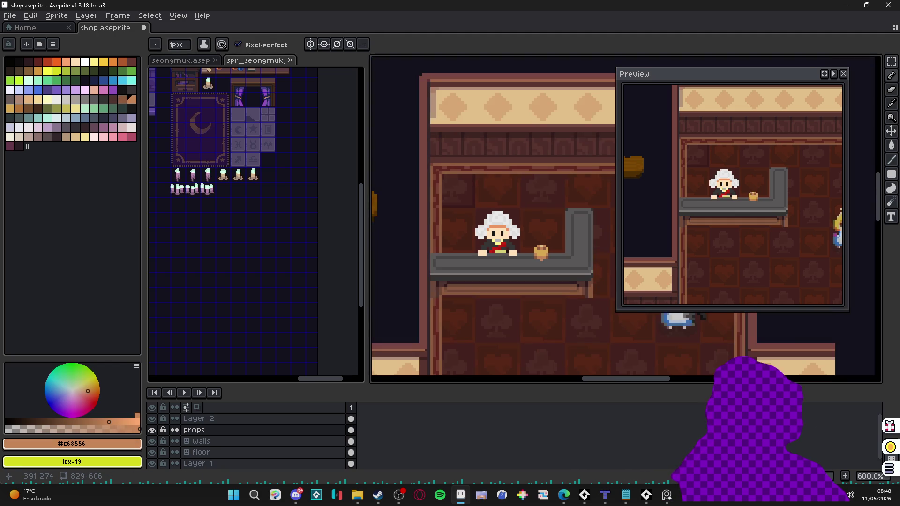
{"action": "scroll", "coordinate": [542, 257], "scroll_direction": "up", "scroll_amount": 3}
{"action": "left_click", "coordinate": [533, 246], "text": "alt"}
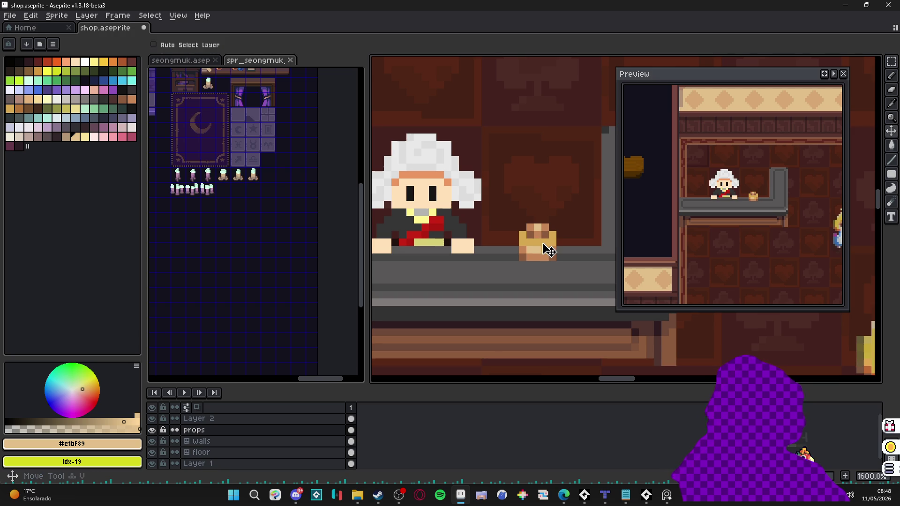
Move the bun slightly left and lower on the counter using a rectangular selection.
{"action": "key", "text": "m"}
{"action": "mouse_move", "coordinate": [517, 223]}
{"action": "left_mouse_down"}
{"action": "mouse_move", "coordinate": [558, 262]}
{"action": "mouse_move", "coordinate": [547, 263]}
{"action": "mouse_move", "coordinate": [549, 248]}
{"action": "mouse_move", "coordinate": [544, 267]}
{"action": "mouse_move", "coordinate": [527, 265]}
{"action": "left_mouse_up"}
{"action": "key", "text": "b"}
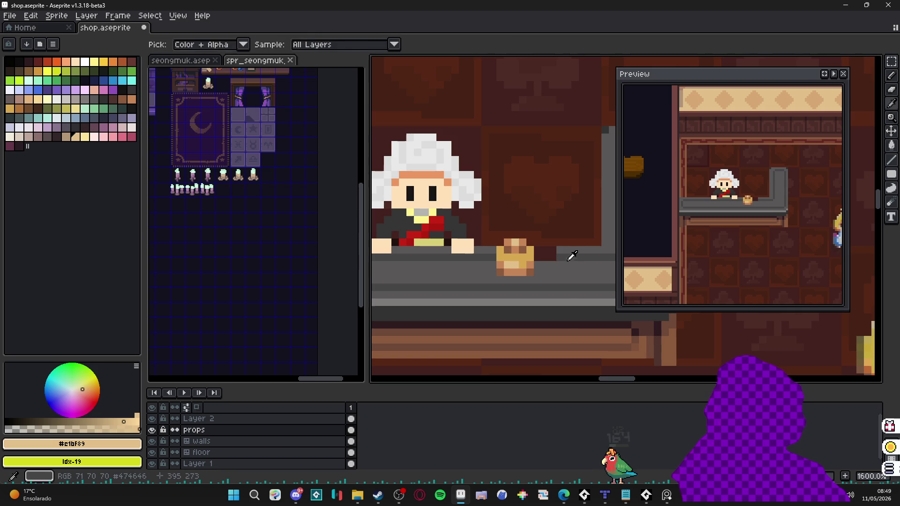
Sample the counter's dark and lighter greys, pan out to the room, and close Preview.
{"action": "left_click", "coordinate": [571, 255], "text": "alt"}
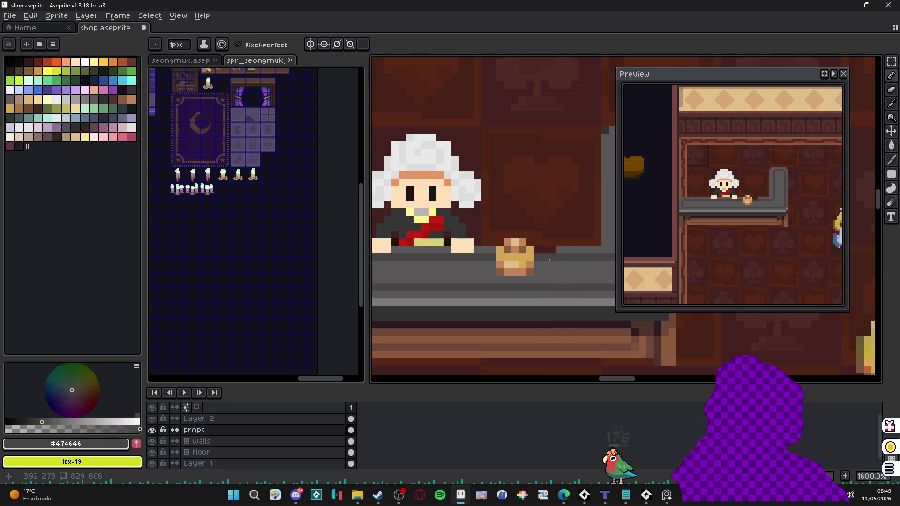
{"action": "left_click", "coordinate": [546, 252], "text": "alt"}
{"action": "scroll", "coordinate": [509, 241], "scroll_direction": "down", "scroll_amount": 3}
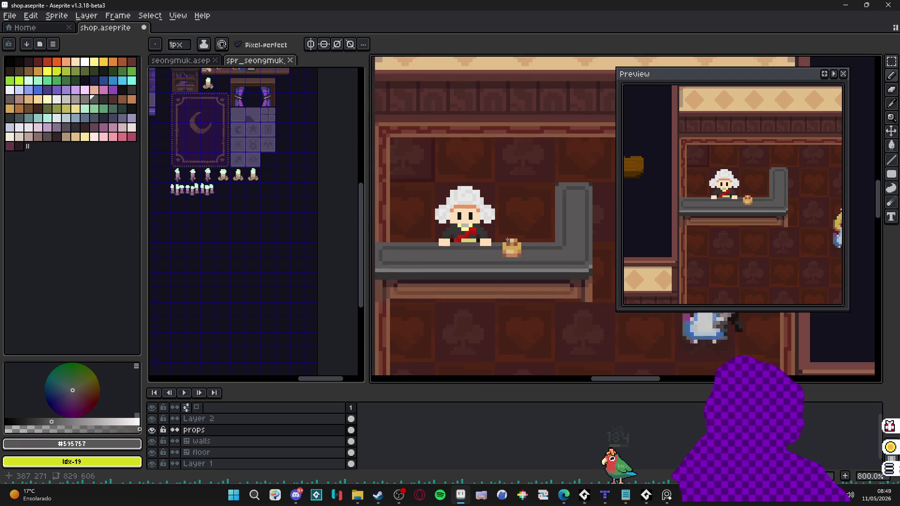
{"action": "scroll", "coordinate": [508, 240], "scroll_direction": "down", "scroll_amount": 3}
{"action": "mouse_move", "coordinate": [507, 240]}
{"action": "left_mouse_down"}
{"action": "mouse_move", "coordinate": [506, 254]}
{"action": "mouse_move", "coordinate": [470, 250]}
{"action": "mouse_move", "coordinate": [477, 253]}
{"action": "left_mouse_up"}
{"action": "scroll", "coordinate": [478, 252], "scroll_direction": "up", "scroll_amount": 1}
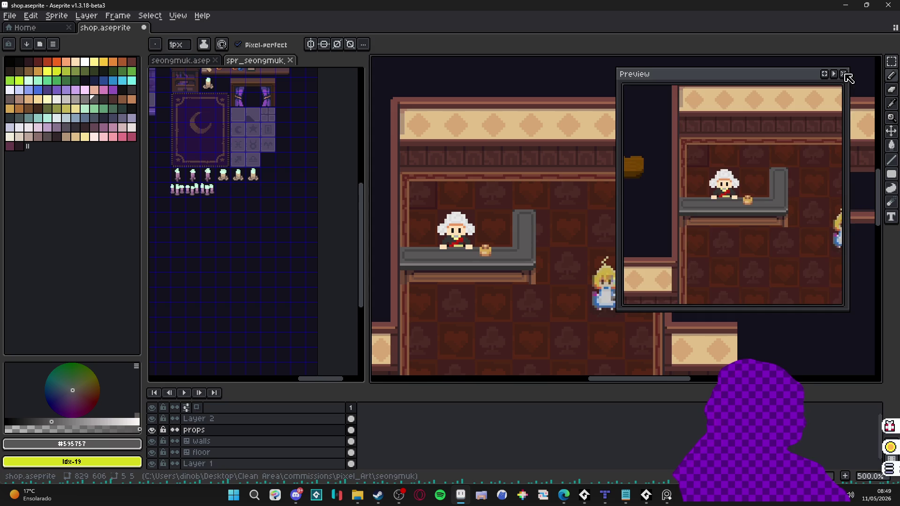
{"action": "left_click", "coordinate": [845, 74]}
{"action": "scroll", "coordinate": [460, 264], "scroll_direction": "up", "scroll_amount": 4}
Switch the brush between 2 and 1 pixels and eyedrop the counter's mid and lighter greys.
{"action": "key", "text": "plus"}
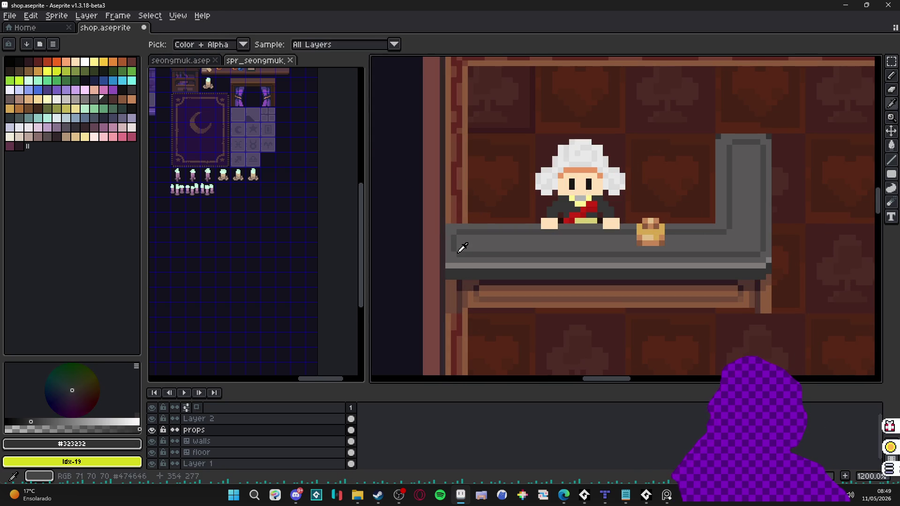
{"action": "key", "text": "minus"}
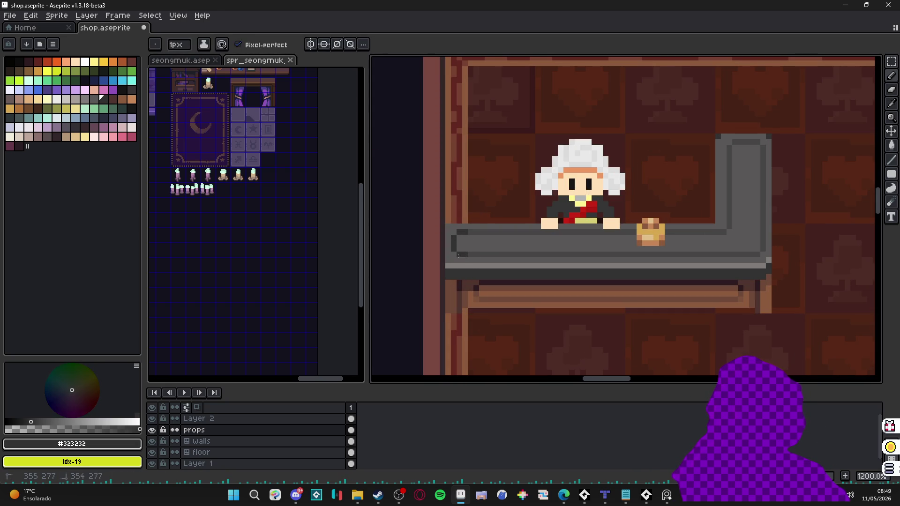
{"action": "left_click", "coordinate": [487, 249], "text": "alt"}
{"action": "key", "text": "plus"}
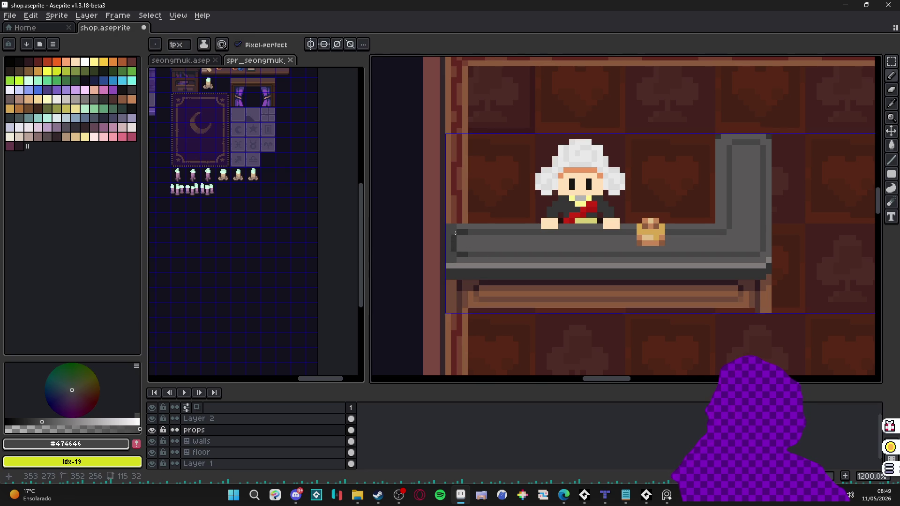
{"action": "scroll", "coordinate": [459, 237], "scroll_direction": "up", "scroll_amount": 1}
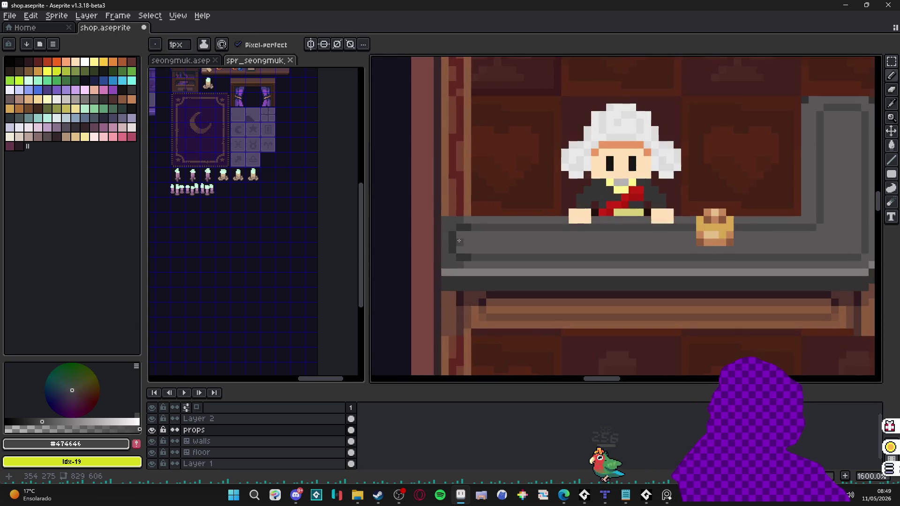
{"action": "scroll", "coordinate": [461, 249], "scroll_direction": "down", "scroll_amount": 4}
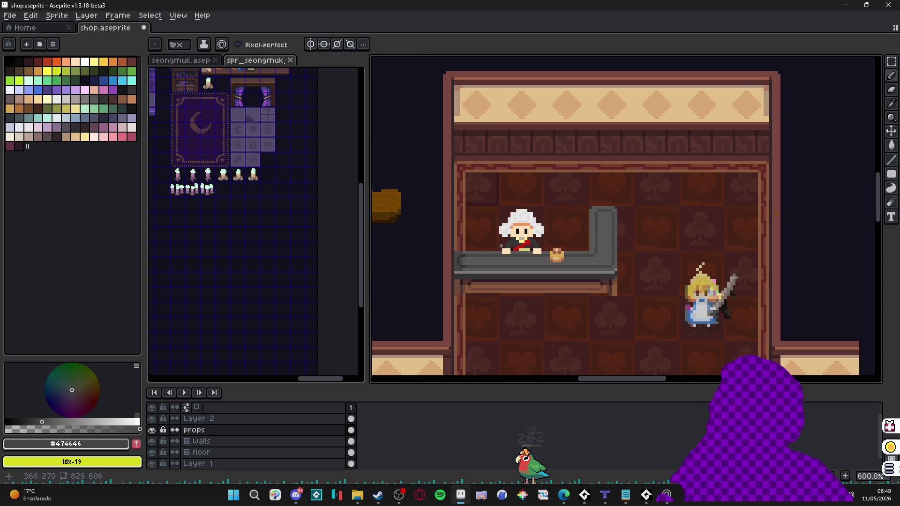
{"action": "scroll", "coordinate": [491, 248], "scroll_direction": "up", "scroll_amount": 5}
{"action": "left_click", "coordinate": [442, 304], "text": "alt"}
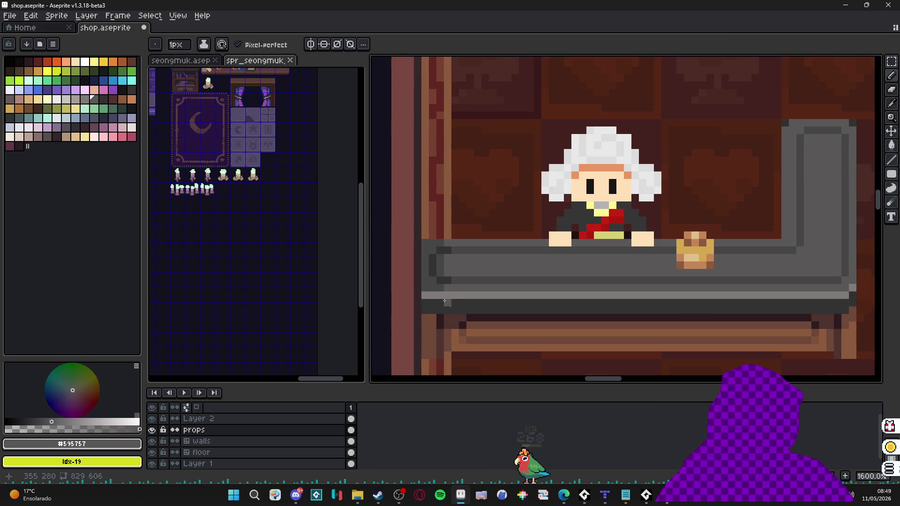
{"action": "scroll", "coordinate": [442, 298], "scroll_direction": "down", "scroll_amount": 3}
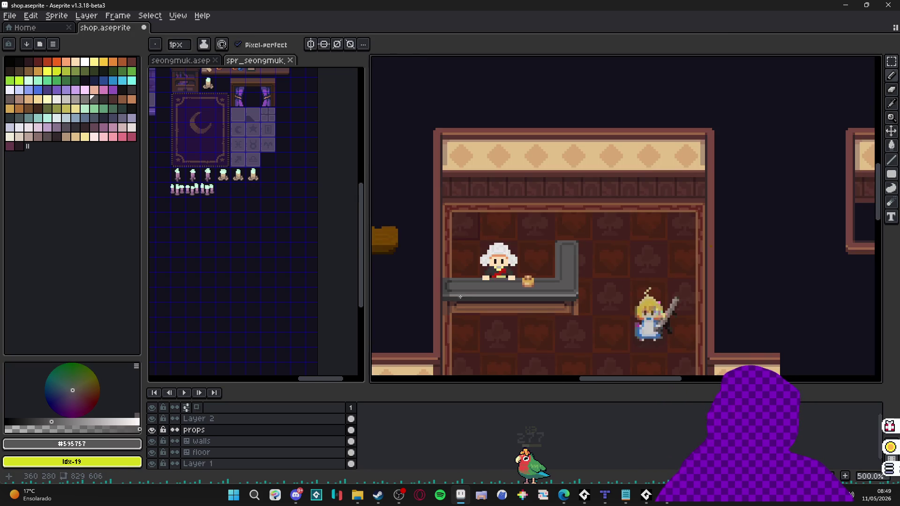
{"action": "scroll", "coordinate": [447, 299], "scroll_direction": "up", "scroll_amount": 2}
{"action": "left_click", "coordinate": [450, 298], "text": "alt"}
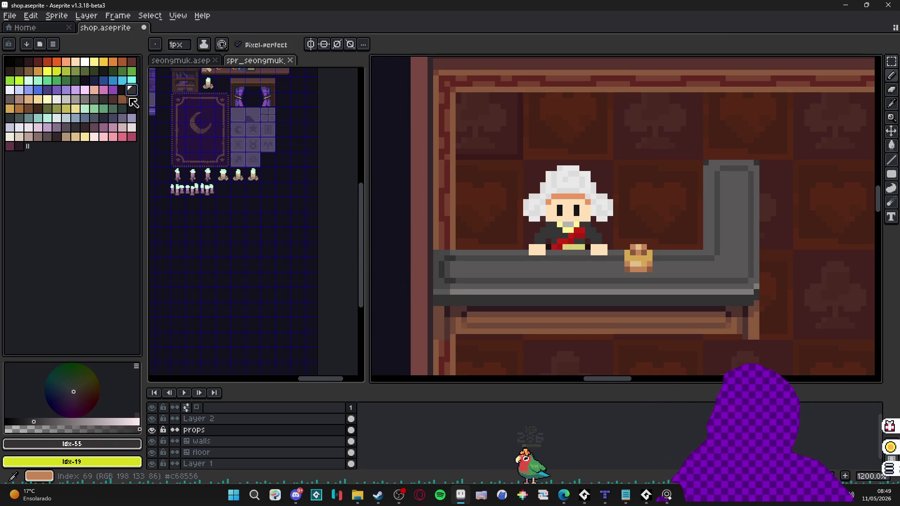
Try palette swatch idx-84, settle on idx-94, then look around the shop room.
{"action": "left_click", "coordinate": [10, 117]}
{"action": "scroll", "coordinate": [446, 301], "scroll_direction": "up", "scroll_amount": 1}
{"action": "scroll", "coordinate": [447, 301], "scroll_direction": "up", "scroll_amount": 1}
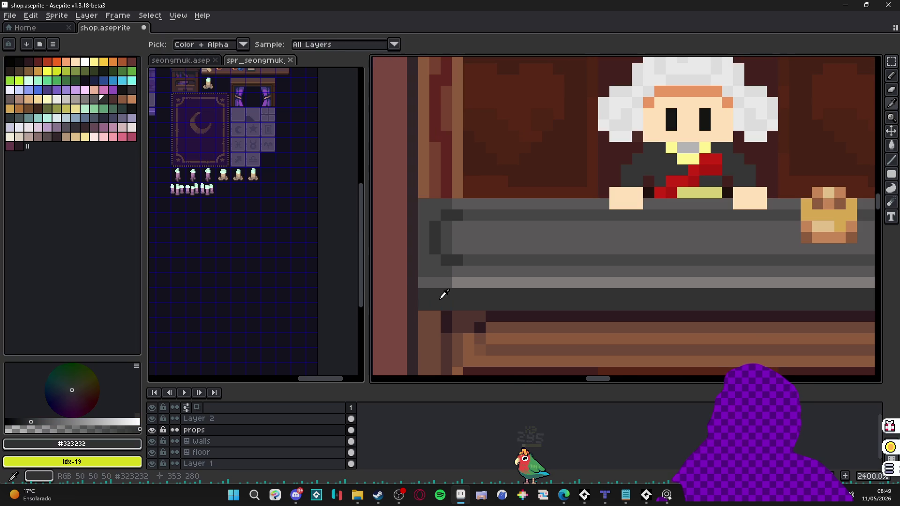
{"action": "left_click", "coordinate": [104, 117]}
{"action": "scroll", "coordinate": [475, 305], "scroll_direction": "down", "scroll_amount": 2}
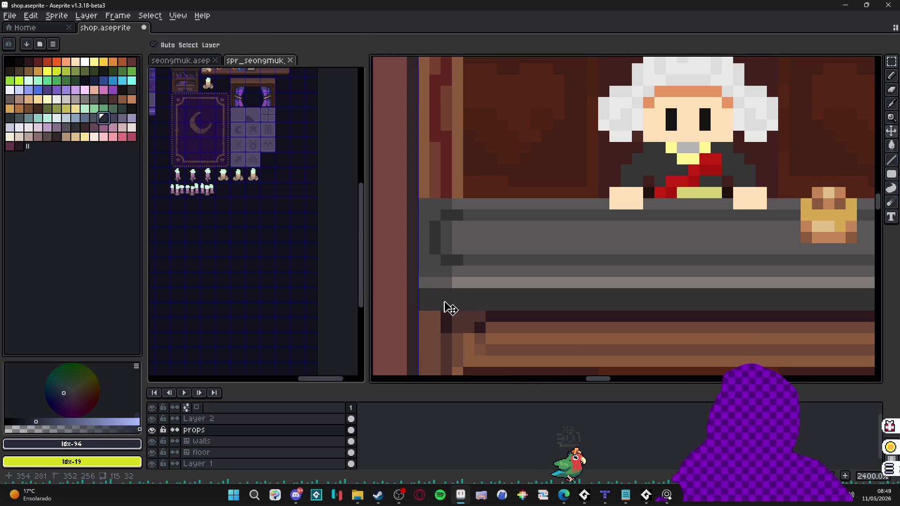
{"action": "scroll", "coordinate": [466, 302], "scroll_direction": "down", "scroll_amount": 3}
{"action": "scroll", "coordinate": [466, 303], "scroll_direction": "down", "scroll_amount": 3}
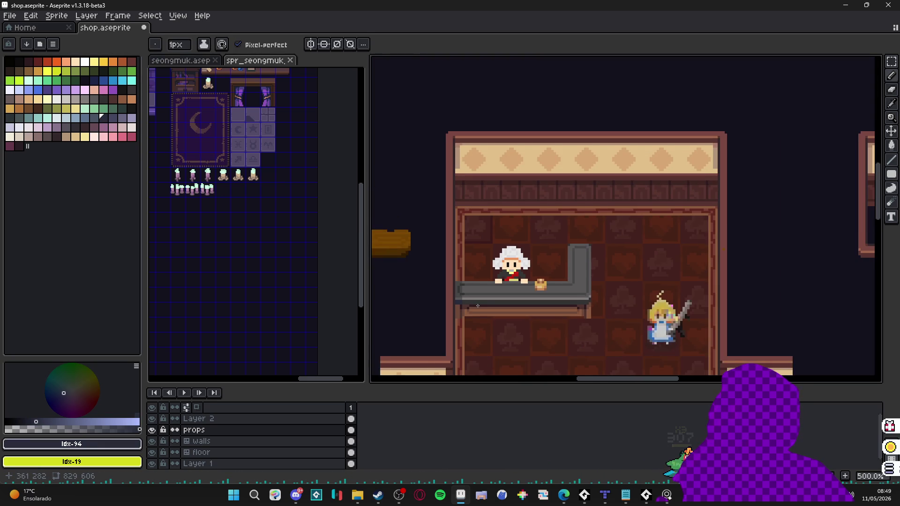
{"action": "scroll", "coordinate": [450, 294], "scroll_direction": "up", "scroll_amount": 1}
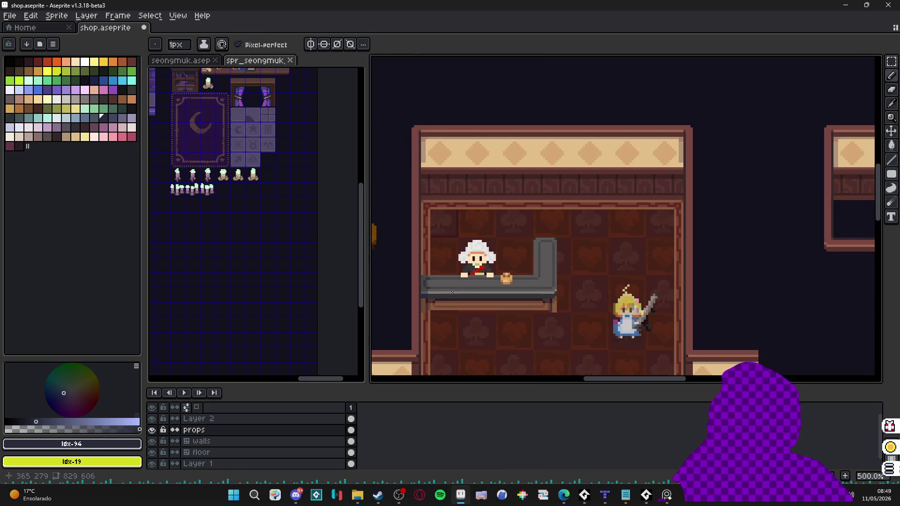
{"action": "left_click_drag", "start_coordinate": [431, 254], "coordinate": [426, 245]}
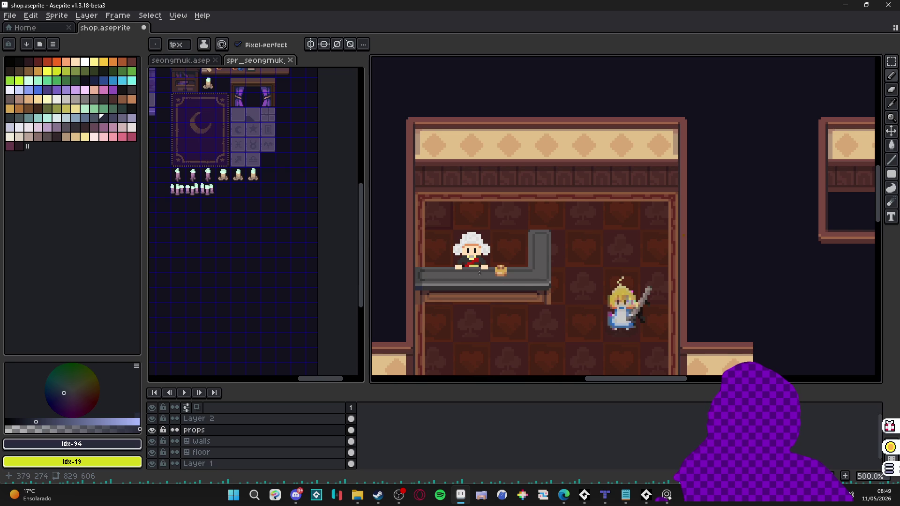
{"action": "scroll", "coordinate": [465, 292], "scroll_direction": "down", "scroll_amount": 1}
{"action": "scroll", "coordinate": [466, 292], "scroll_direction": "up", "scroll_amount": 1}
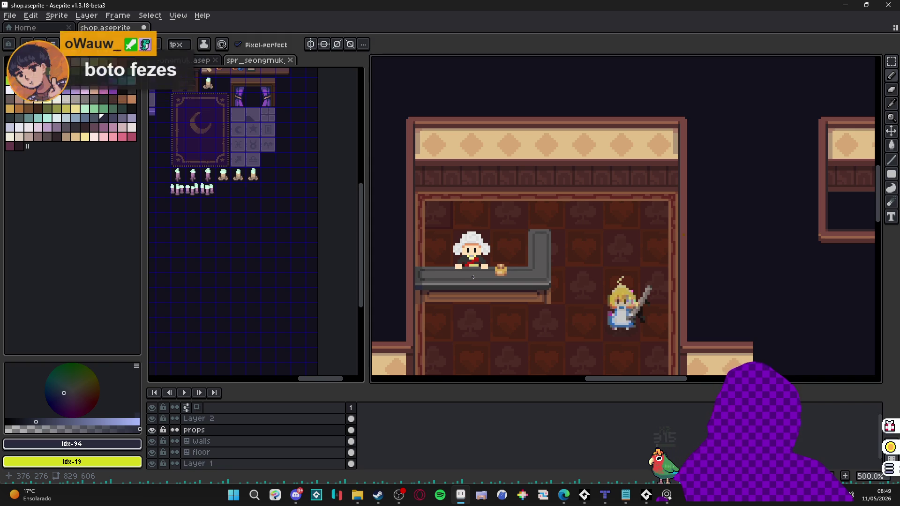
{"action": "scroll", "coordinate": [474, 277], "scroll_direction": "up", "scroll_amount": 1}
{"action": "scroll", "coordinate": [470, 280], "scroll_direction": "down", "scroll_amount": 1}
{"action": "scroll", "coordinate": [470, 280], "scroll_direction": "down", "scroll_amount": 1}
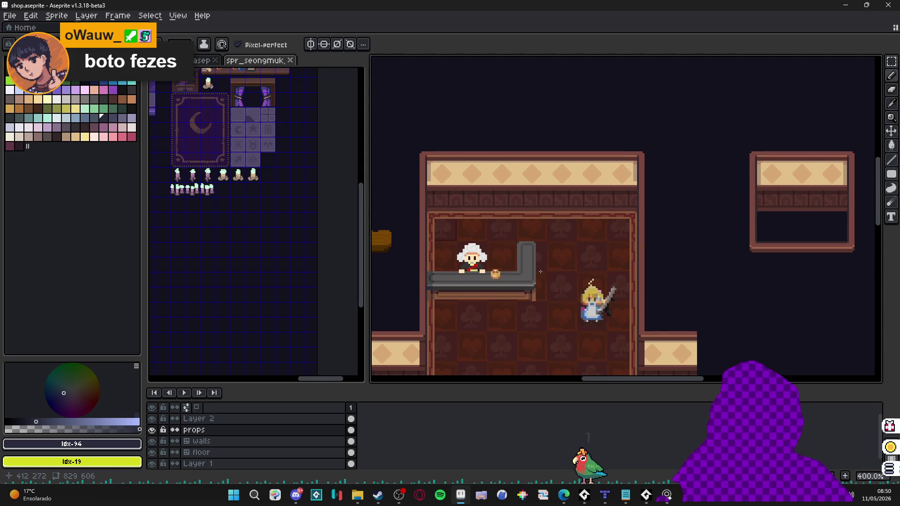
Show the pixel grid, sample the counter greys and redraw a grey line down the counter's upright edge.
{"action": "key", "text": "ctrl+apostrophe"}
{"action": "scroll", "coordinate": [512, 267], "scroll_direction": "up", "scroll_amount": 5}
{"action": "left_click", "coordinate": [522, 197], "text": "alt"}
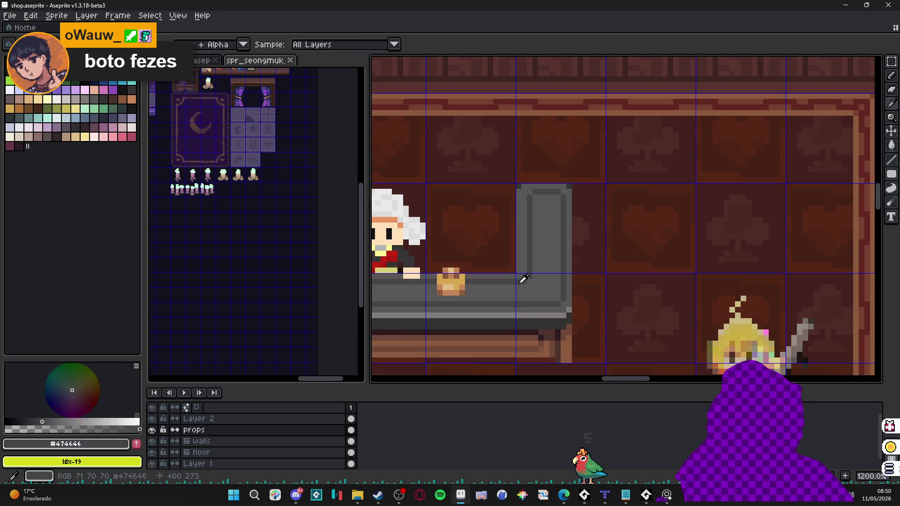
{"action": "left_click", "coordinate": [527, 200], "text": "alt"}
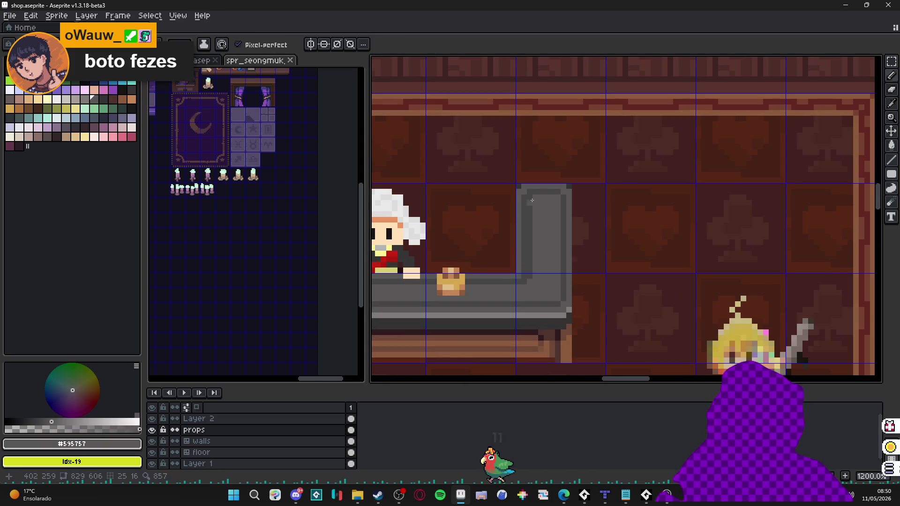
{"action": "key", "text": "ctrl+z"}
{"action": "left_click_drag", "start_coordinate": [527, 200], "coordinate": [532, 275]}
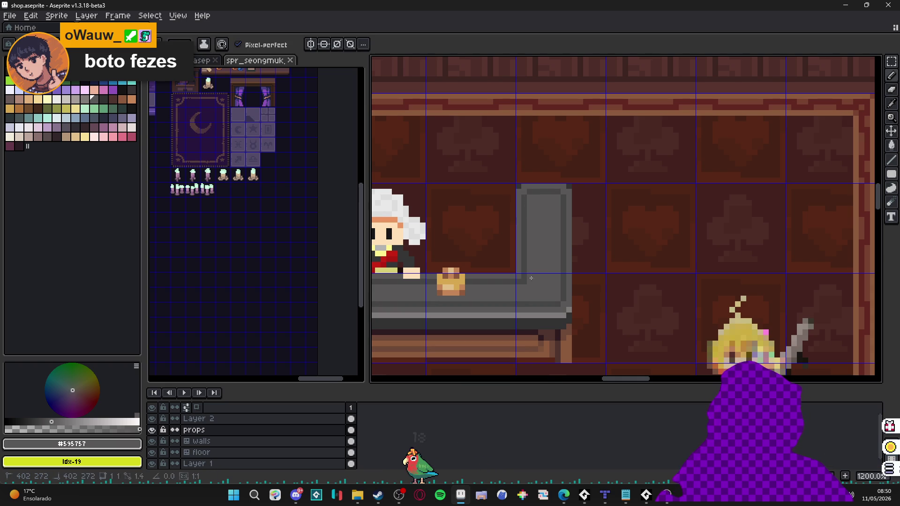
Sample dark grey #4c4d4d at full opacity and draw a shading line on the counter's upright.
{"action": "scroll", "coordinate": [525, 281], "scroll_direction": "down", "scroll_amount": 3}
{"action": "scroll", "coordinate": [528, 291], "scroll_direction": "up", "scroll_amount": 3}
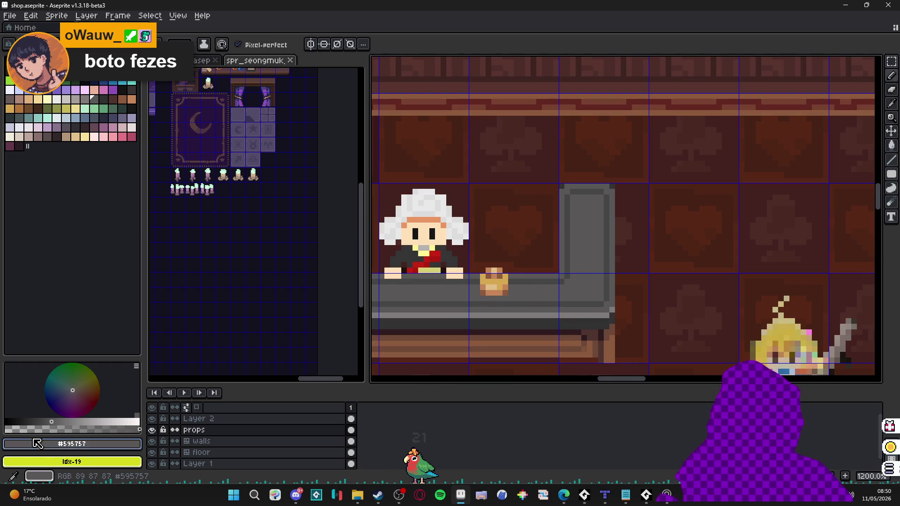
{"action": "left_click", "coordinate": [64, 428]}
{"action": "left_click", "coordinate": [460, 304], "text": "alt"}
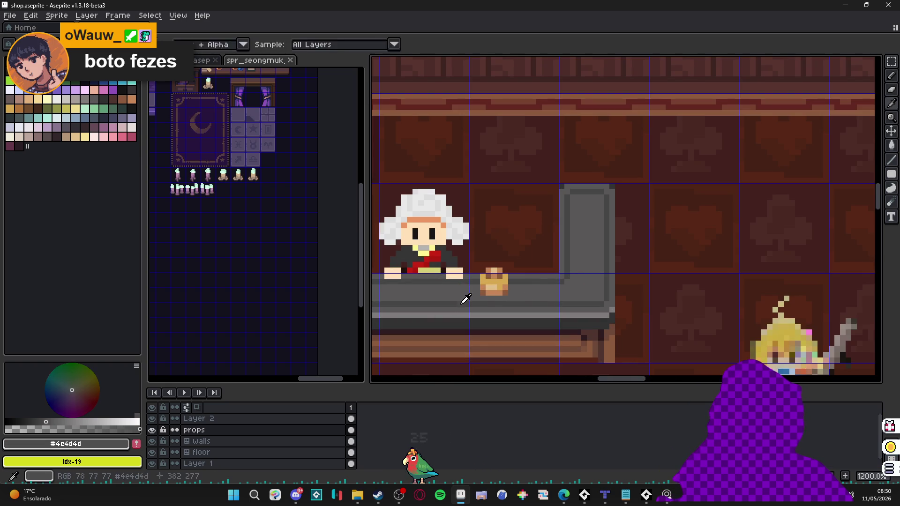
{"action": "scroll", "coordinate": [543, 312], "scroll_direction": "down", "scroll_amount": 4}
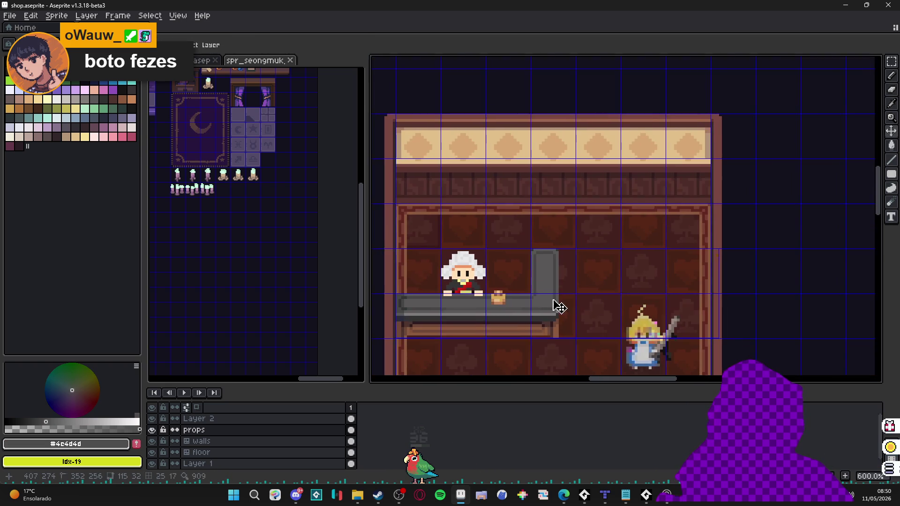
{"action": "scroll", "coordinate": [519, 295], "scroll_direction": "up", "scroll_amount": 5}
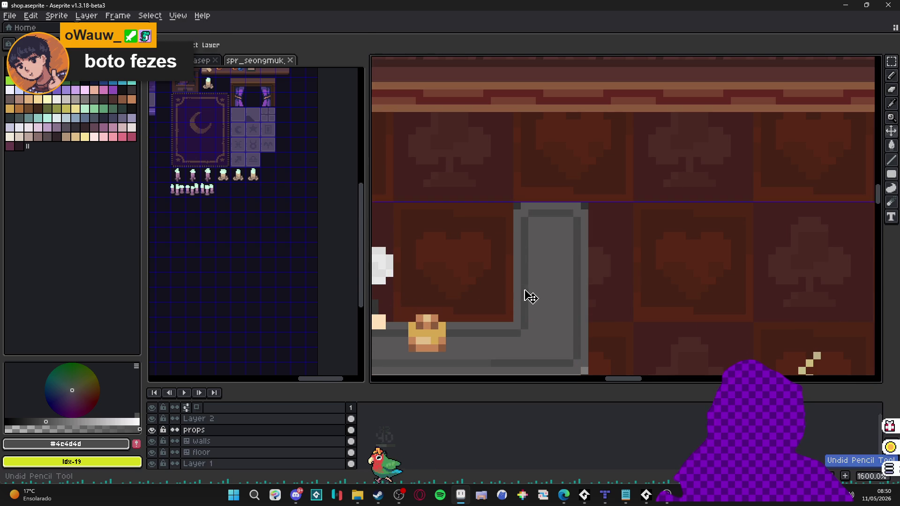
{"action": "left_click_drag", "start_coordinate": [572, 364], "coordinate": [573, 324]}
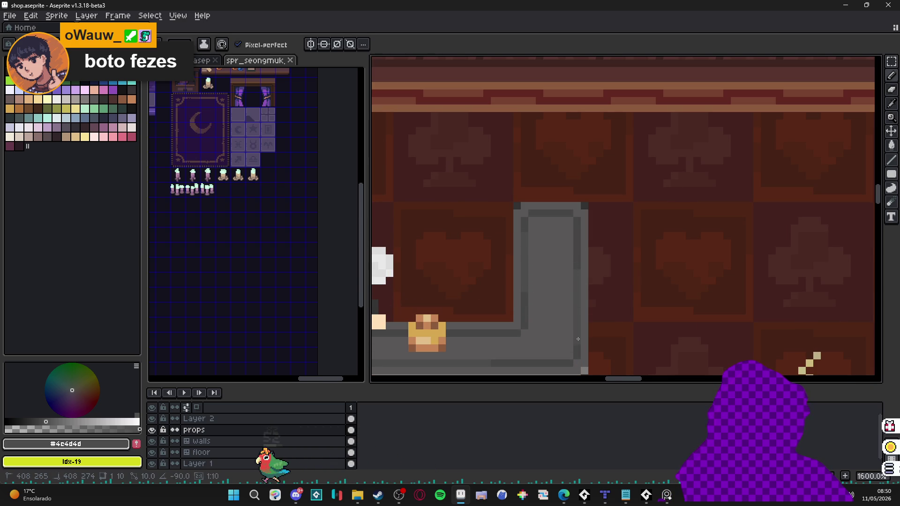
{"action": "scroll", "coordinate": [573, 323], "scroll_direction": "down", "scroll_amount": 3}
{"action": "scroll", "coordinate": [539, 333], "scroll_direction": "down", "scroll_amount": 2}
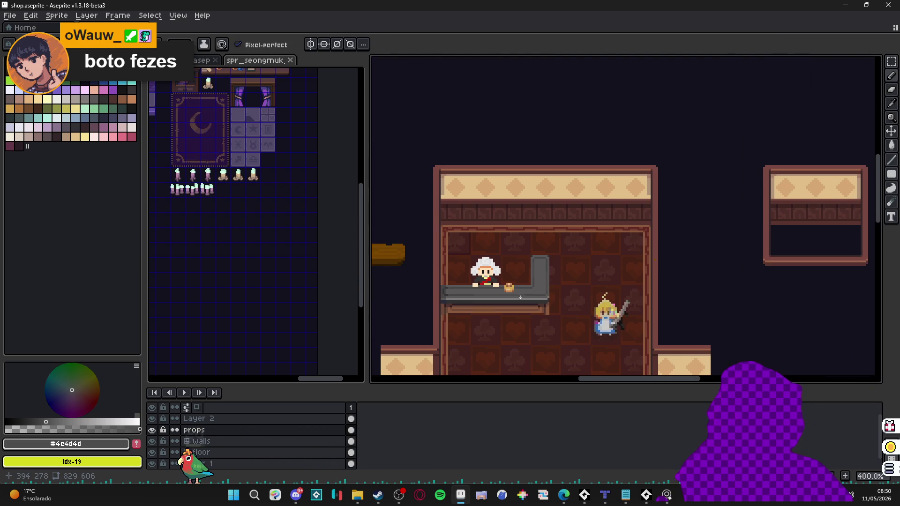
{"action": "scroll", "coordinate": [519, 314], "scroll_direction": "up", "scroll_amount": 1}
{"action": "scroll", "coordinate": [519, 315], "scroll_direction": "down", "scroll_amount": 1}
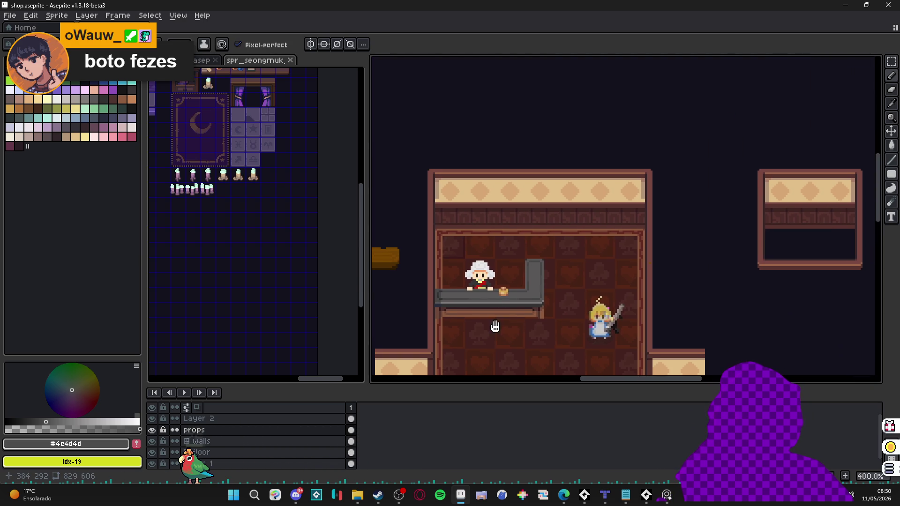
{"action": "left_click_drag", "start_coordinate": [455, 267], "coordinate": [450, 268]}
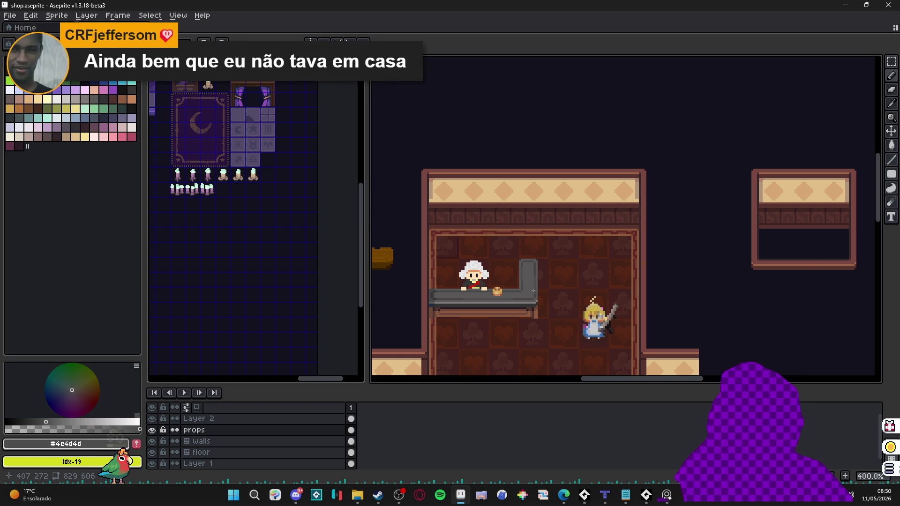
{"action": "scroll", "coordinate": [528, 295], "scroll_direction": "up", "scroll_amount": 2}
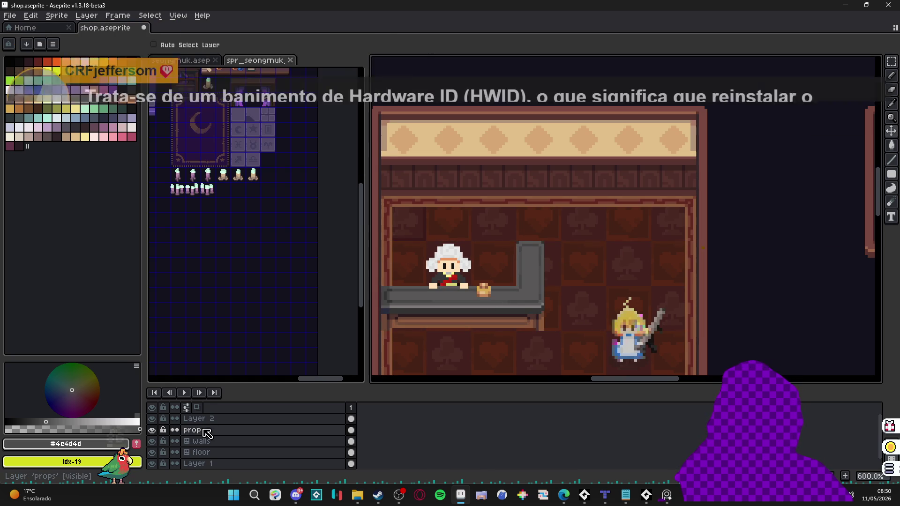
Add a new layer above props and name it props_over.
{"action": "left_click", "coordinate": [152, 430]}
{"action": "left_click", "coordinate": [204, 431]}
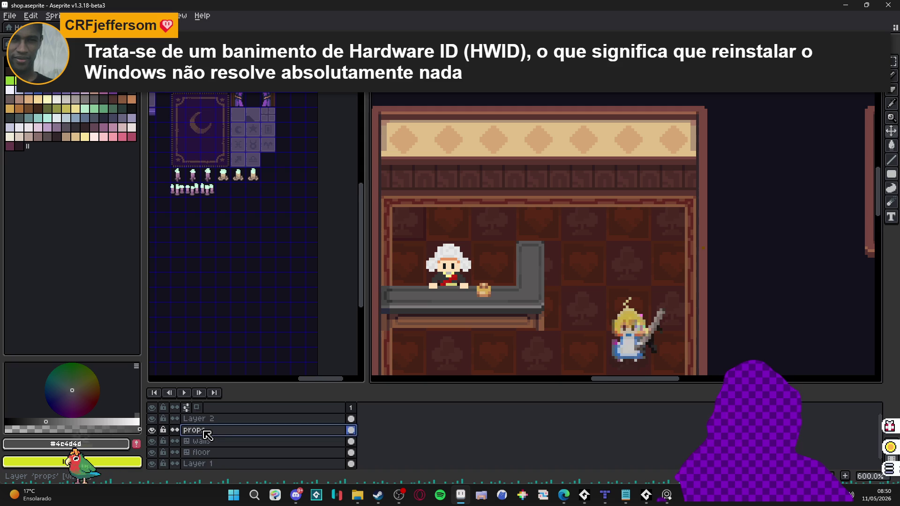
{"action": "key", "text": "shift+n"}
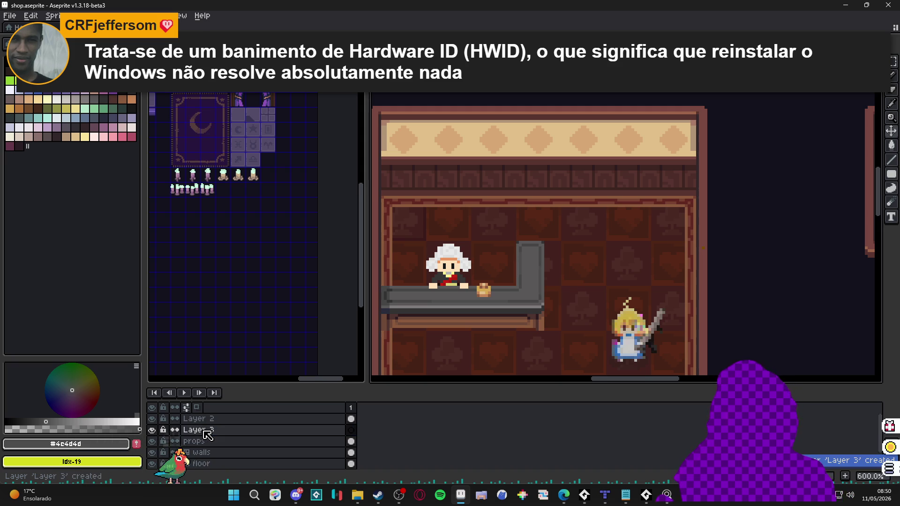
{"action": "double_click", "coordinate": [203, 431]}
{"action": "type", "text": "props"}
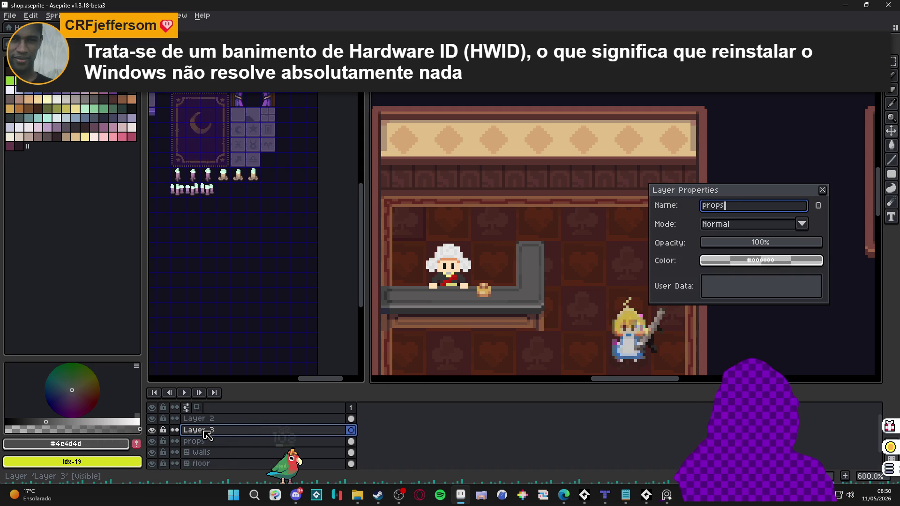
{"action": "type", "text": "_r"}
{"action": "key", "text": "Return"}
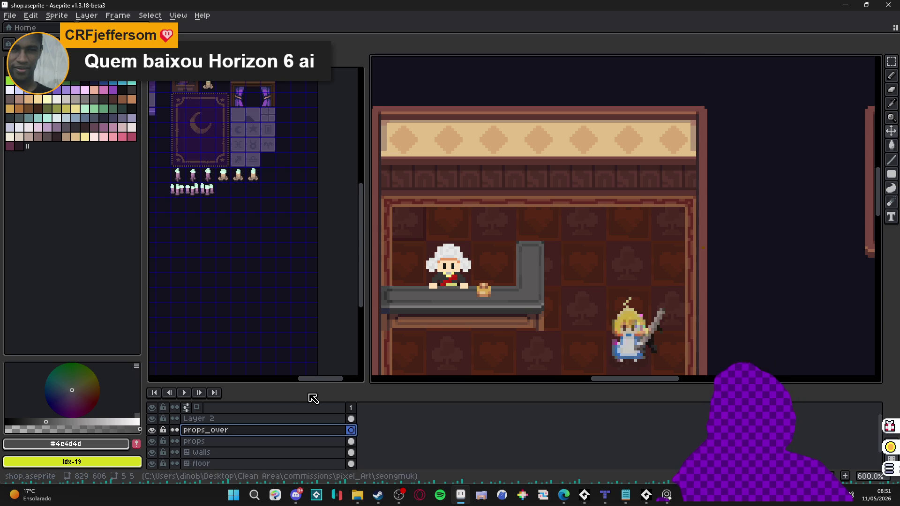
Save shop.aseprite and turn on the pixel grid.
{"action": "scroll", "coordinate": [462, 328], "scroll_direction": "down", "scroll_amount": 2}
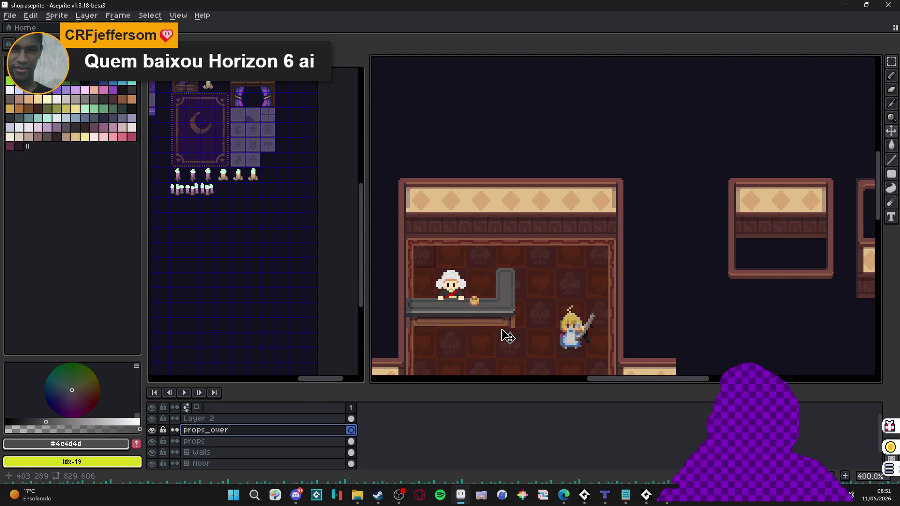
{"action": "key", "text": "ctrl+s"}
{"action": "key", "text": "ctrl+apostrophe"}
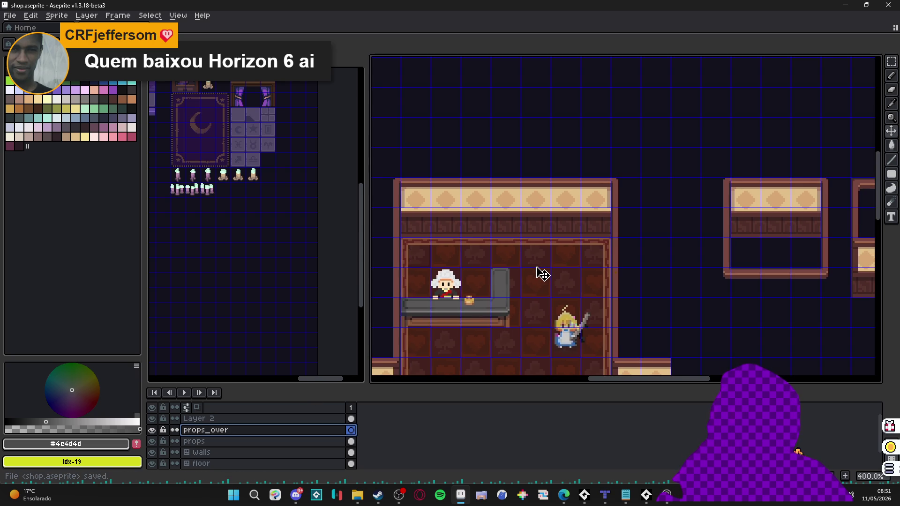
Select the counter's layer, centre the shop room, then bring the tileset sheet forward.
{"action": "scroll", "coordinate": [523, 277], "scroll_direction": "down", "scroll_amount": 1}
{"action": "scroll", "coordinate": [525, 281], "scroll_direction": "down", "scroll_amount": 1}
{"action": "scroll", "coordinate": [526, 280], "scroll_direction": "up", "scroll_amount": 2}
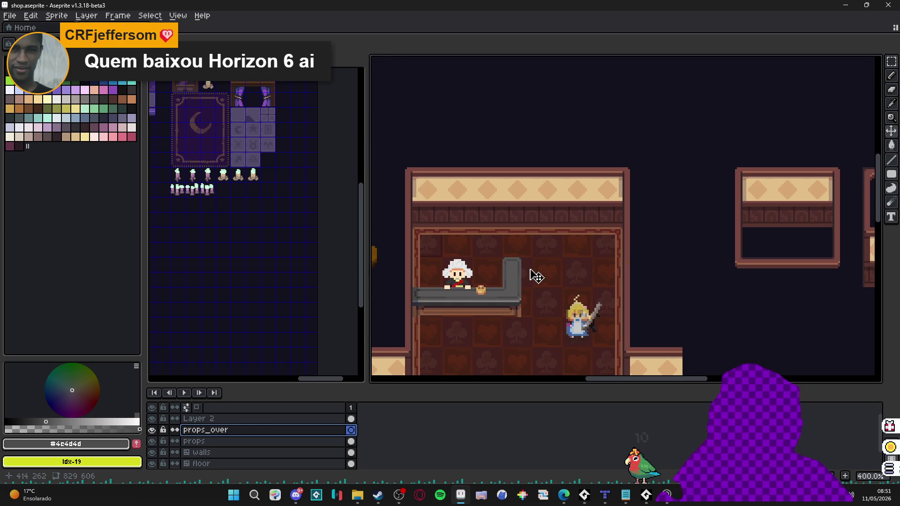
{"action": "scroll", "coordinate": [547, 266], "scroll_direction": "up", "scroll_amount": 1}
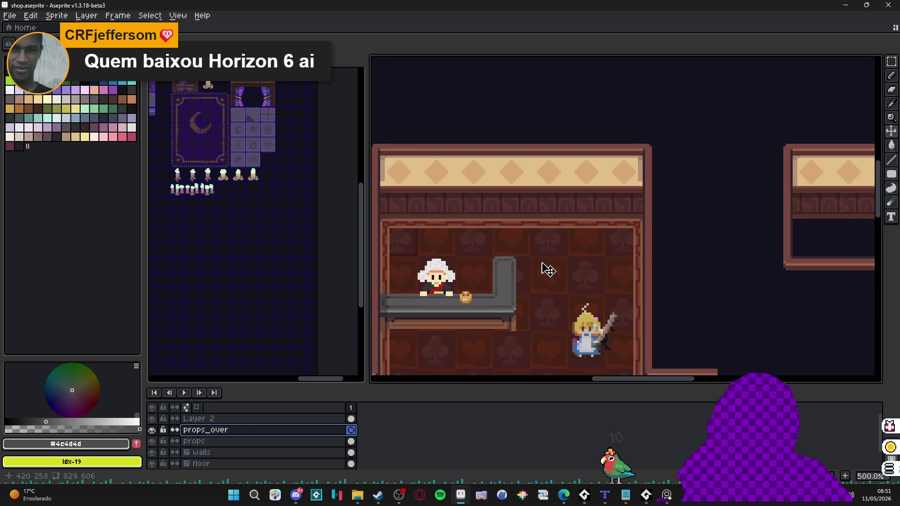
{"action": "scroll", "coordinate": [516, 283], "scroll_direction": "up", "scroll_amount": 1}
{"action": "left_click", "coordinate": [504, 285], "text": "ctrl"}
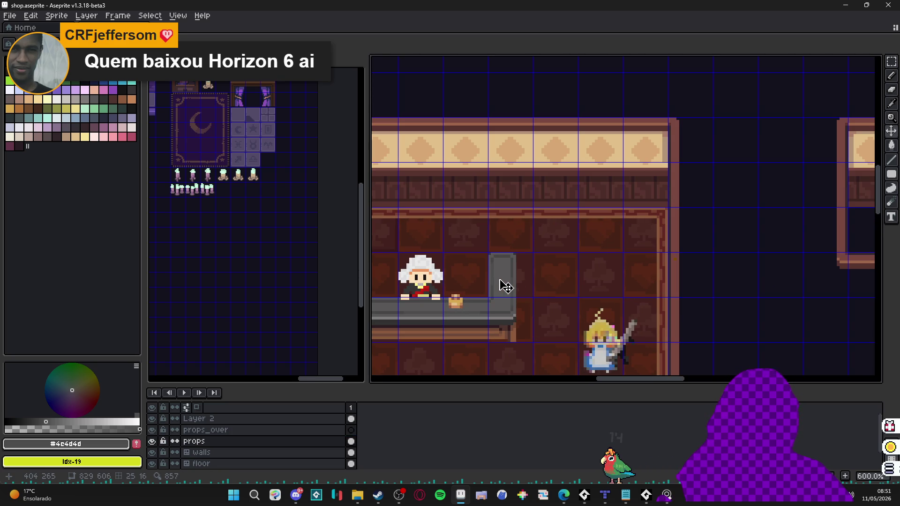
{"action": "mouse_move", "coordinate": [499, 285]}
{"action": "left_mouse_down"}
{"action": "mouse_move", "coordinate": [554, 255]}
{"action": "mouse_move", "coordinate": [540, 254]}
{"action": "left_mouse_up"}
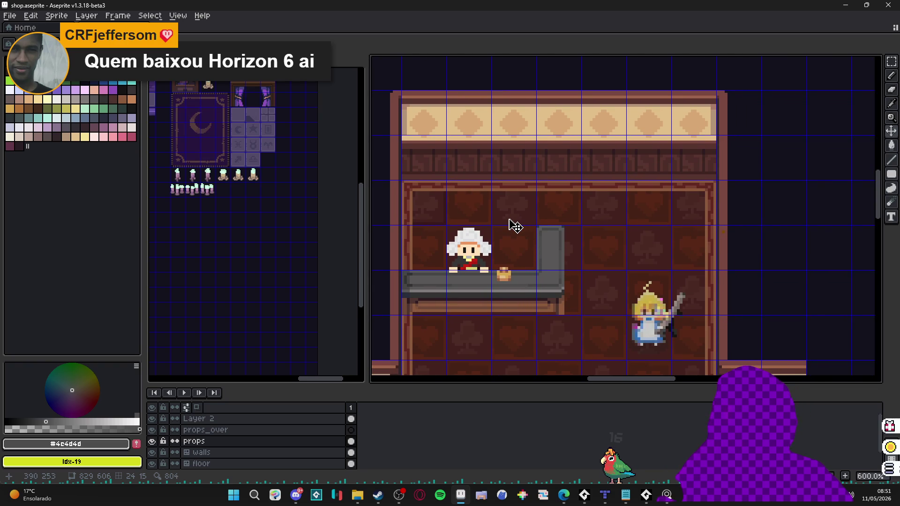
{"action": "scroll", "coordinate": [302, 200], "scroll_direction": "up", "scroll_amount": 4}
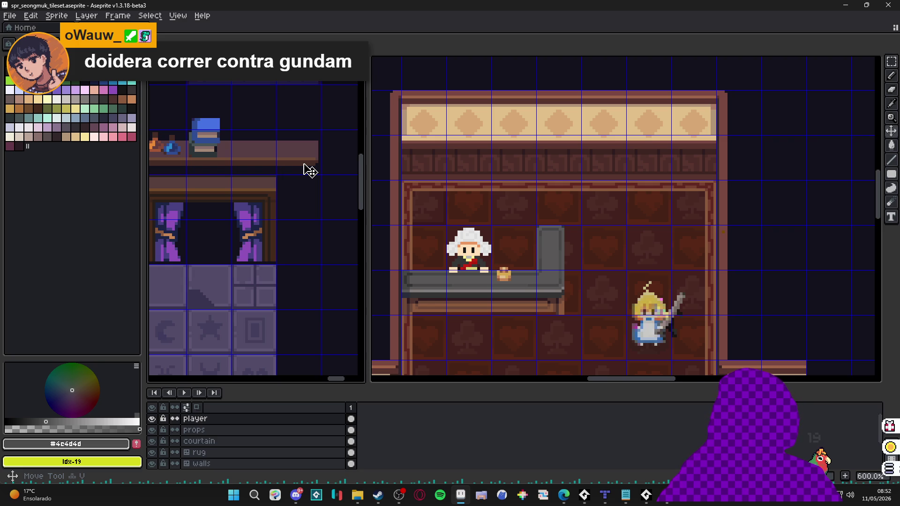
Pan and zoom the shop canvas in on the room's top wall.
{"action": "scroll", "coordinate": [450, 203], "scroll_direction": "down", "scroll_amount": 2}
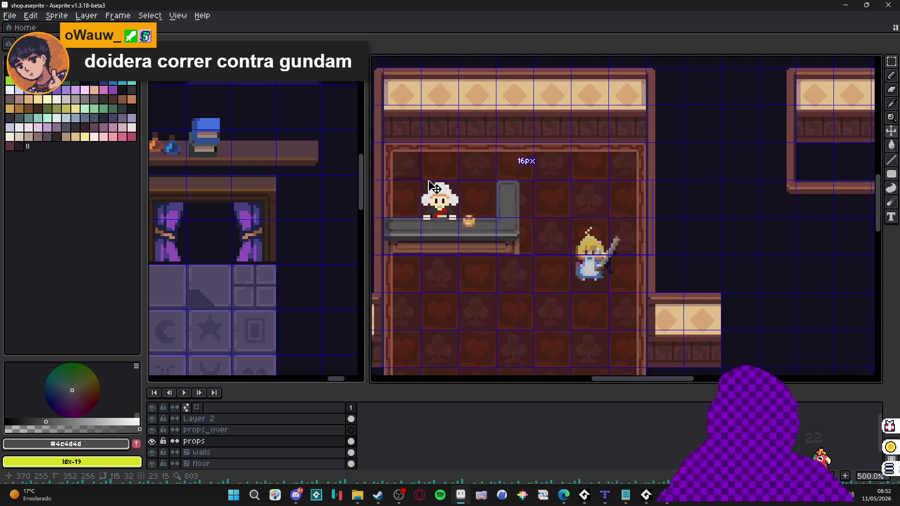
{"action": "left_click_drag", "start_coordinate": [459, 245], "coordinate": [462, 203]}
{"action": "scroll", "coordinate": [462, 203], "scroll_direction": "down", "scroll_amount": 1}
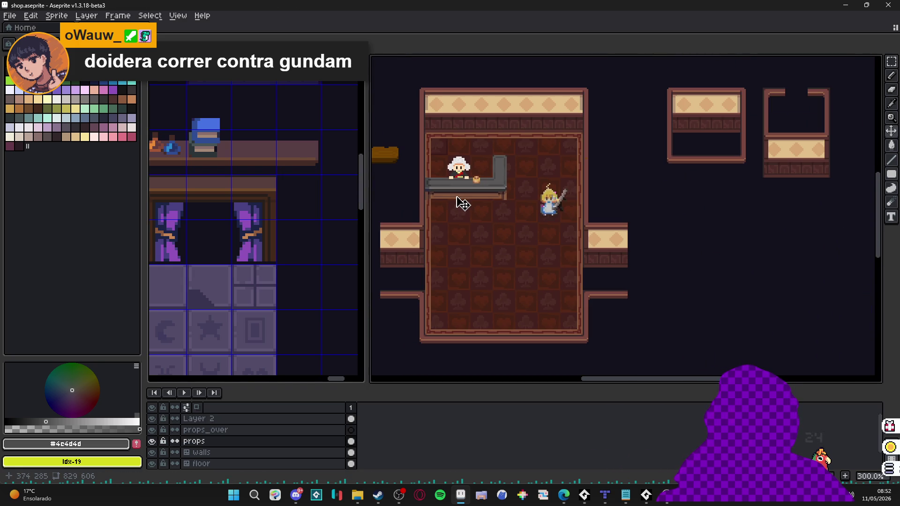
{"action": "scroll", "coordinate": [479, 164], "scroll_direction": "up", "scroll_amount": 1}
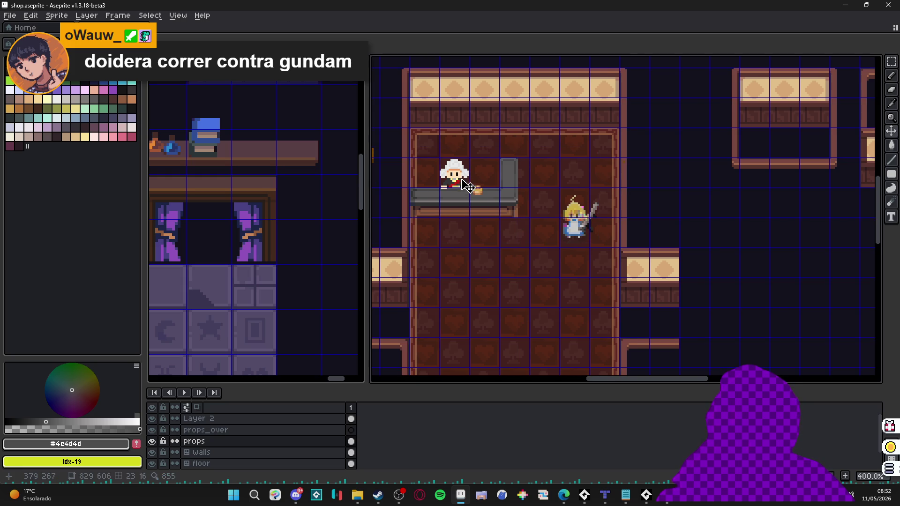
{"action": "left_click_drag", "start_coordinate": [465, 188], "coordinate": [458, 209]}
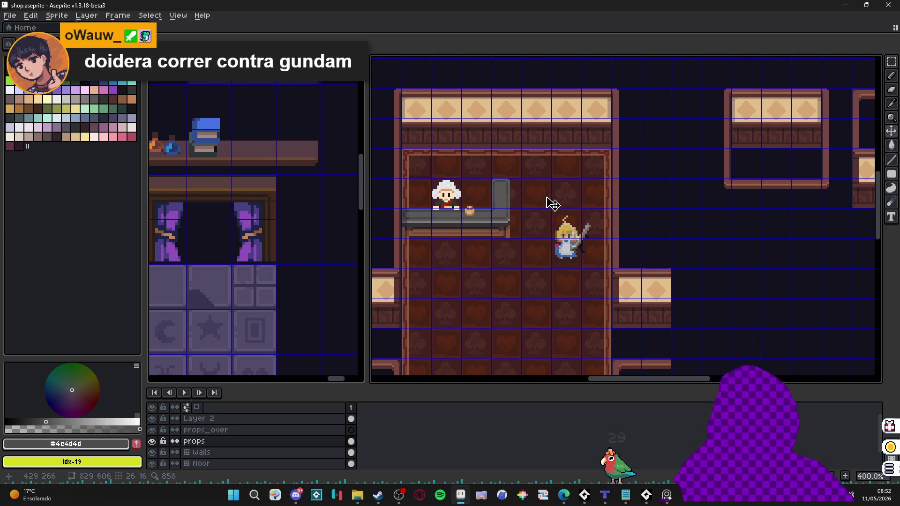
{"action": "scroll", "coordinate": [494, 219], "scroll_direction": "down", "scroll_amount": 1}
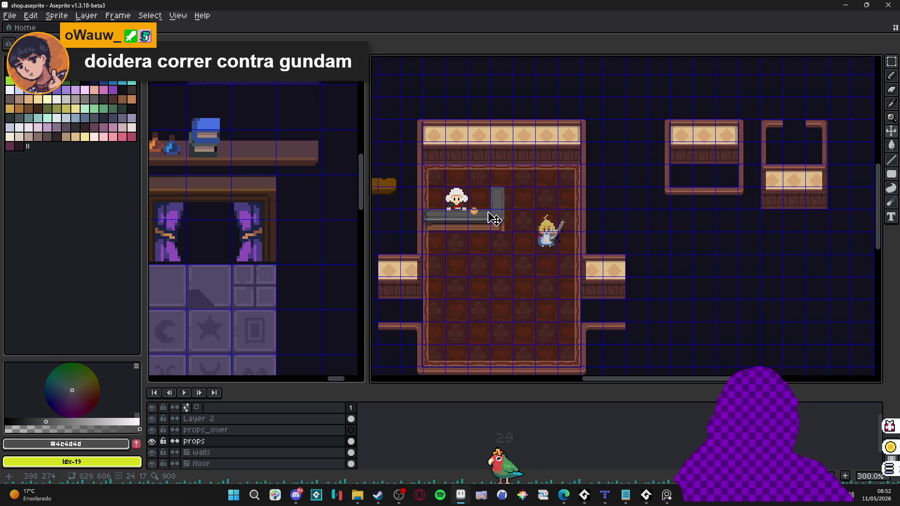
{"action": "left_click_drag", "start_coordinate": [488, 213], "coordinate": [509, 208]}
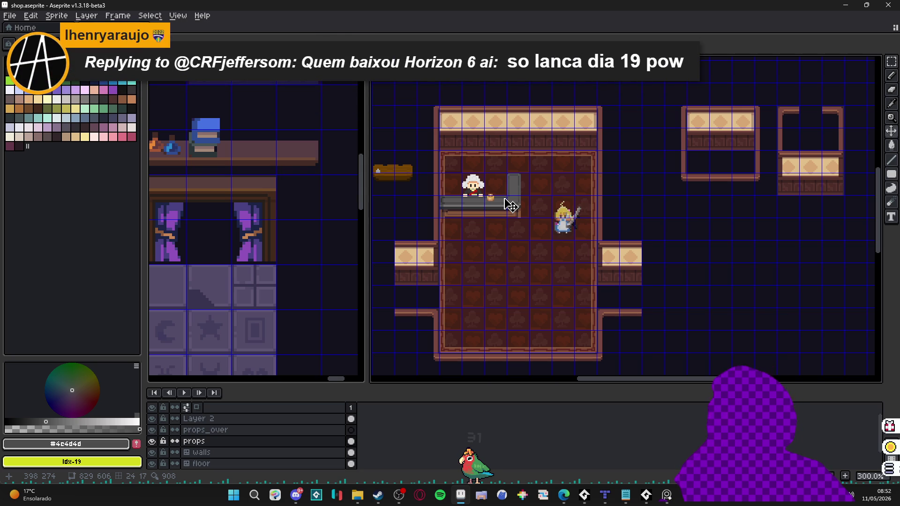
{"action": "scroll", "coordinate": [565, 137], "scroll_direction": "up", "scroll_amount": 3}
{"action": "scroll", "coordinate": [535, 150], "scroll_direction": "up", "scroll_amount": 3}
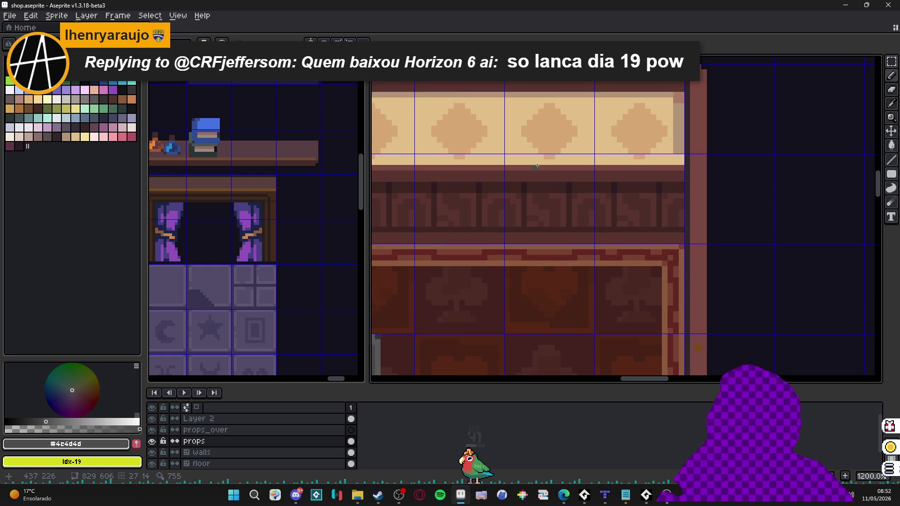
{"action": "scroll", "coordinate": [537, 162], "scroll_direction": "down", "scroll_amount": 2}
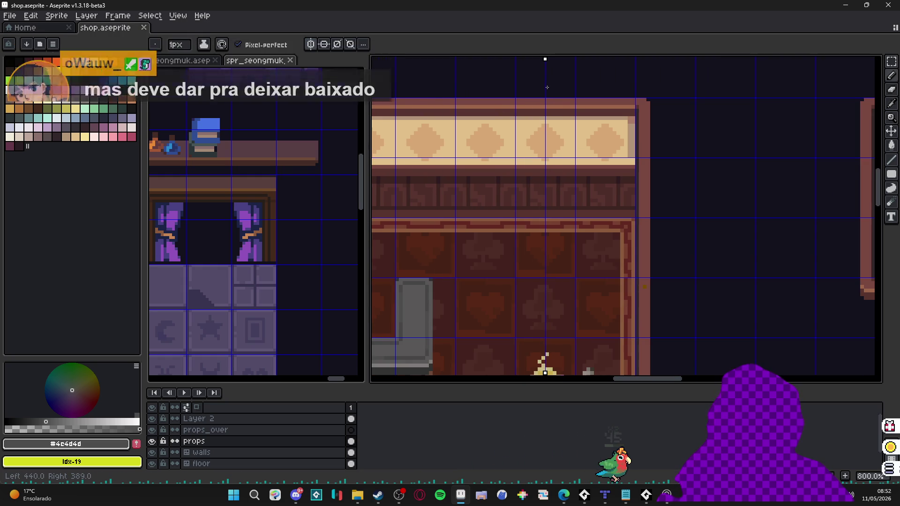
Draw a mirrored tan rod over the wall's middle diamond.
{"action": "scroll", "coordinate": [552, 166], "scroll_direction": "up", "scroll_amount": 3}
{"action": "left_click_drag", "start_coordinate": [551, 91], "coordinate": [502, 132]}
{"action": "left_click", "coordinate": [538, 107], "text": "alt"}
{"action": "mouse_move", "coordinate": [530, 101]}
{"action": "left_mouse_down"}
{"action": "mouse_move", "coordinate": [557, 130]}
{"action": "mouse_move", "coordinate": [501, 128]}
{"action": "mouse_move", "coordinate": [547, 132]}
{"action": "left_mouse_up"}
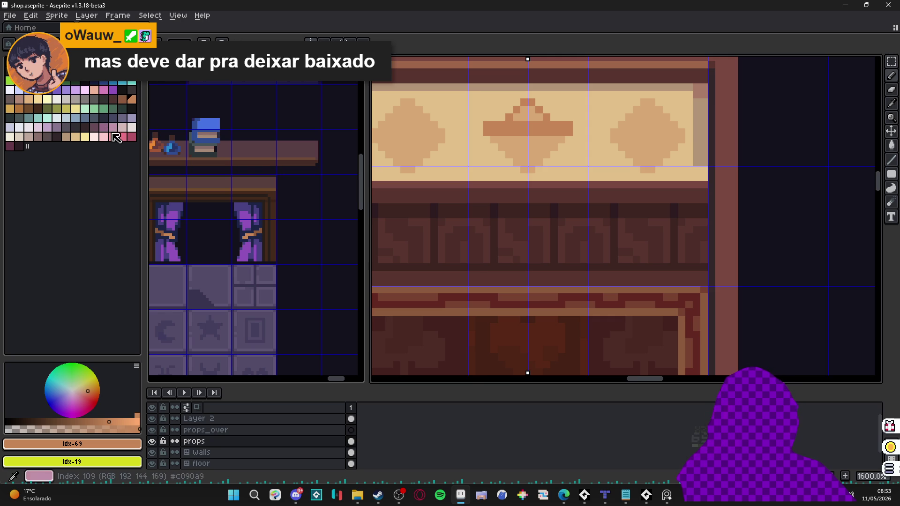
Outline a red V-shaped banner below the rod and fill it with the Paint Bucket.
{"action": "left_click", "coordinate": [47, 65]}
{"action": "mouse_move", "coordinate": [497, 142]}
{"action": "left_mouse_down"}
{"action": "mouse_move", "coordinate": [501, 238]}
{"action": "mouse_move", "coordinate": [531, 258]}
{"action": "left_mouse_up"}
{"action": "key", "text": "g"}
{"action": "left_click", "coordinate": [528, 197]}
{"action": "key", "text": "b"}
{"action": "scroll", "coordinate": [530, 157], "scroll_direction": "down", "scroll_amount": 4}
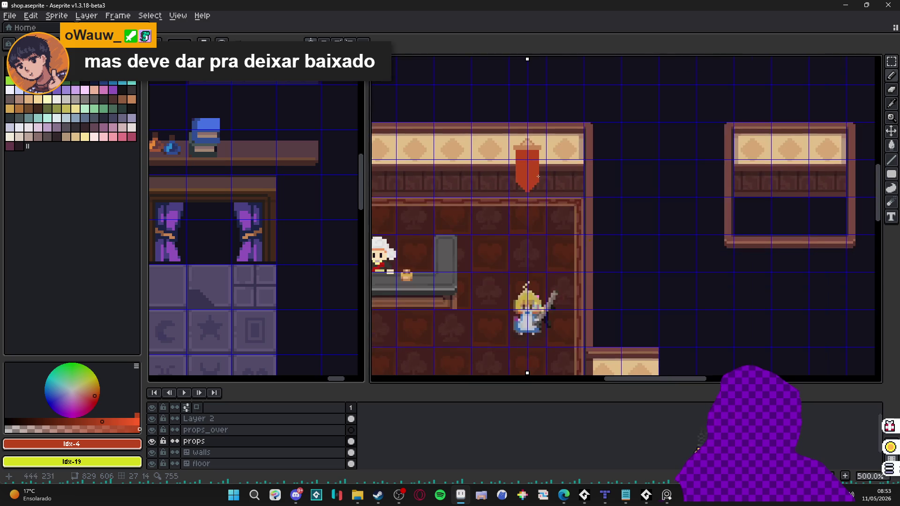
Pick a lighter tan and draw highlight stripes down the banner's sides and tip.
{"action": "scroll", "coordinate": [539, 176], "scroll_direction": "up", "scroll_amount": 4}
{"action": "left_click", "coordinate": [564, 265], "text": "alt"}
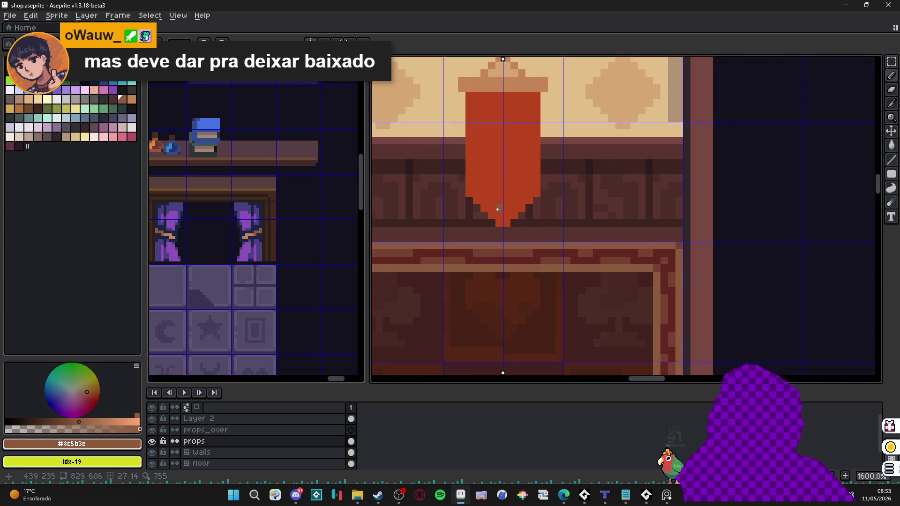
{"action": "left_click", "coordinate": [132, 99]}
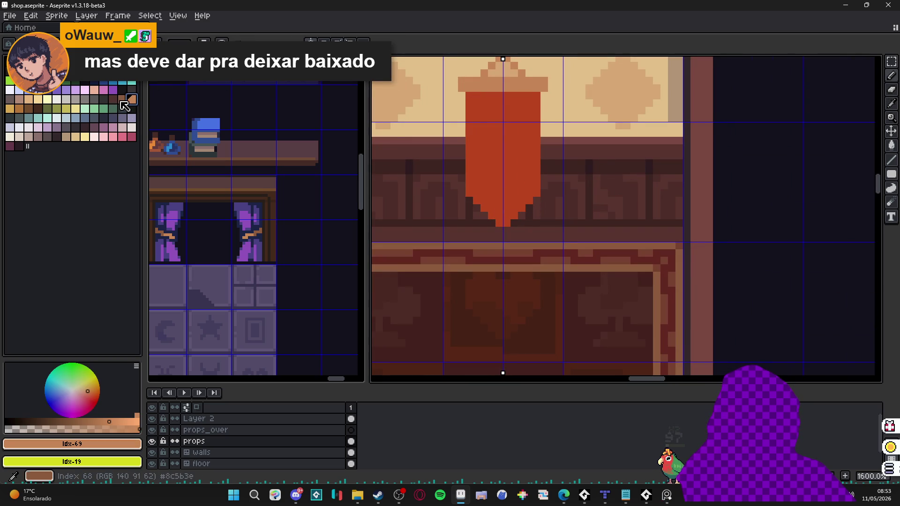
{"action": "key", "text": "bracketleft"}
{"action": "left_click", "coordinate": [480, 84], "text": "alt"}
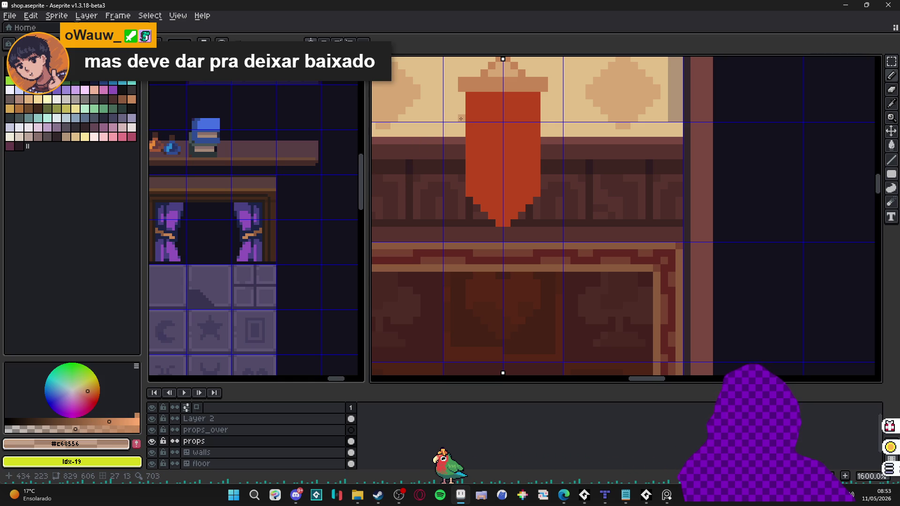
{"action": "left_click", "coordinate": [474, 97]}
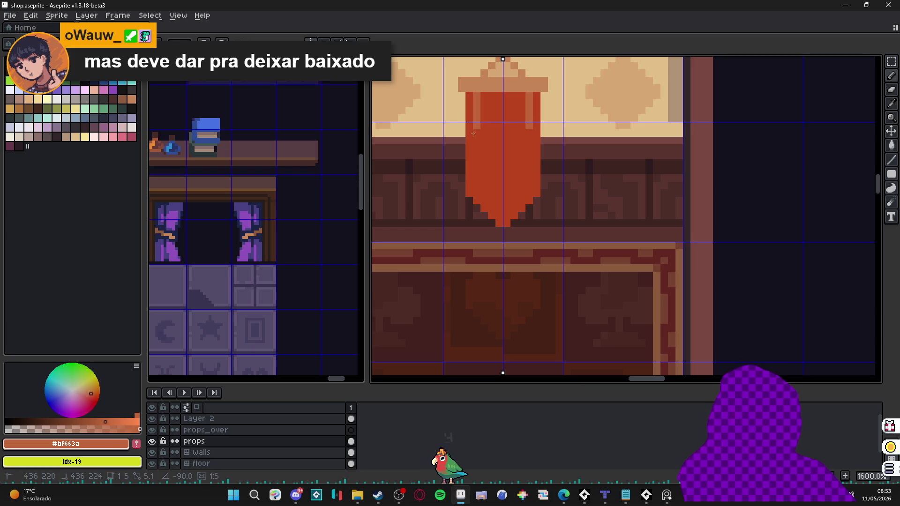
{"action": "left_click", "coordinate": [475, 190], "text": "shift"}
{"action": "left_click", "coordinate": [491, 216], "text": "shift"}
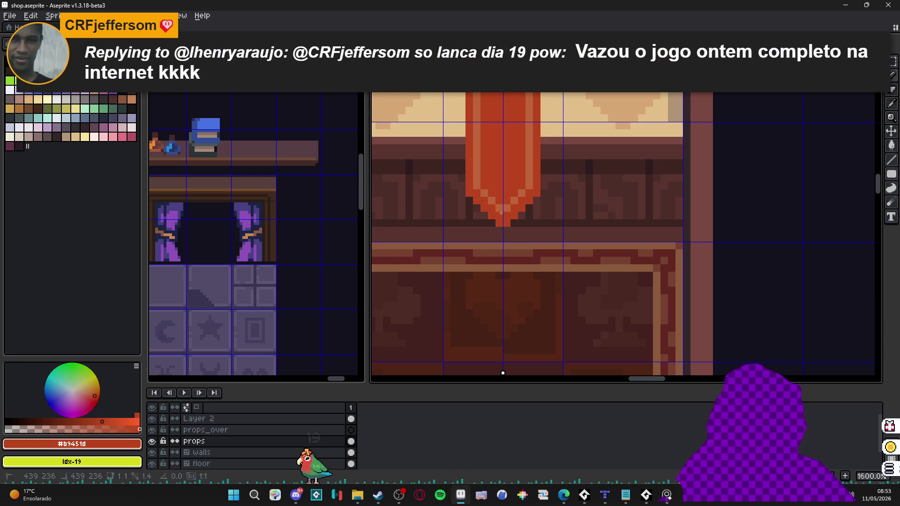
{"action": "scroll", "coordinate": [493, 124], "scroll_direction": "up", "scroll_amount": 2}
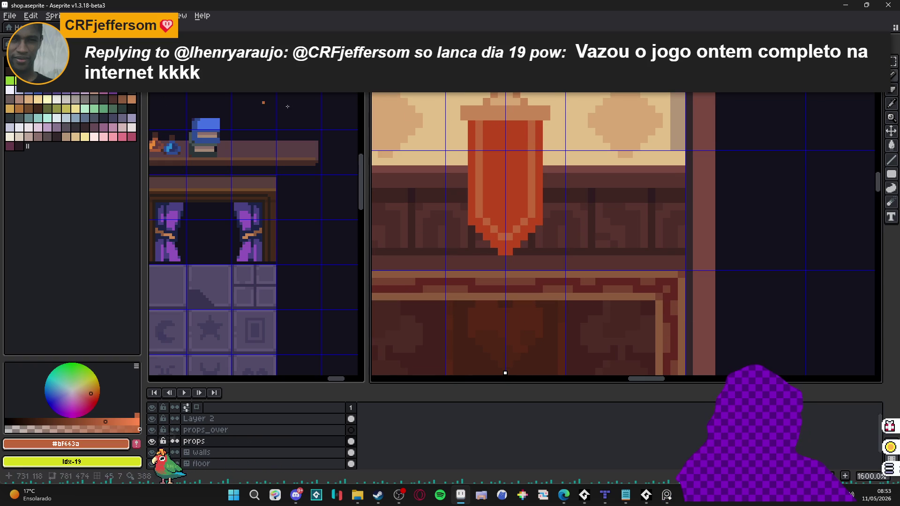
{"action": "left_click", "coordinate": [458, 147]}
Undo the stray red pixel and pick the light tan swatch for the emblem.
{"action": "key", "text": "ctrl+z"}
{"action": "scroll", "coordinate": [459, 147], "scroll_direction": "down", "scroll_amount": 5}
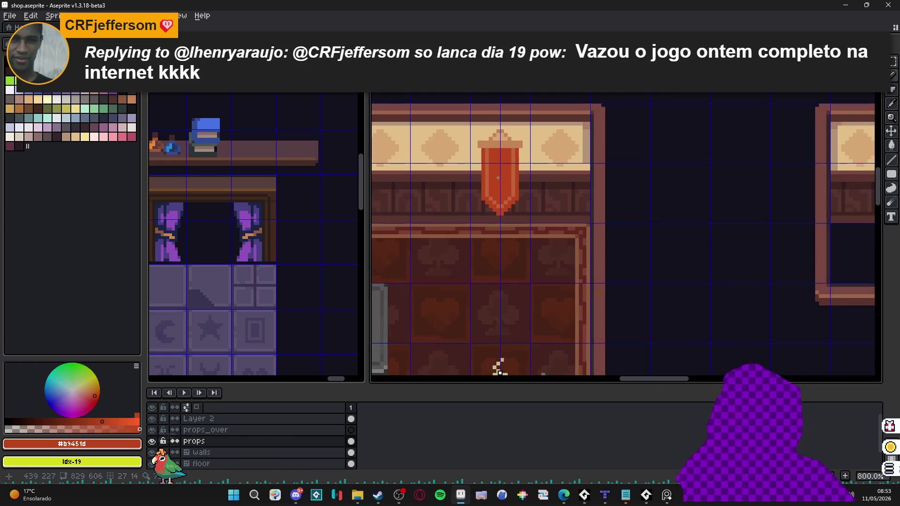
{"action": "scroll", "coordinate": [501, 156], "scroll_direction": "up", "scroll_amount": 4}
{"action": "scroll", "coordinate": [502, 160], "scroll_direction": "down", "scroll_amount": 3}
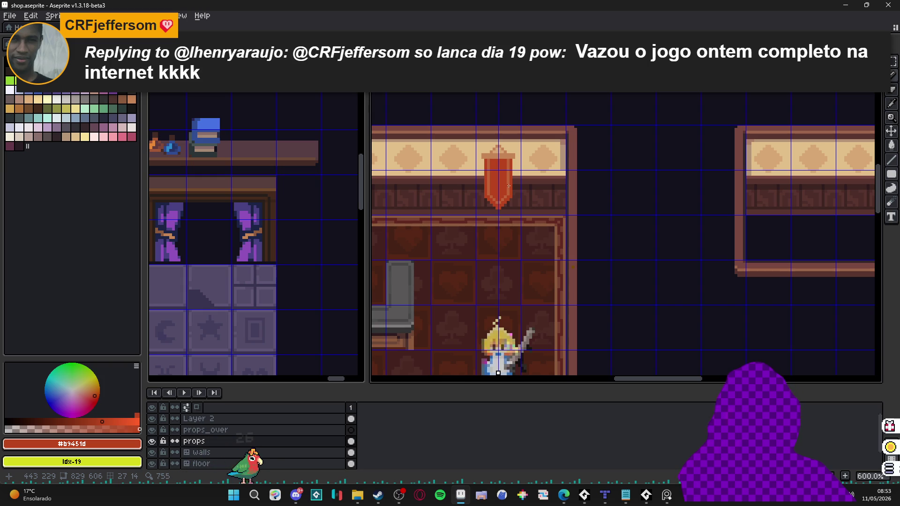
{"action": "scroll", "coordinate": [498, 178], "scroll_direction": "up", "scroll_amount": 4}
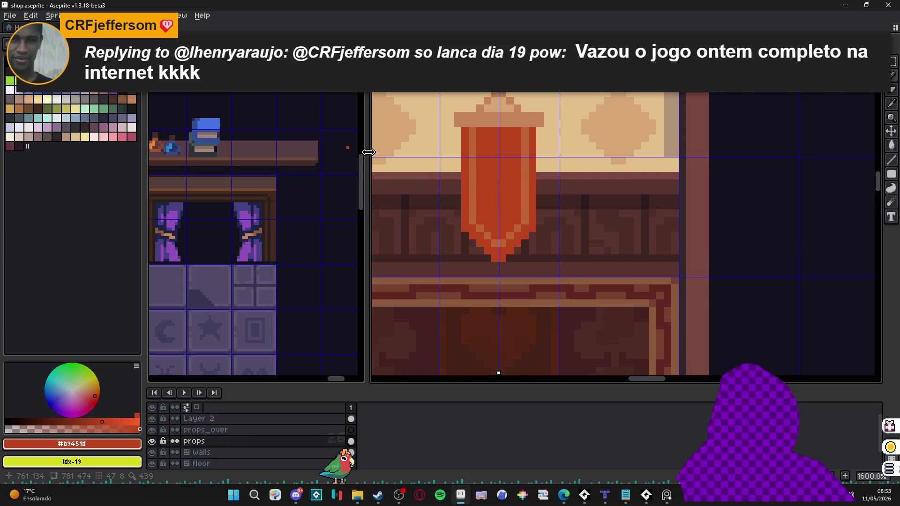
{"action": "left_click", "coordinate": [133, 100]}
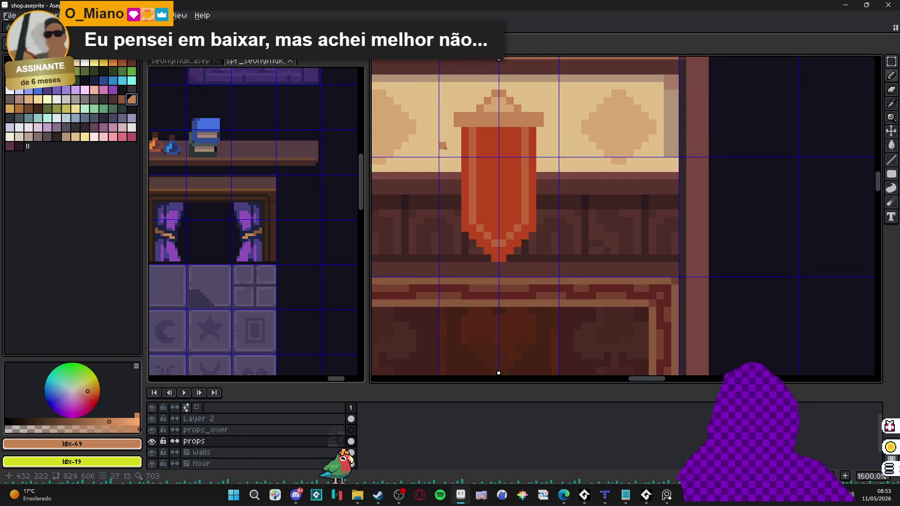
{"action": "scroll", "coordinate": [500, 161], "scroll_direction": "up", "scroll_amount": 2}
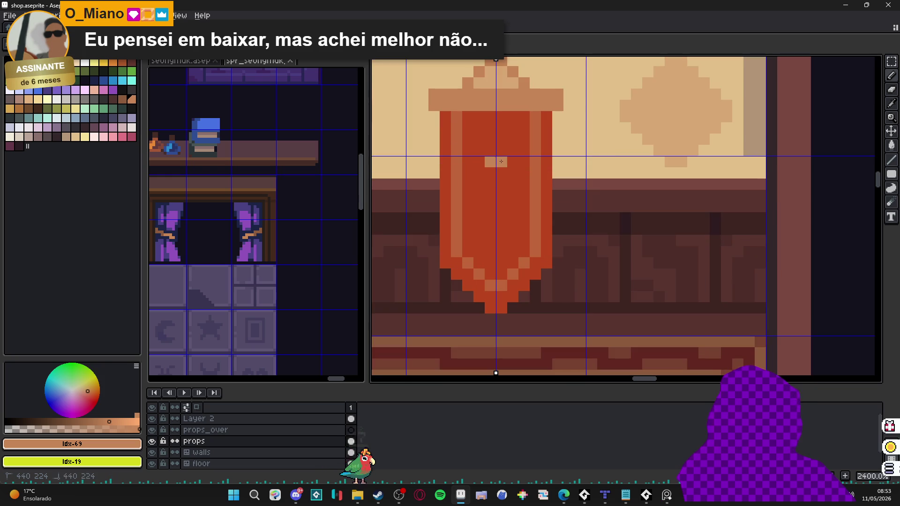
{"action": "key", "text": "ctrl+z"}
Draw the mirrored tan diamond emblem in the banner's centre.
{"action": "mouse_move", "coordinate": [498, 164]}
{"action": "left_mouse_down"}
{"action": "mouse_move", "coordinate": [522, 181]}
{"action": "mouse_move", "coordinate": [498, 207]}
{"action": "left_mouse_up"}
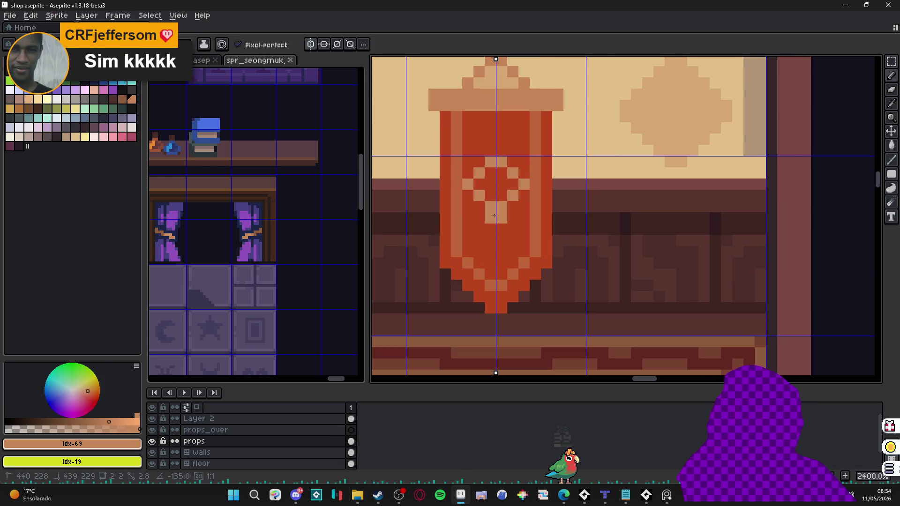
{"action": "scroll", "coordinate": [498, 207], "scroll_direction": "down", "scroll_amount": 5}
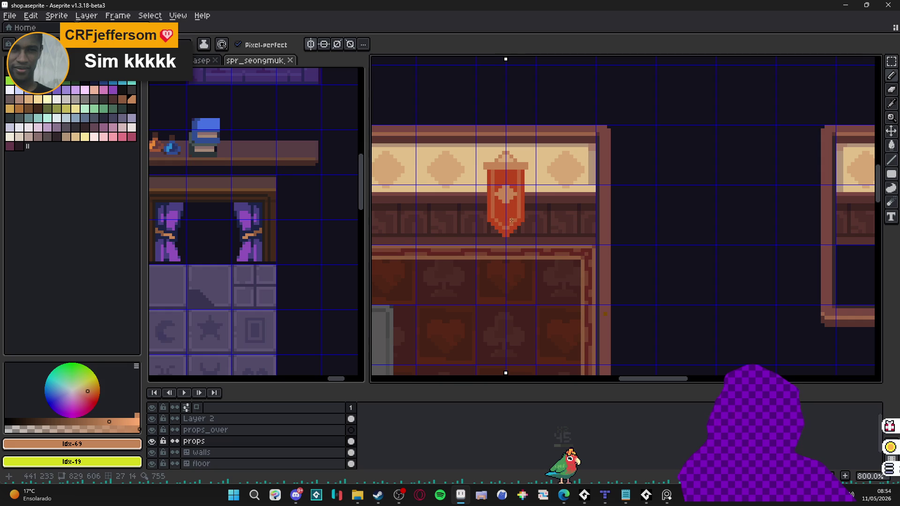
{"action": "scroll", "coordinate": [511, 209], "scroll_direction": "down", "scroll_amount": 3}
{"action": "scroll", "coordinate": [530, 233], "scroll_direction": "up", "scroll_amount": 2}
{"action": "key", "text": "ctrl"}
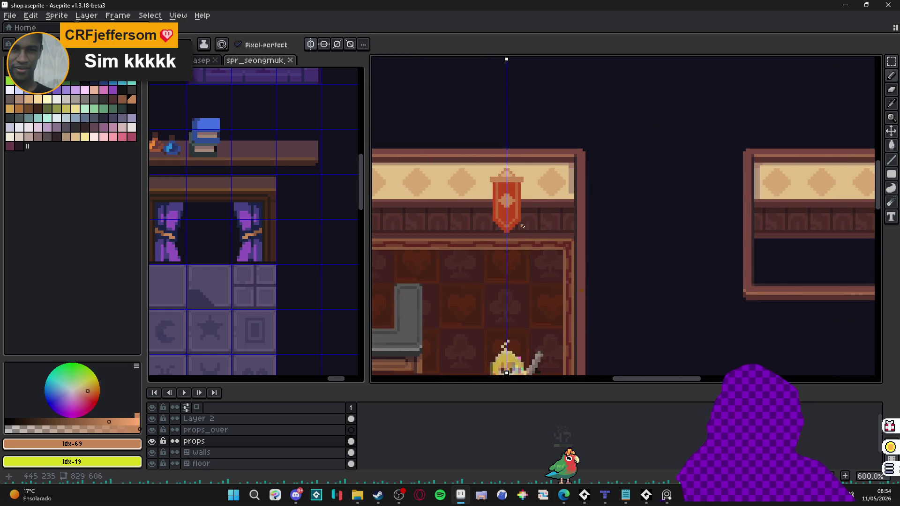
{"action": "scroll", "coordinate": [507, 200], "scroll_direction": "up", "scroll_amount": 2}
{"action": "scroll", "coordinate": [511, 199], "scroll_direction": "down", "scroll_amount": 1}
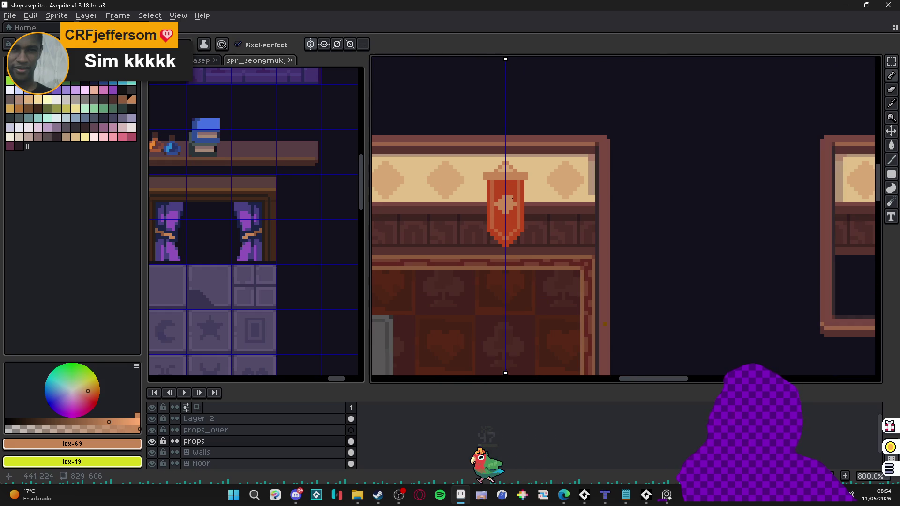
{"action": "scroll", "coordinate": [511, 199], "scroll_direction": "up", "scroll_amount": 4}
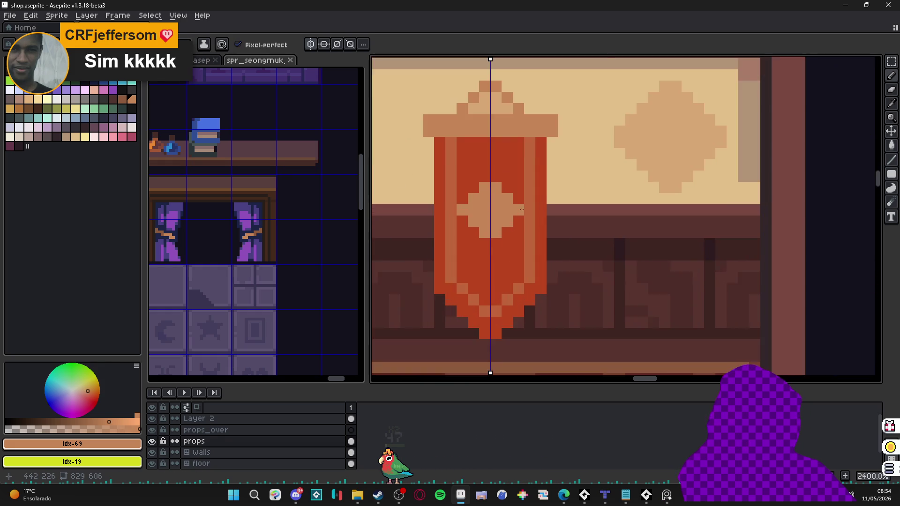
{"action": "scroll", "coordinate": [533, 211], "scroll_direction": "down", "scroll_amount": 7}
{"action": "scroll", "coordinate": [533, 211], "scroll_direction": "down", "scroll_amount": 1}
{"action": "scroll", "coordinate": [521, 211], "scroll_direction": "up", "scroll_amount": 4}
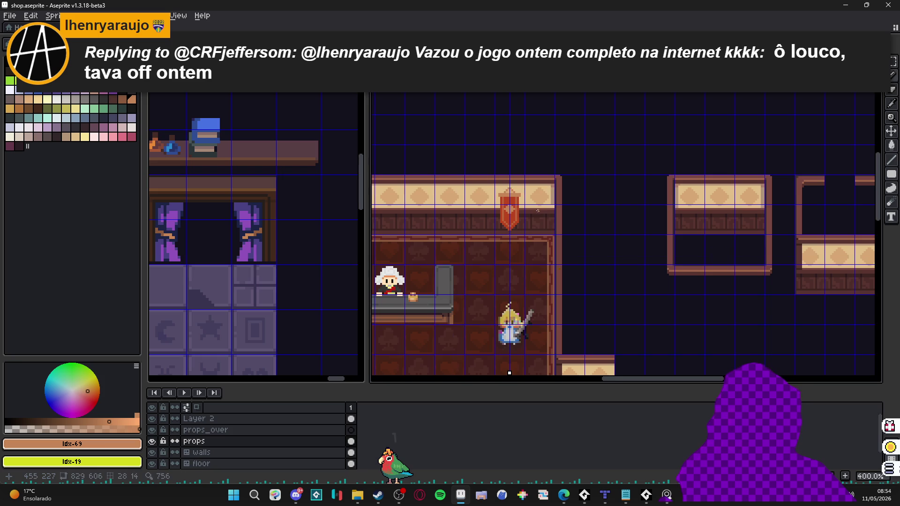
{"action": "scroll", "coordinate": [518, 210], "scroll_direction": "up", "scroll_amount": 1}
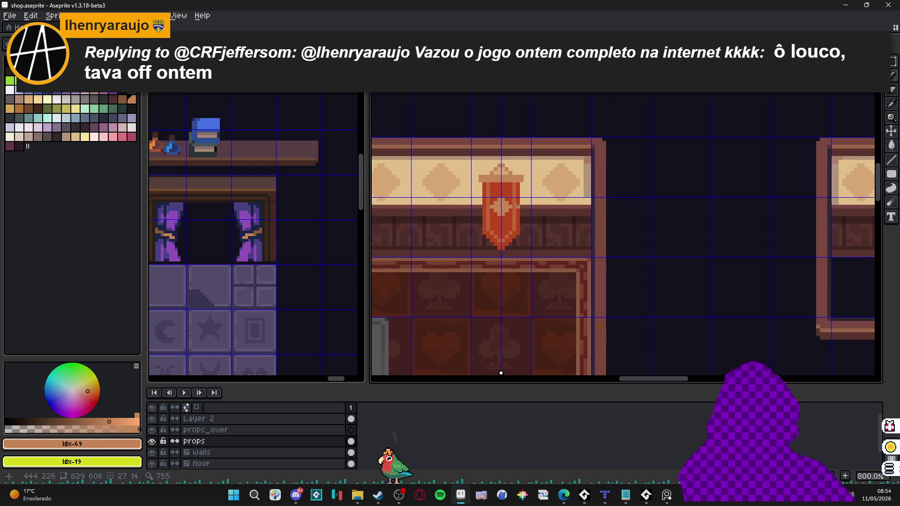
{"action": "scroll", "coordinate": [518, 215], "scroll_direction": "up", "scroll_amount": 4}
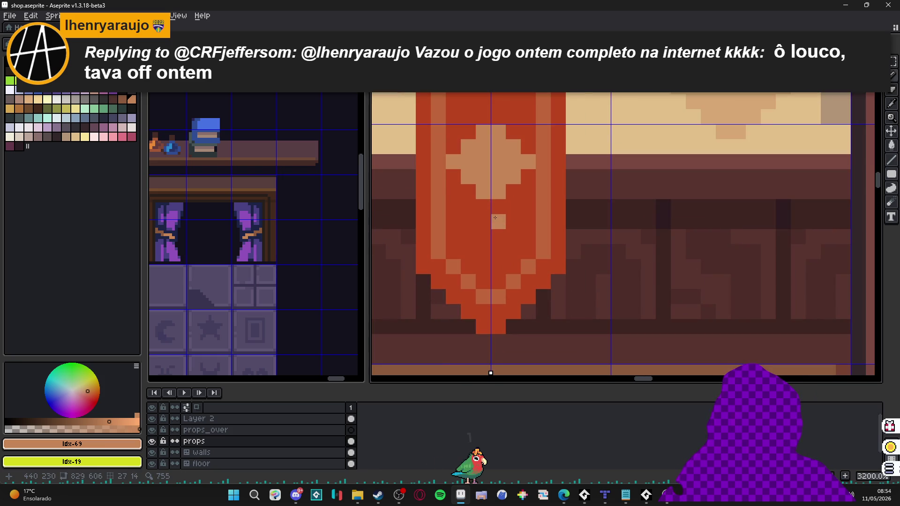
{"action": "scroll", "coordinate": [493, 205], "scroll_direction": "down", "scroll_amount": 3}
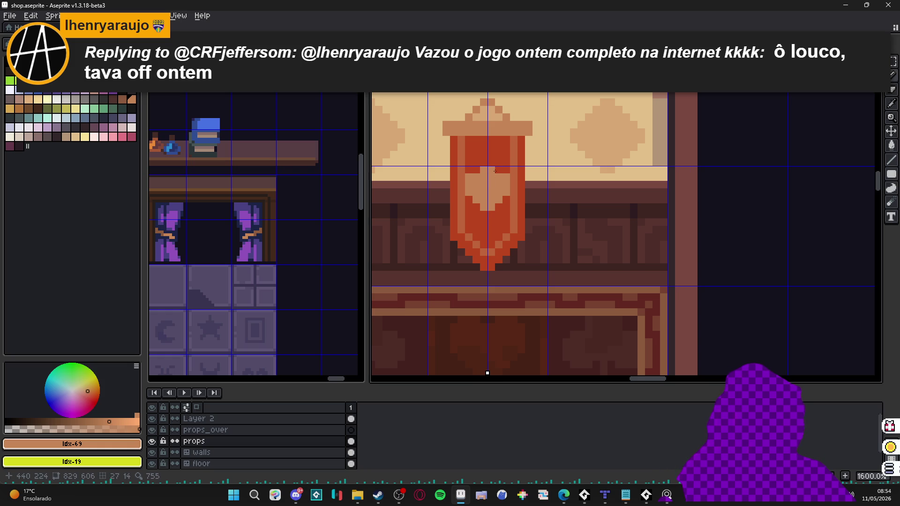
{"action": "scroll", "coordinate": [488, 165], "scroll_direction": "down", "scroll_amount": 4}
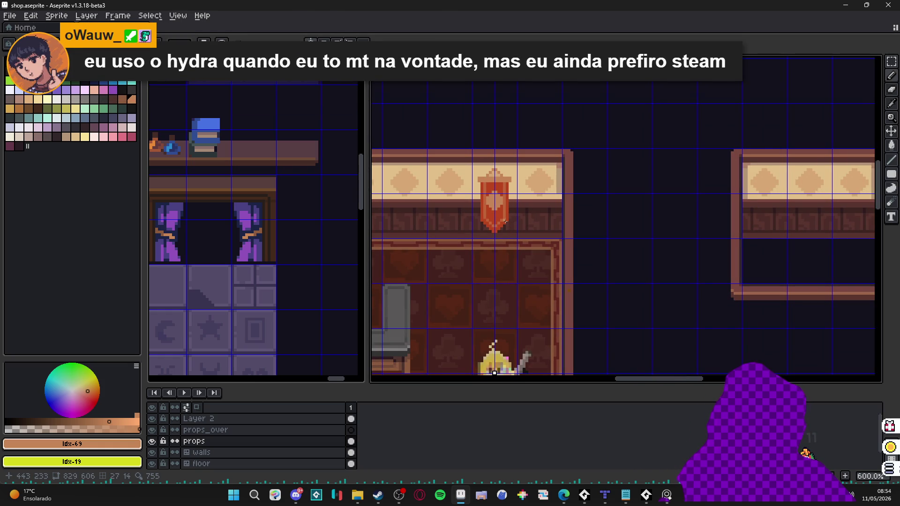
{"action": "scroll", "coordinate": [500, 217], "scroll_direction": "up", "scroll_amount": 4}
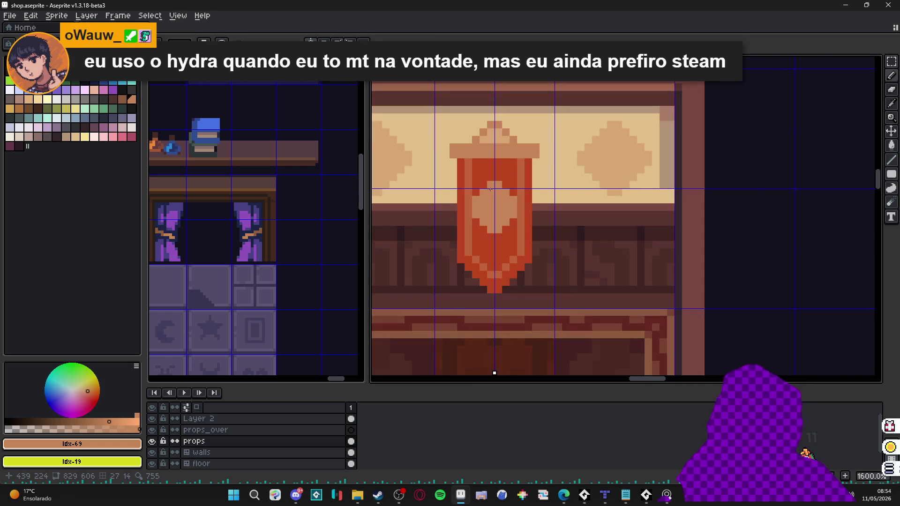
Marquee the emblem, drop the selection, and eyedrop the banner red and a darker shade.
{"action": "key", "text": "m"}
{"action": "left_click_drag", "start_coordinate": [470, 179], "coordinate": [520, 236]}
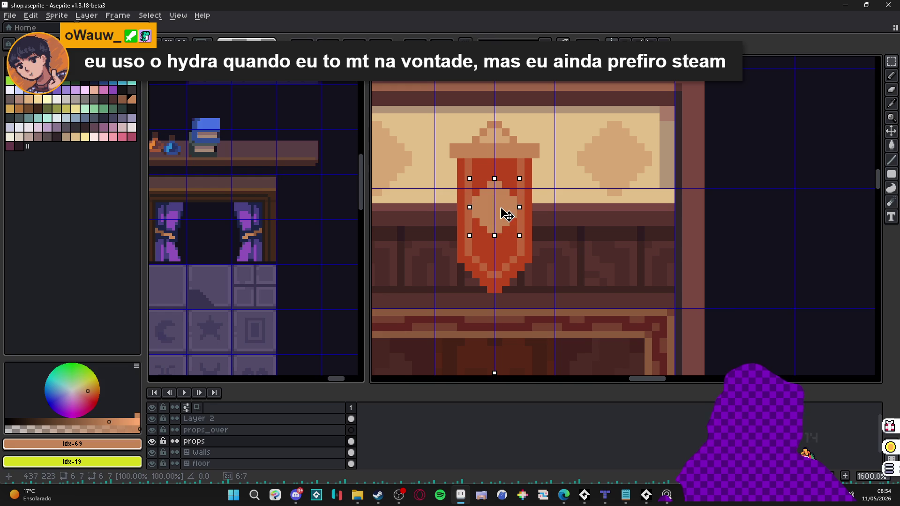
{"action": "key", "text": "ctrl+d"}
{"action": "key", "text": "b"}
{"action": "left_click", "coordinate": [476, 184], "text": "alt"}
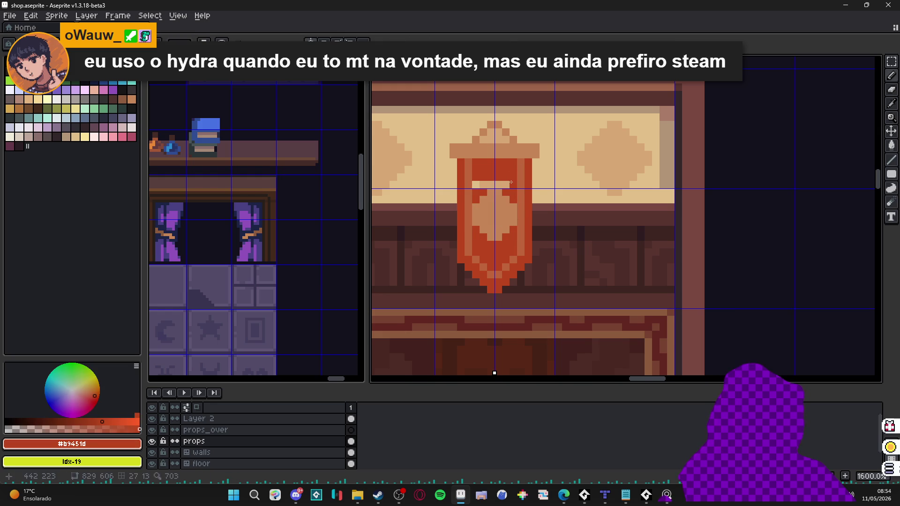
{"action": "key", "text": "9"}
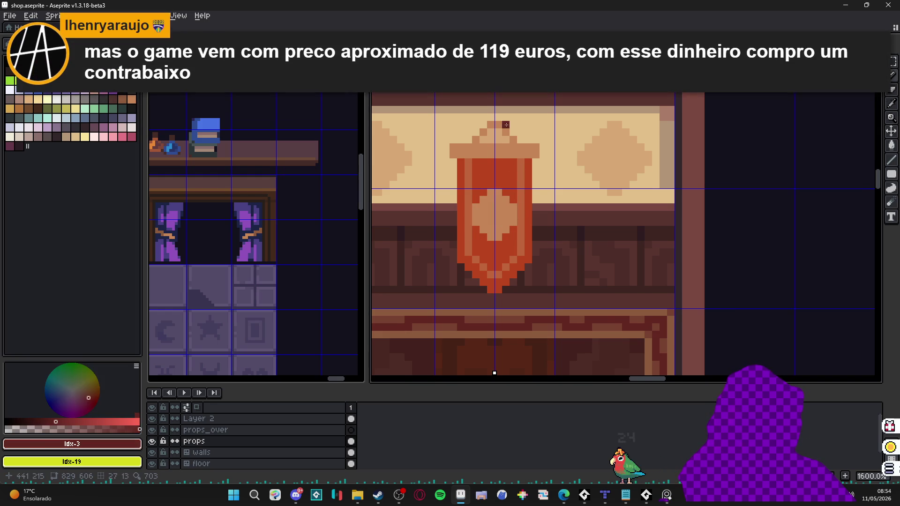
{"action": "left_click", "coordinate": [483, 170], "text": "alt"}
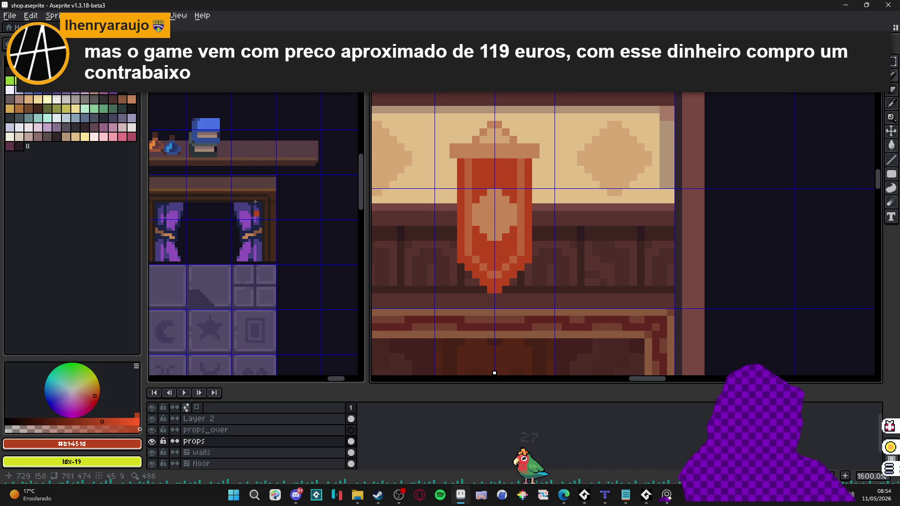
{"action": "key", "text": "9"}
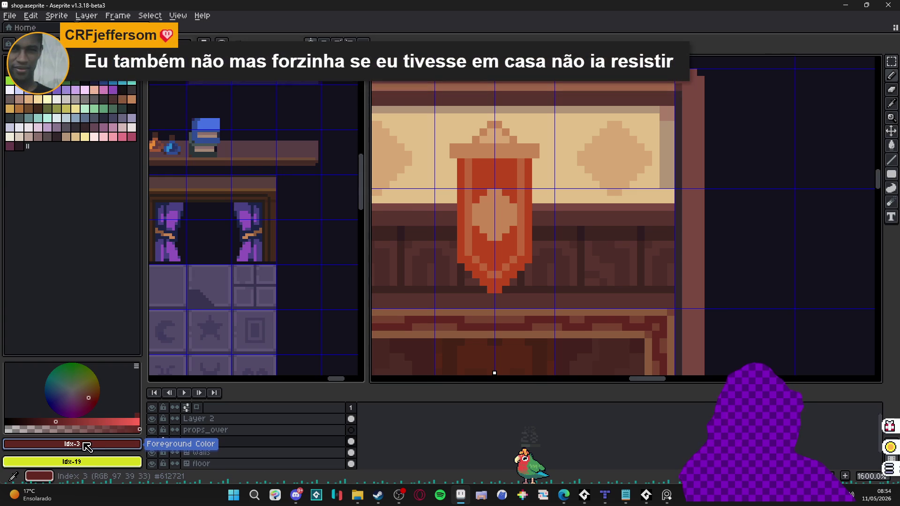
Choose muted brown #9c5a34 and pencil shading pixels just under the banner's top cap.
{"action": "left_click", "coordinate": [29, 429]}
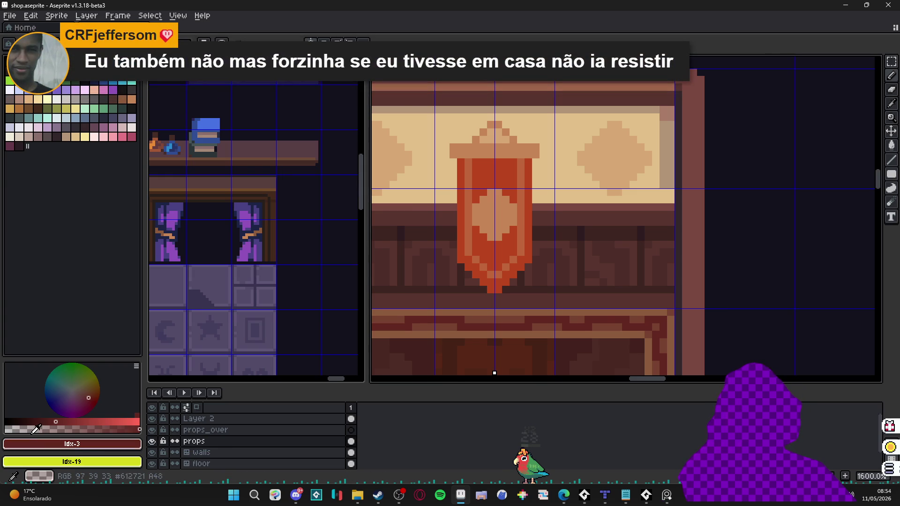
{"action": "left_click", "coordinate": [484, 172], "text": "alt"}
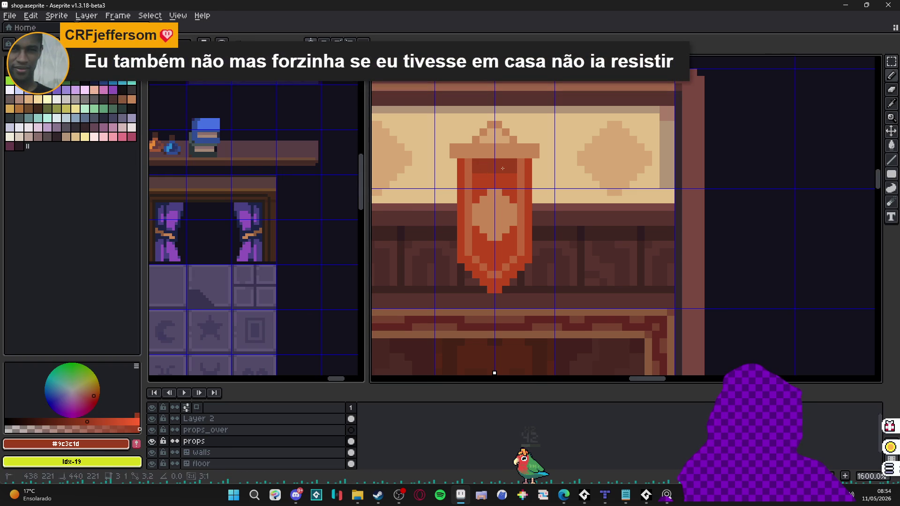
{"action": "left_click", "coordinate": [464, 172], "text": "alt"}
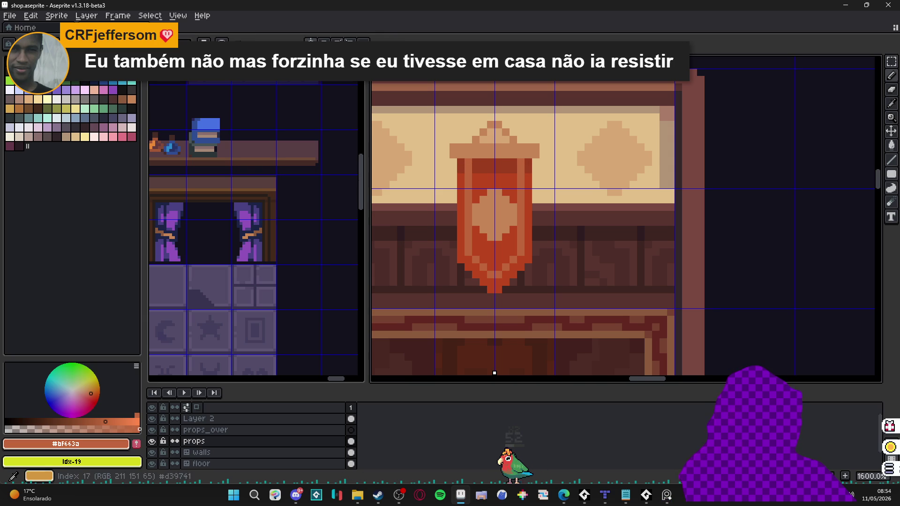
{"action": "left_click", "coordinate": [462, 166], "text": "alt"}
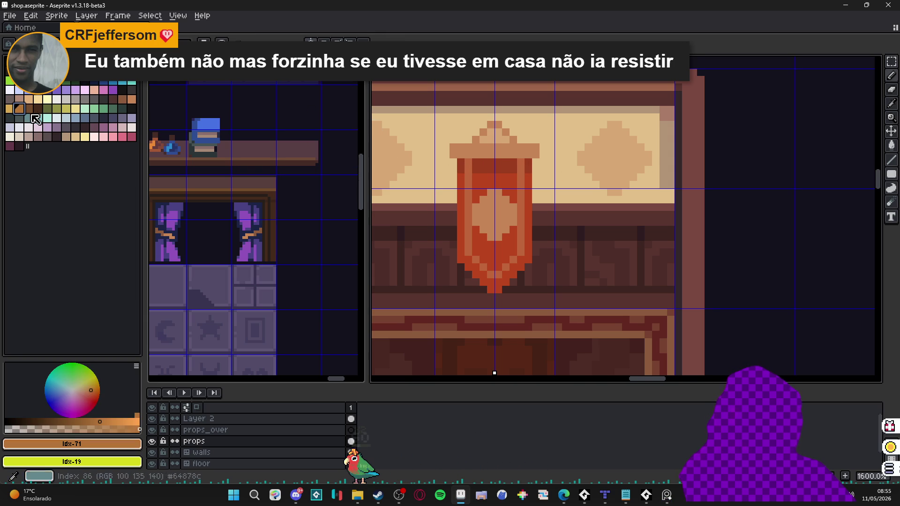
{"action": "key", "text": "bracketright"}
{"action": "left_click", "coordinate": [470, 169]}
{"action": "key", "text": "ctrl+z"}
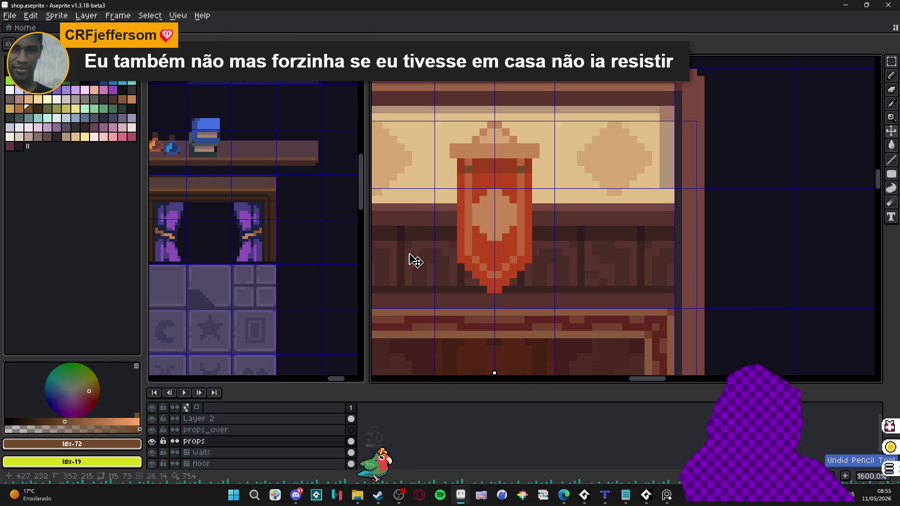
{"action": "left_click", "coordinate": [88, 422]}
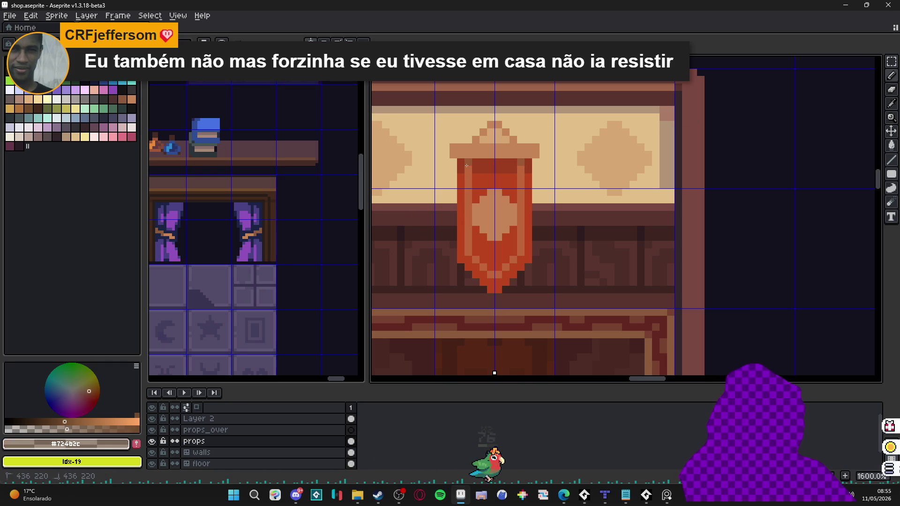
{"action": "left_click_drag", "start_coordinate": [469, 160], "coordinate": [470, 168]}
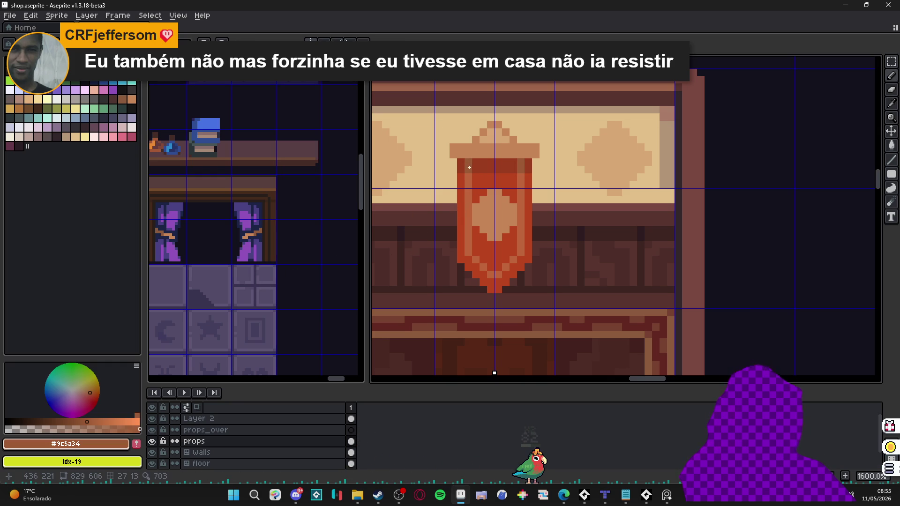
{"action": "scroll", "coordinate": [489, 177], "scroll_direction": "down", "scroll_amount": 3}
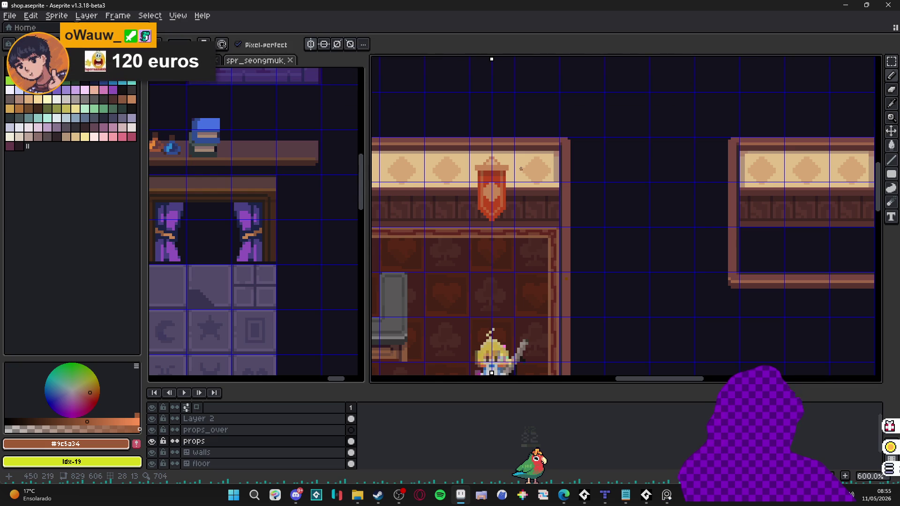
Sample the cap tan, then draw a gold line along the banner's top.
{"action": "scroll", "coordinate": [510, 170], "scroll_direction": "up", "scroll_amount": 2}
{"action": "scroll", "coordinate": [510, 170], "scroll_direction": "up", "scroll_amount": 2}
{"action": "left_click", "coordinate": [445, 161], "text": "alt"}
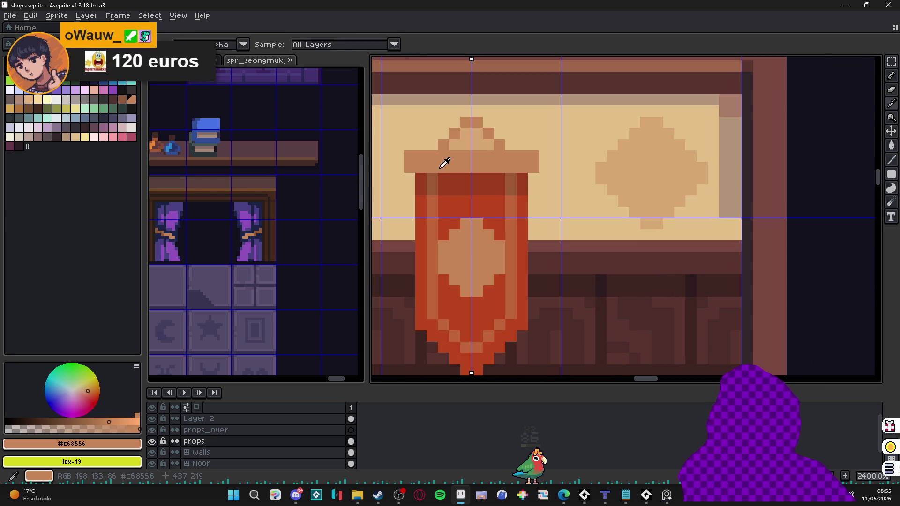
{"action": "left_click", "coordinate": [10, 108]}
{"action": "left_click_drag", "start_coordinate": [421, 156], "coordinate": [516, 158]}
{"action": "scroll", "coordinate": [496, 170], "scroll_direction": "down", "scroll_amount": 3}
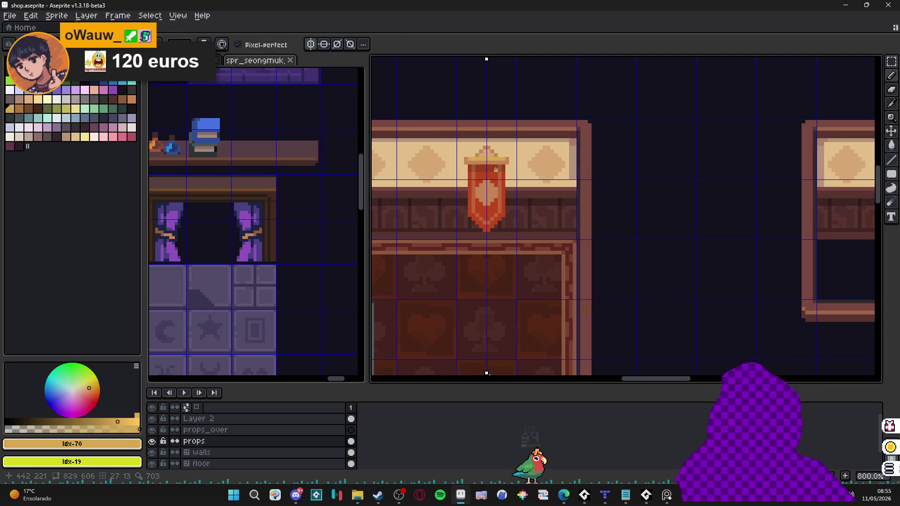
{"action": "scroll", "coordinate": [496, 171], "scroll_direction": "down", "scroll_amount": 3}
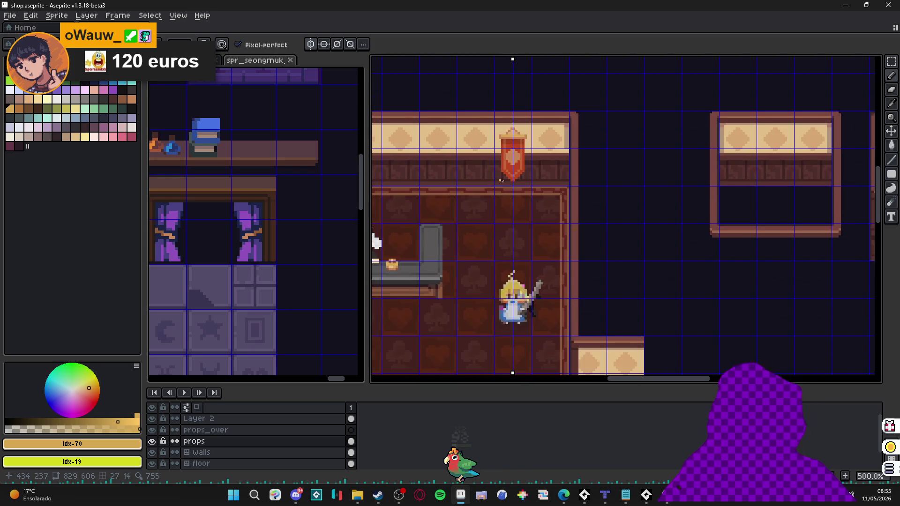
Eyedrop tan #c68556 and draw a mirrored vertical strip on the banner's top bar.
{"action": "left_click_drag", "start_coordinate": [437, 255], "coordinate": [501, 241]}
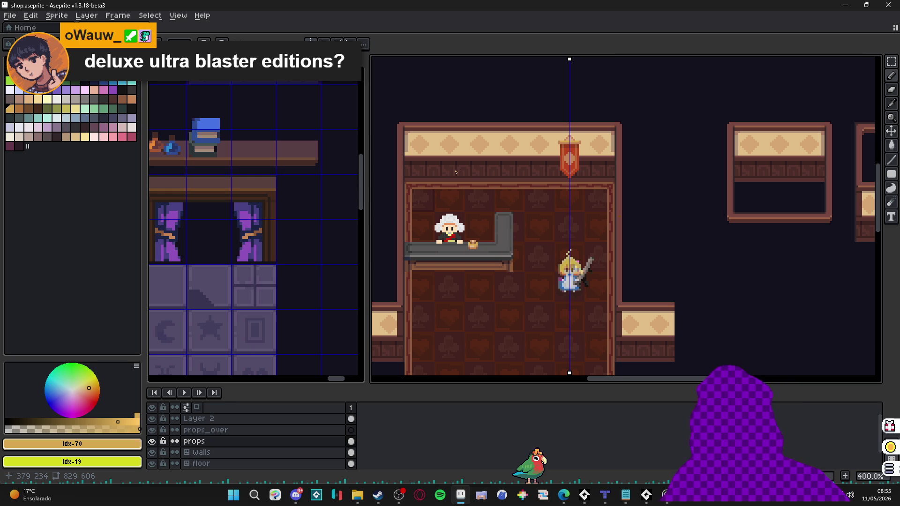
{"action": "scroll", "coordinate": [463, 180], "scroll_direction": "up", "scroll_amount": 1}
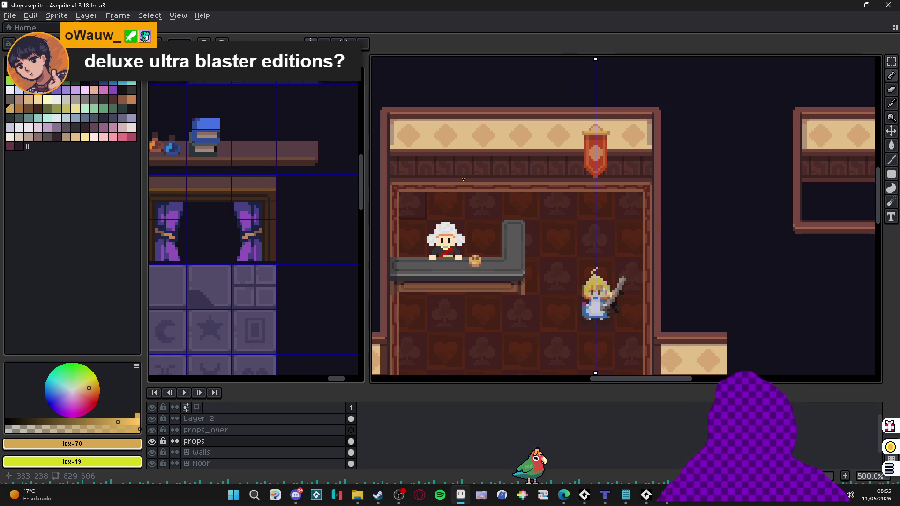
{"action": "left_click_drag", "start_coordinate": [463, 180], "coordinate": [464, 170]}
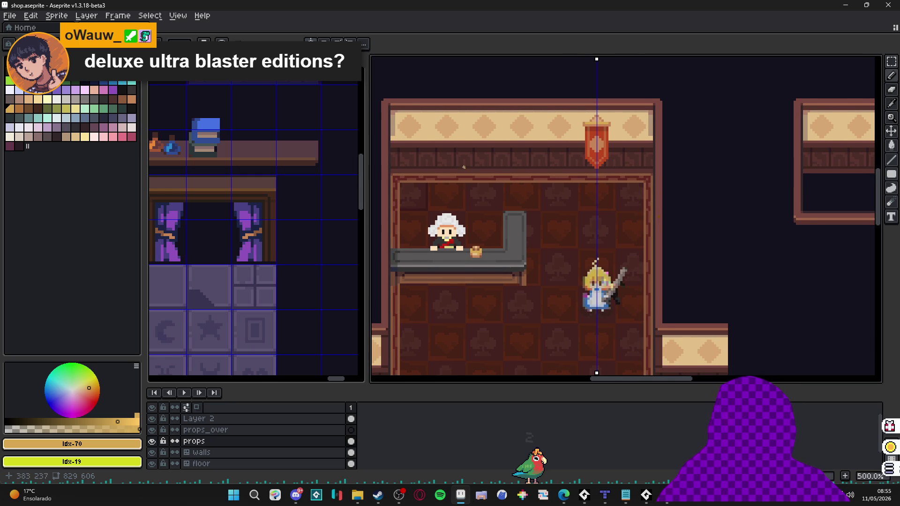
{"action": "scroll", "coordinate": [463, 167], "scroll_direction": "down", "scroll_amount": 1}
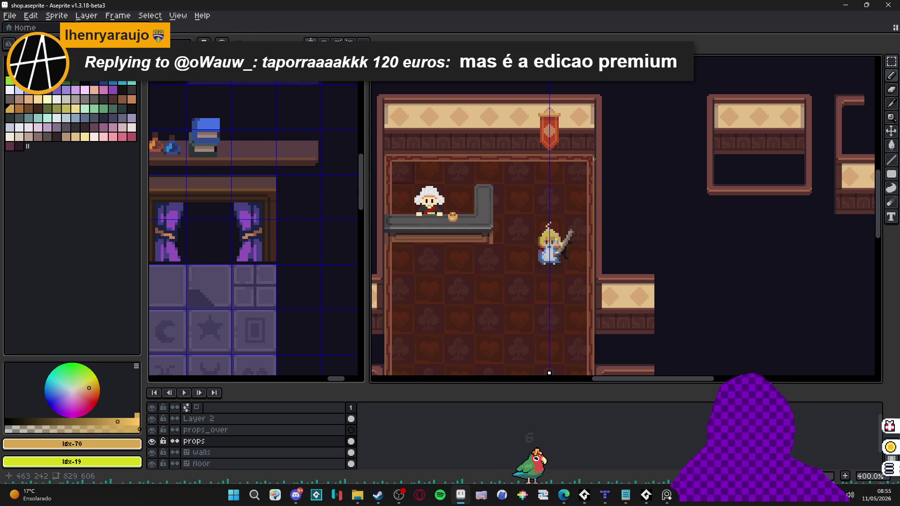
{"action": "scroll", "coordinate": [541, 115], "scroll_direction": "up", "scroll_amount": 8}
{"action": "left_click", "coordinate": [520, 131], "text": "alt"}
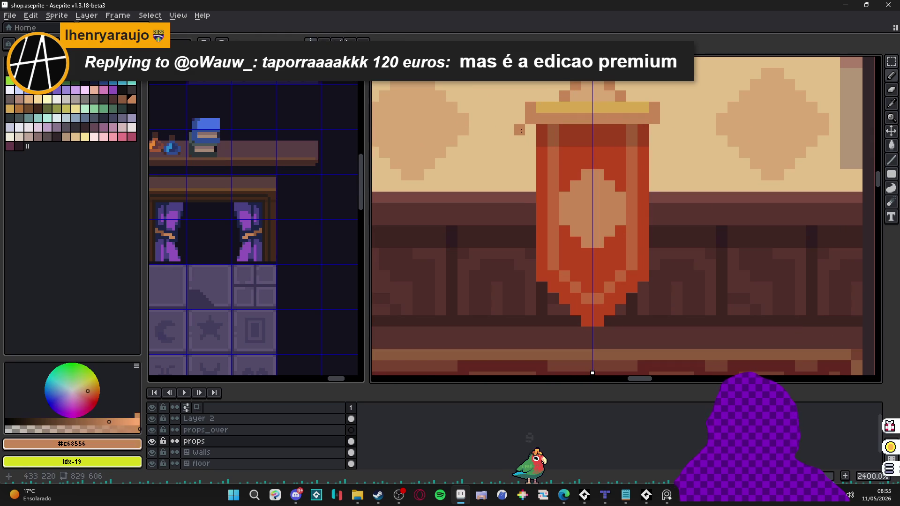
{"action": "left_click_drag", "start_coordinate": [519, 130], "coordinate": [523, 97]}
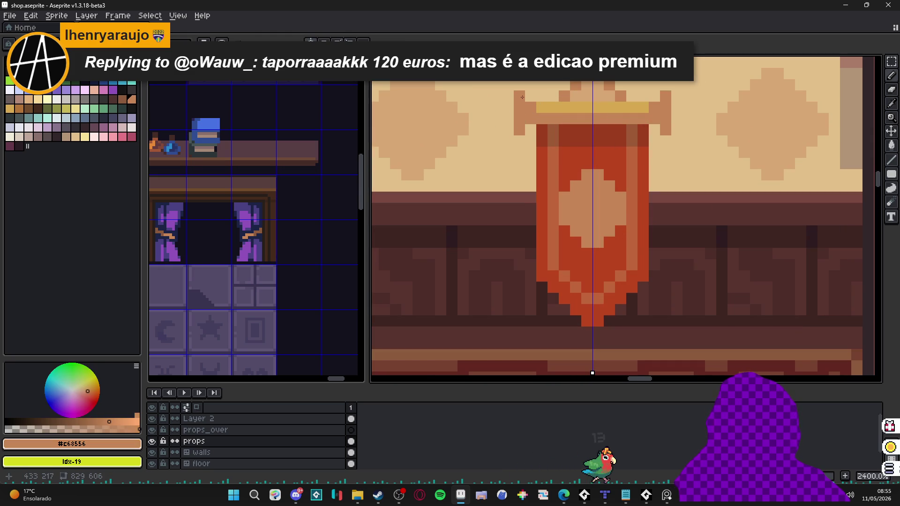
{"action": "scroll", "coordinate": [522, 97], "scroll_direction": "down", "scroll_amount": 7}
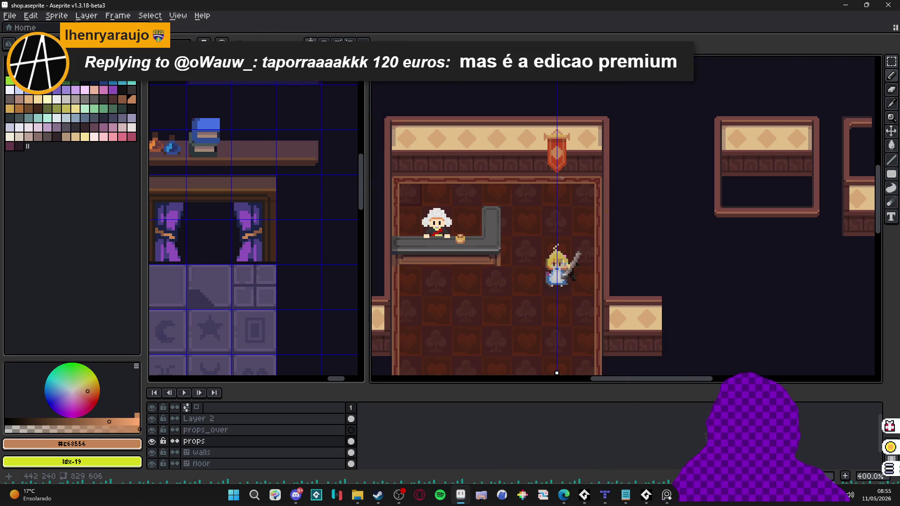
Replace the selection, show the grid, and eyedrop the counter-top grey #595757.
{"action": "mouse_move", "coordinate": [507, 186]}
{"action": "left_mouse_down"}
{"action": "mouse_move", "coordinate": [473, 184]}
{"action": "mouse_move", "coordinate": [454, 130]}
{"action": "mouse_move", "coordinate": [450, 142]}
{"action": "left_mouse_up"}
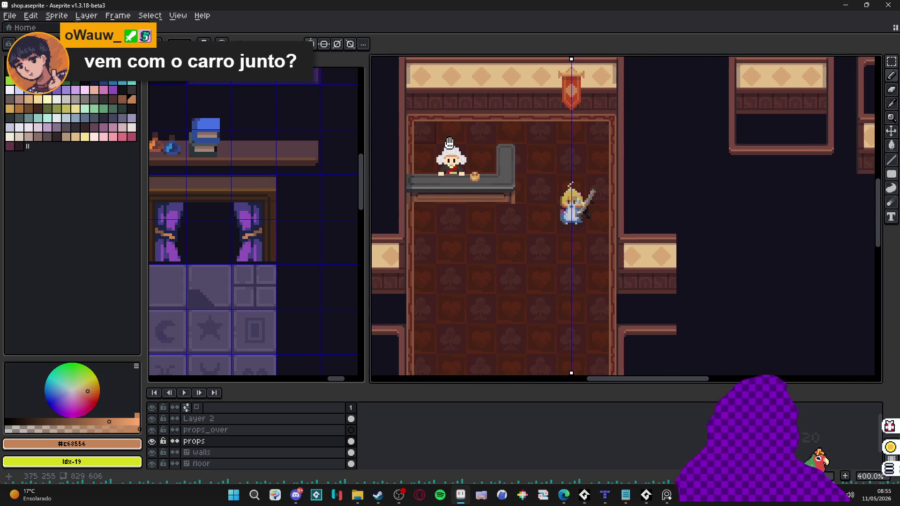
{"action": "scroll", "coordinate": [467, 150], "scroll_direction": "down", "scroll_amount": 1}
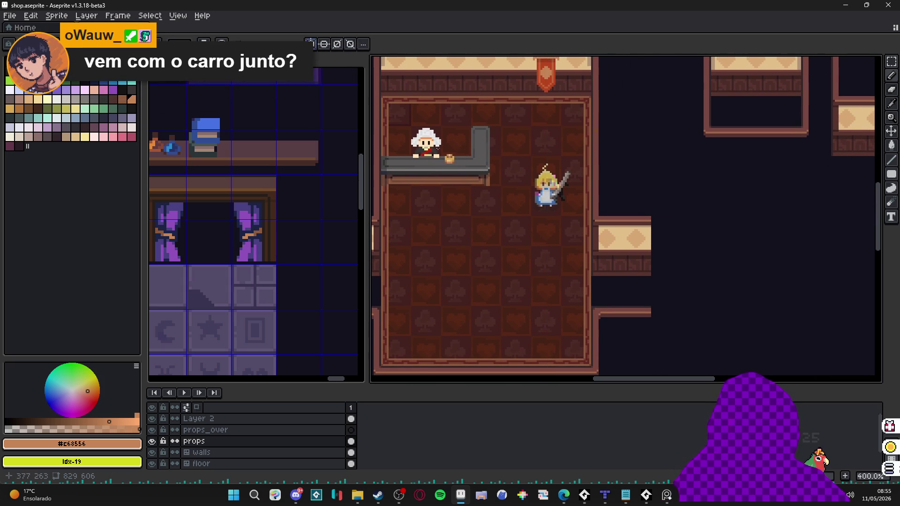
{"action": "key", "text": "ctrl+z"}
{"action": "key", "text": "ctrl+apostrophe"}
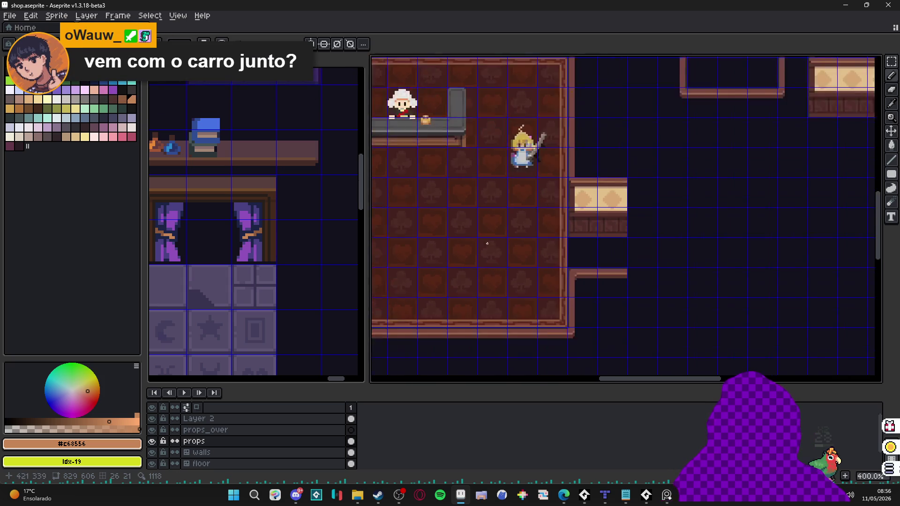
{"action": "scroll", "coordinate": [499, 249], "scroll_direction": "down", "scroll_amount": 1}
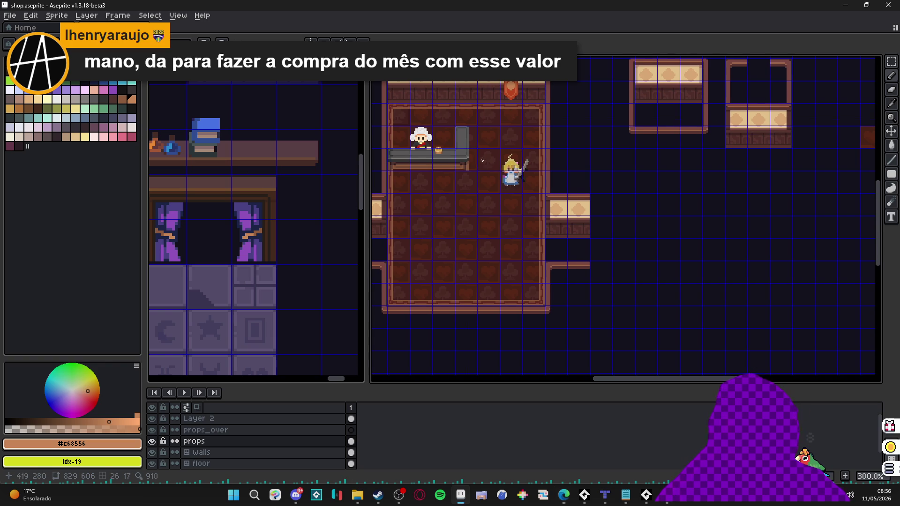
{"action": "scroll", "coordinate": [491, 205], "scroll_direction": "up", "scroll_amount": 2}
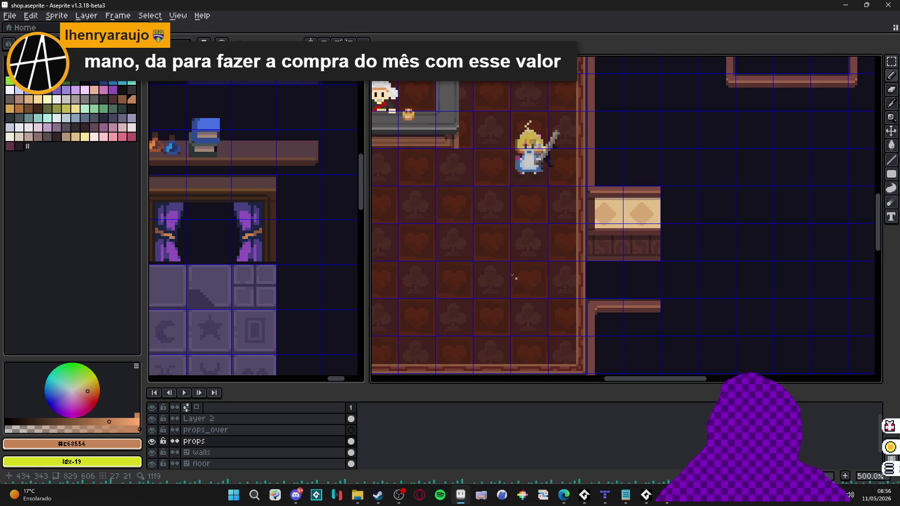
{"action": "scroll", "coordinate": [463, 171], "scroll_direction": "up", "scroll_amount": 1}
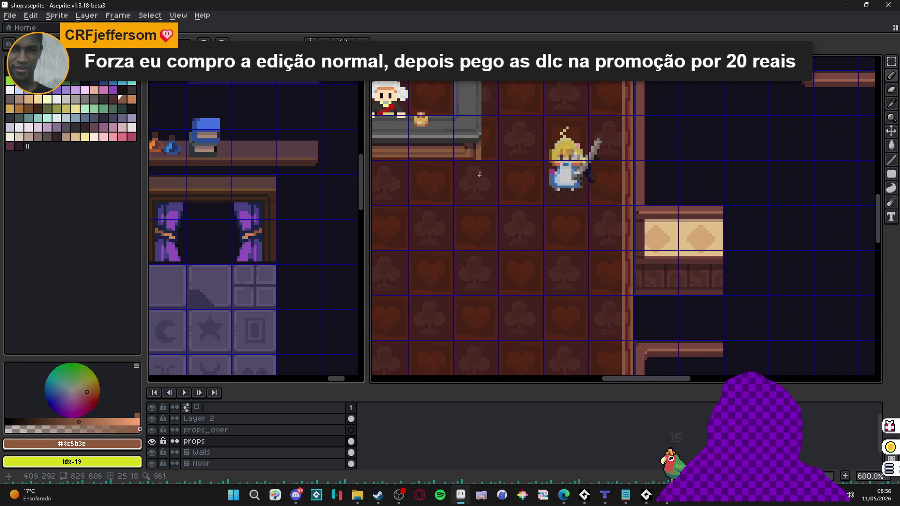
{"action": "scroll", "coordinate": [490, 229], "scroll_direction": "up", "scroll_amount": 1}
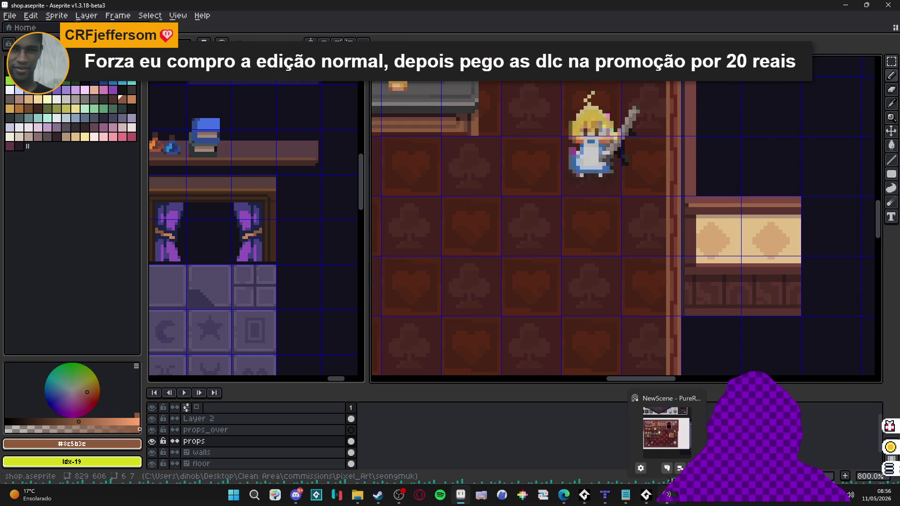
{"action": "left_click", "coordinate": [667, 496]}
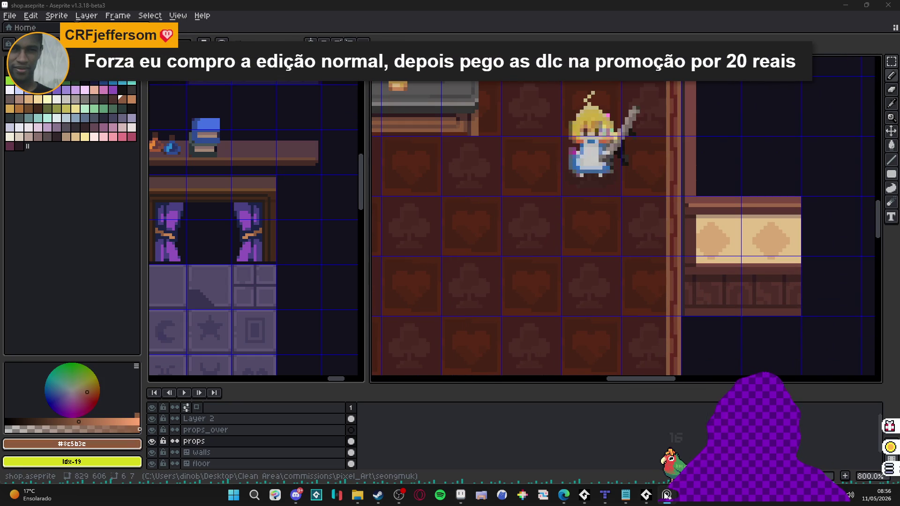
{"action": "left_click", "coordinate": [444, 101], "text": "alt"}
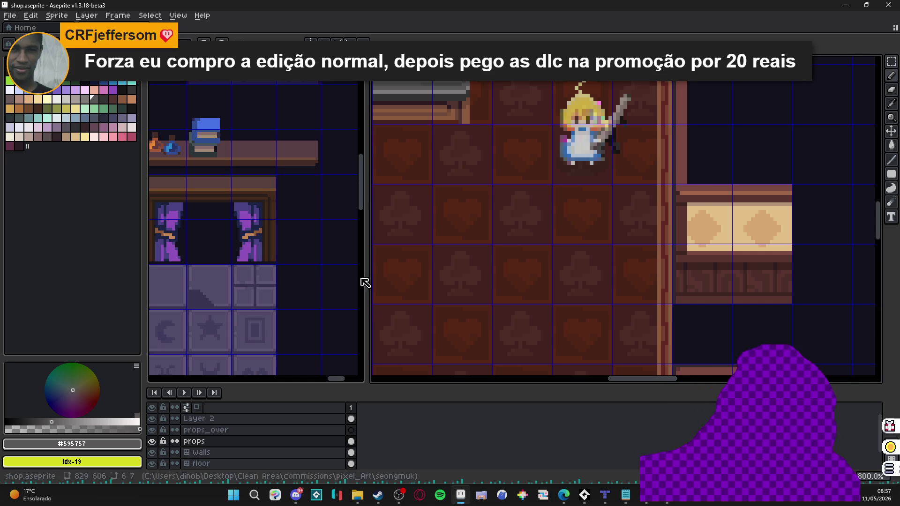
{"action": "scroll", "coordinate": [522, 172], "scroll_direction": "down", "scroll_amount": 3}
{"action": "scroll", "coordinate": [522, 172], "scroll_direction": "up", "scroll_amount": 2}
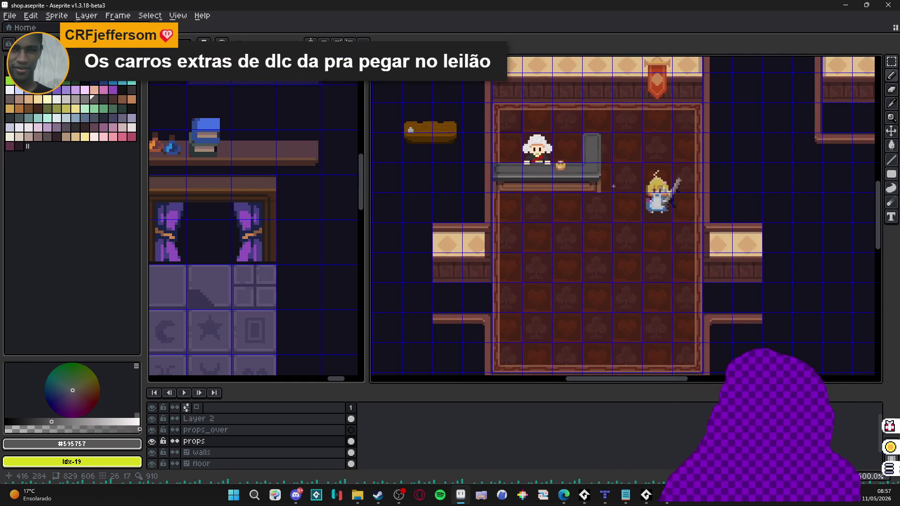
{"action": "left_click_drag", "start_coordinate": [606, 197], "coordinate": [625, 217]}
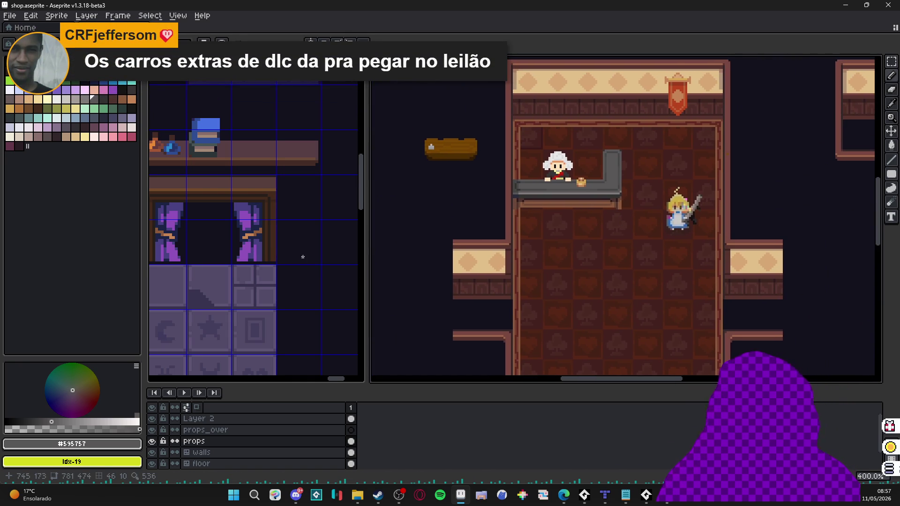
{"action": "scroll", "coordinate": [307, 257], "scroll_direction": "down", "scroll_amount": 1}
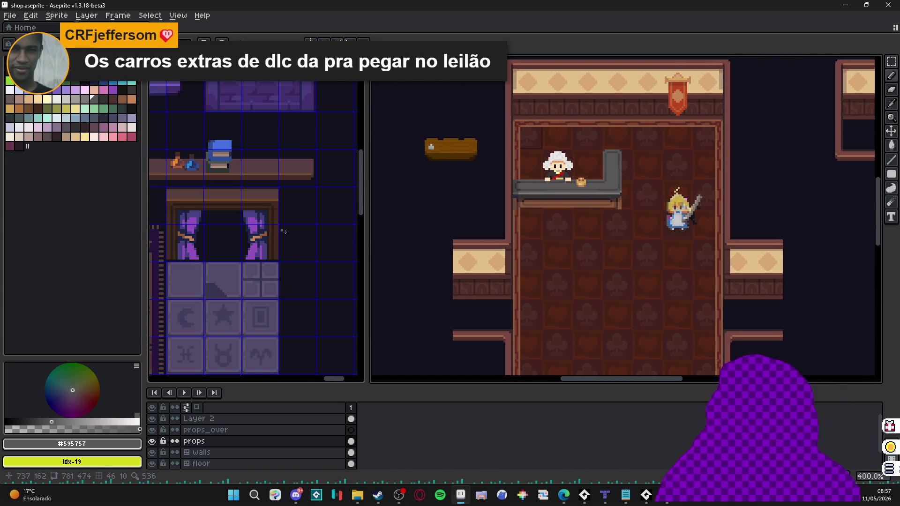
Widen the tileset view and centre the finished purple room for reference.
{"action": "left_click_drag", "start_coordinate": [367, 249], "coordinate": [429, 249]}
{"action": "scroll", "coordinate": [286, 238], "scroll_direction": "down", "scroll_amount": 2}
{"action": "left_click", "coordinate": [286, 238]}
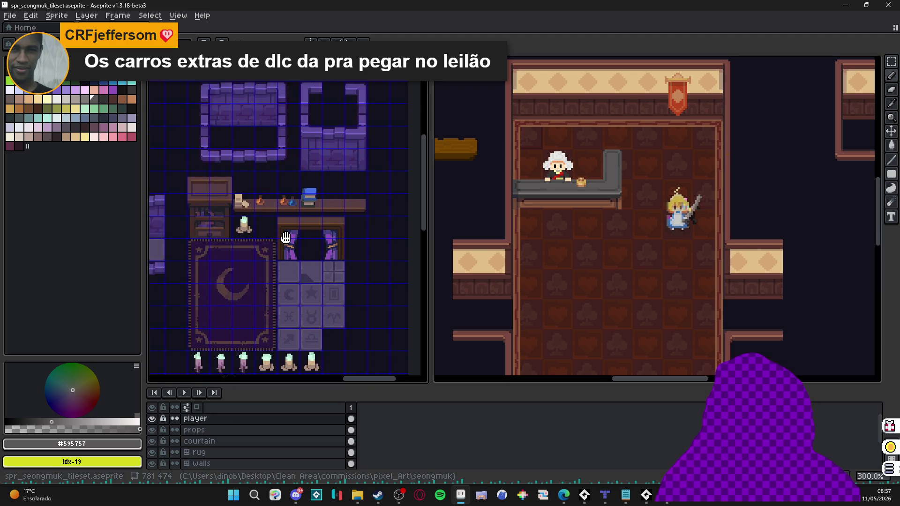
{"action": "left_click_drag", "start_coordinate": [286, 238], "coordinate": [286, 219]}
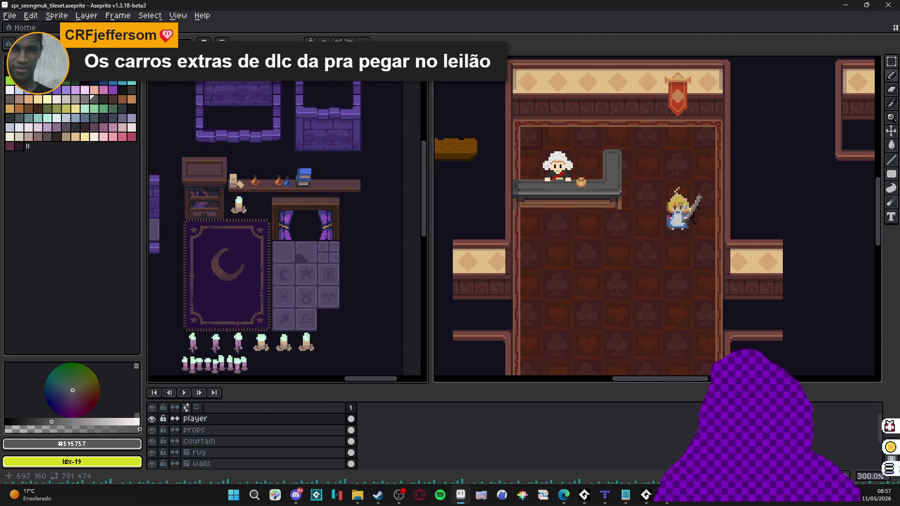
{"action": "scroll", "coordinate": [286, 219], "scroll_direction": "down", "scroll_amount": 1}
{"action": "scroll", "coordinate": [287, 222], "scroll_direction": "up", "scroll_amount": 1}
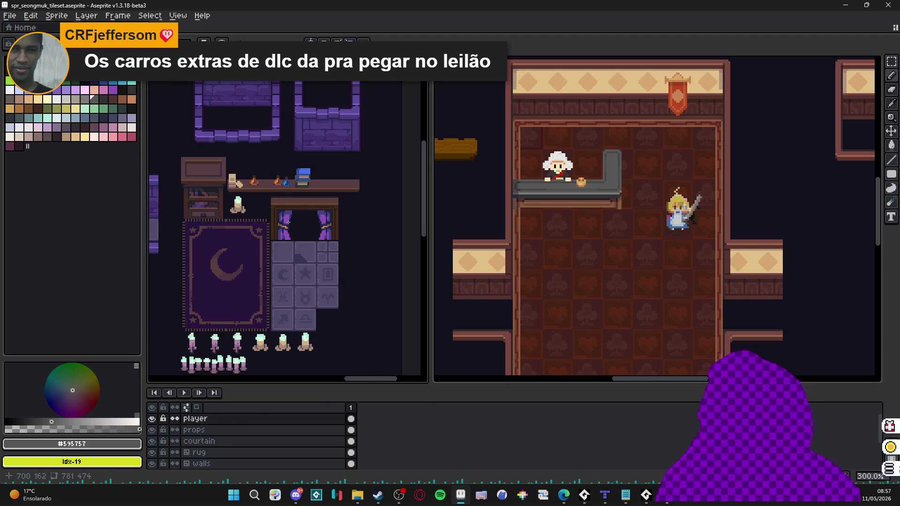
{"action": "scroll", "coordinate": [288, 221], "scroll_direction": "down", "scroll_amount": 1}
{"action": "left_click_drag", "start_coordinate": [287, 221], "coordinate": [387, 233]}
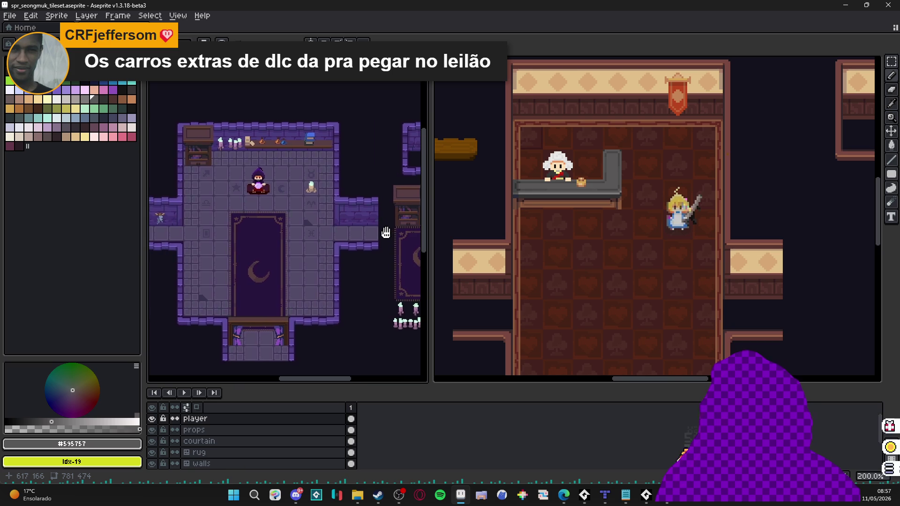
{"action": "scroll", "coordinate": [303, 230], "scroll_direction": "up", "scroll_amount": 1}
{"action": "left_click_drag", "start_coordinate": [302, 230], "coordinate": [311, 215]}
Return to shop.aseprite and save it.
{"action": "left_click", "coordinate": [518, 248]}
{"action": "scroll", "coordinate": [539, 242], "scroll_direction": "right", "scroll_amount": 3}
{"action": "key", "text": "ctrl+s"}
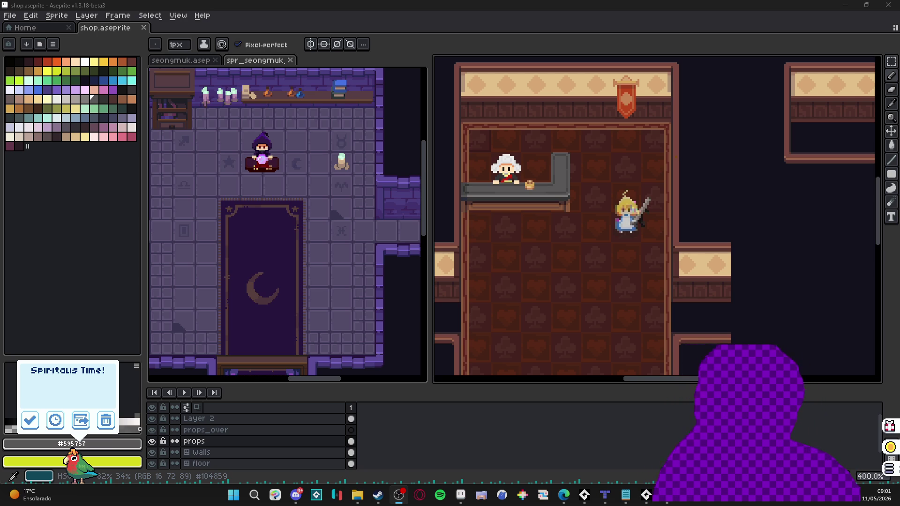
Dismiss the Spiritaus Time! reminder popup.
{"action": "left_click", "coordinate": [587, 204]}
{"action": "key", "text": "alt+Tab"}
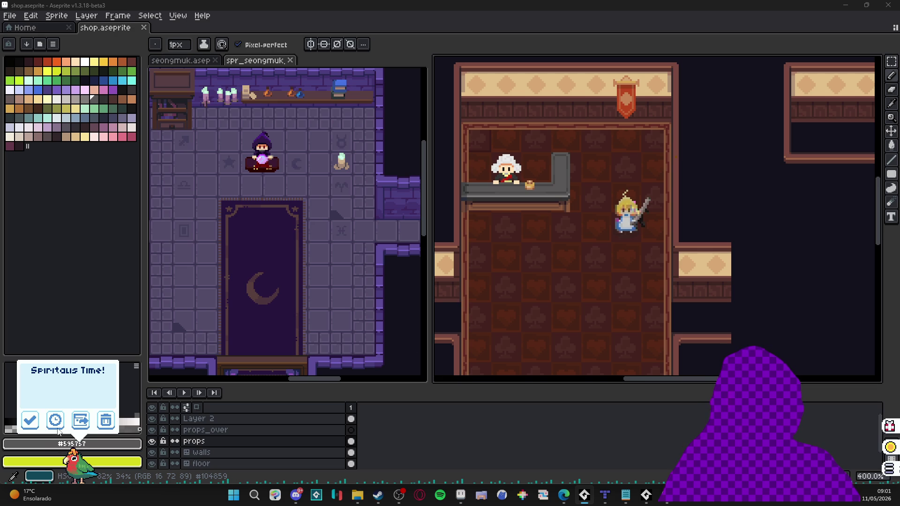
{"action": "left_click", "coordinate": [30, 420]}
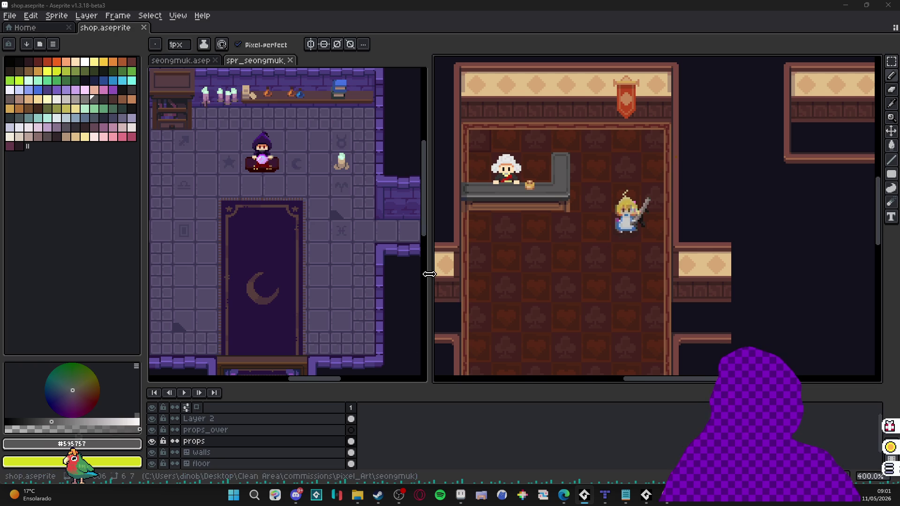
Widen the shop room view, zoom out to 300%, and snapshot the room area.
{"action": "left_click_drag", "start_coordinate": [428, 271], "coordinate": [341, 268]}
{"action": "scroll", "coordinate": [590, 246], "scroll_direction": "down", "scroll_amount": 1}
{"action": "scroll", "coordinate": [590, 247], "scroll_direction": "up", "scroll_amount": 1}
{"action": "scroll", "coordinate": [590, 246], "scroll_direction": "down", "scroll_amount": 1}
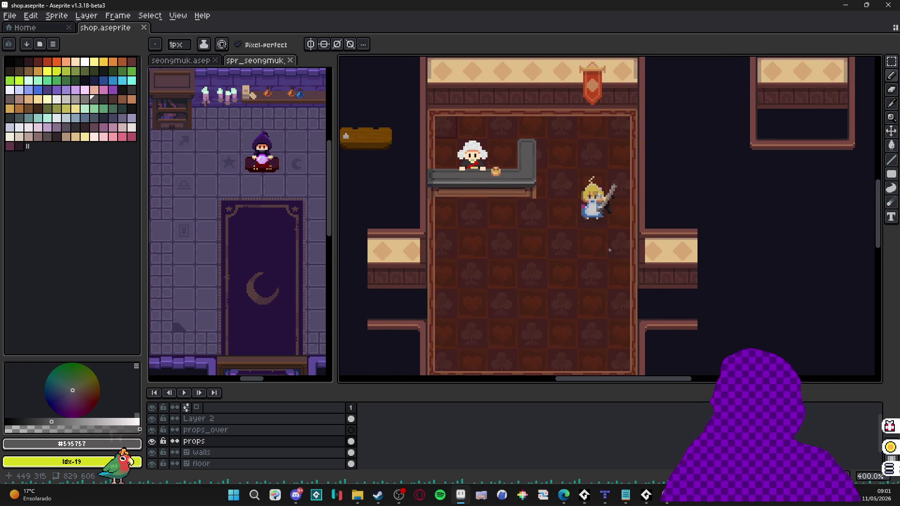
{"action": "key", "text": "super+shift+s"}
{"action": "mouse_move", "coordinate": [352, 52]}
{"action": "left_mouse_down"}
{"action": "mouse_move", "coordinate": [864, 363]}
{"action": "mouse_move", "coordinate": [869, 385]}
{"action": "left_mouse_up"}
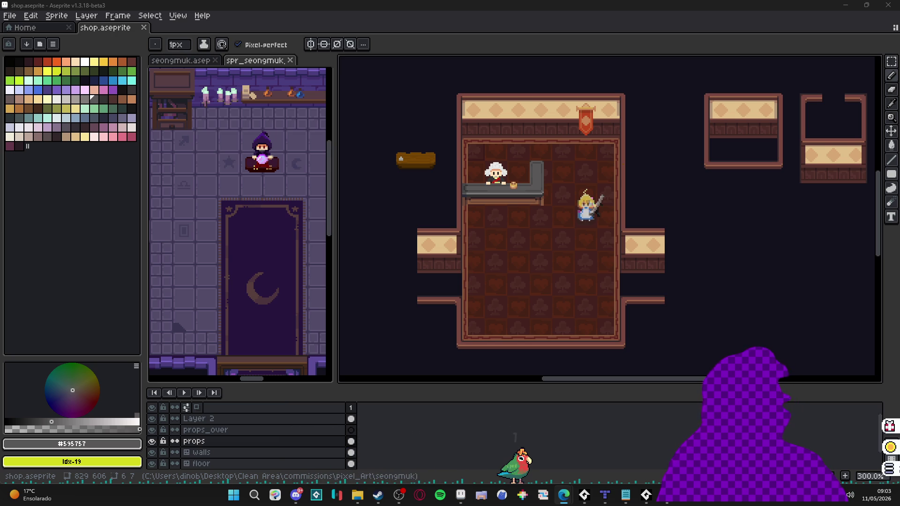
Nudge the shop canvas, then switch to the spr_seongmuk_tileset document with Ctrl+Tab.
{"action": "left_click", "coordinate": [18, 250]}
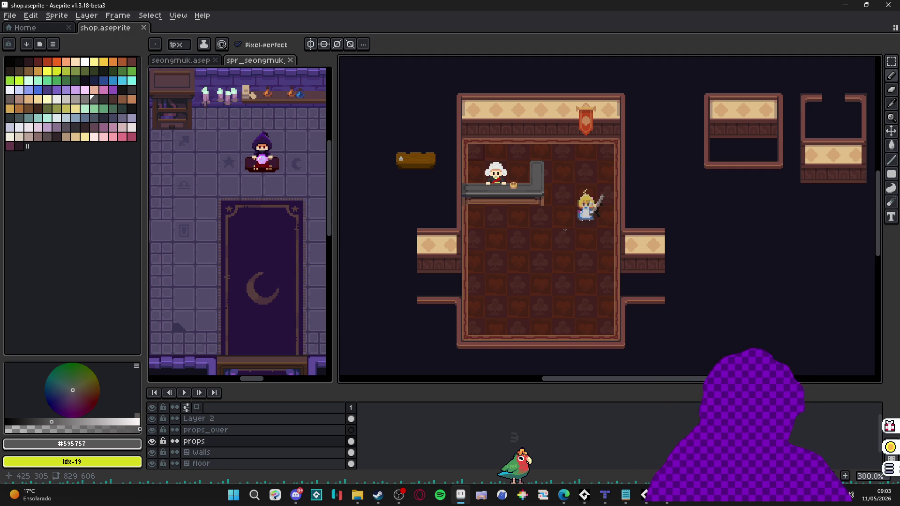
{"action": "left_click_drag", "start_coordinate": [537, 221], "coordinate": [531, 224]}
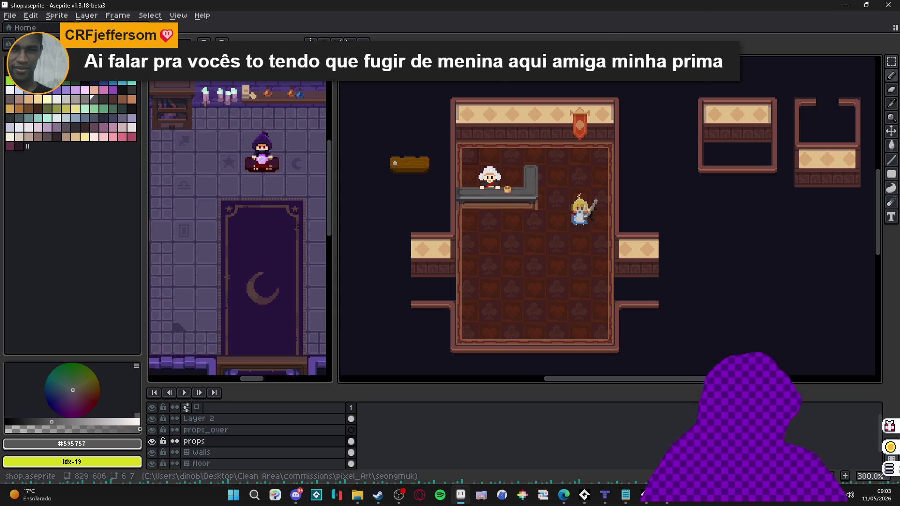
{"action": "key", "text": "ctrl+Tab"}
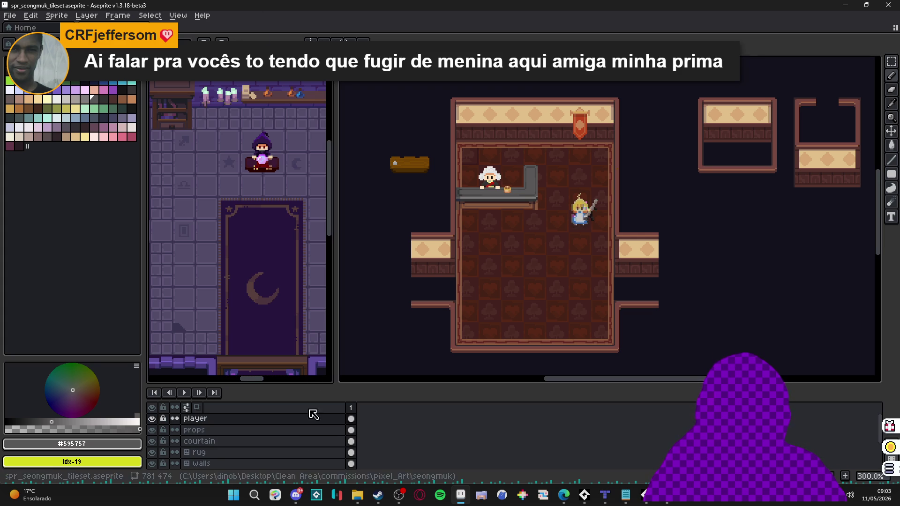
{"action": "left_click", "coordinate": [357, 496]}
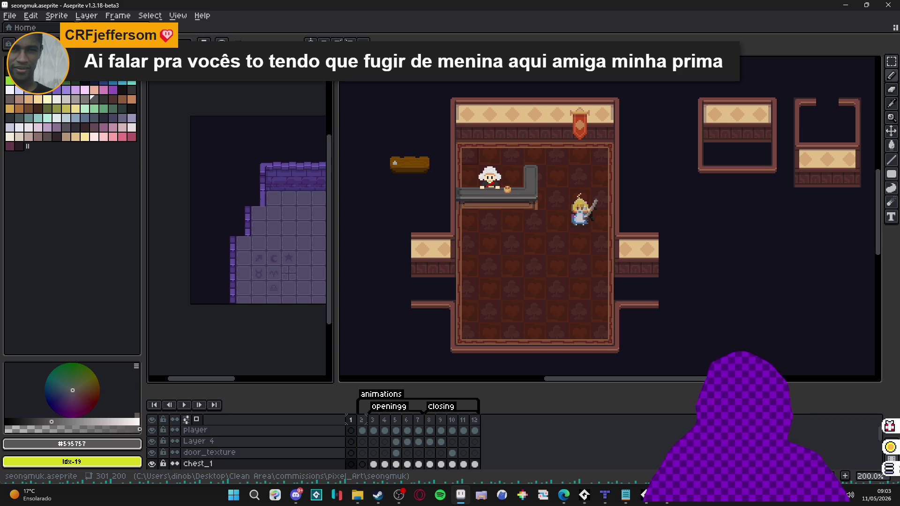
Narrow the palette panel, then cycle through open files ending on spr_seongmuk_tileset.
{"action": "left_click", "coordinate": [202, 29]}
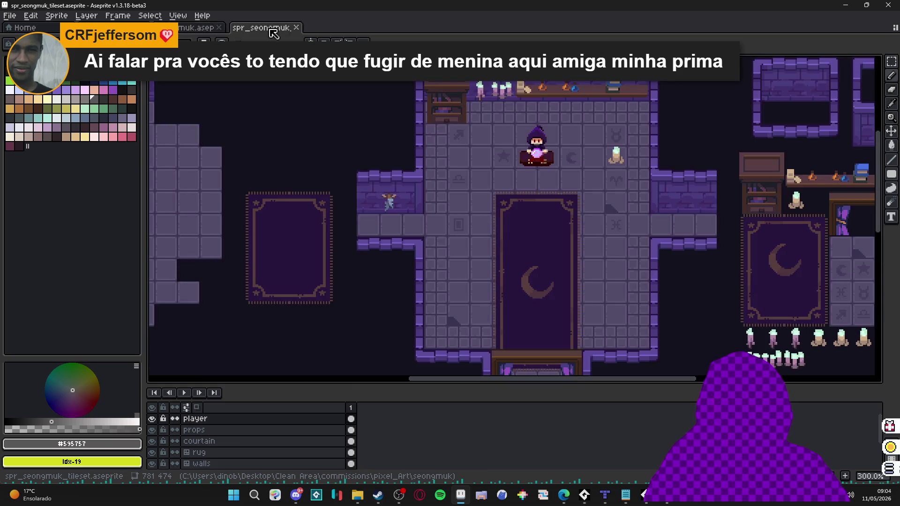
{"action": "left_click", "coordinate": [200, 31]}
{"action": "key", "text": "ctrl+Tab"}
{"action": "key", "text": "ctrl+Tab"}
{"action": "key", "text": "ctrl+Tab"}
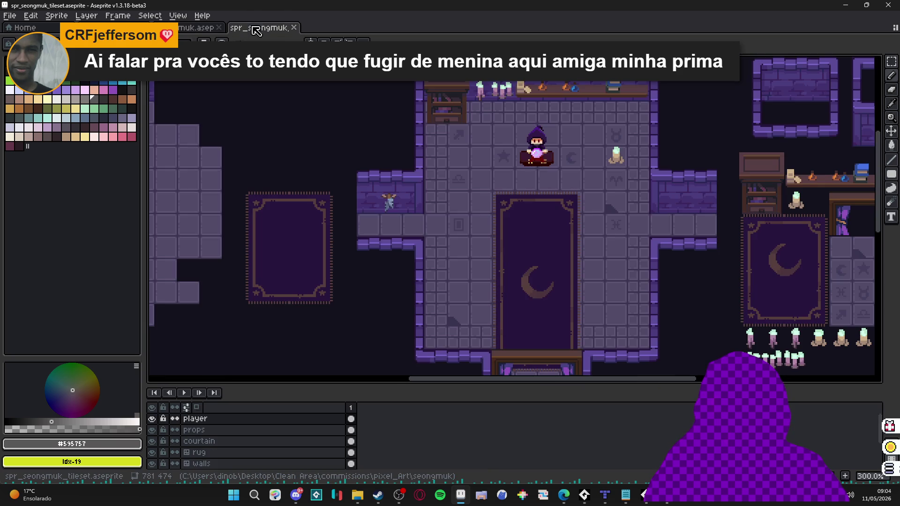
{"action": "left_click_drag", "start_coordinate": [143, 84], "coordinate": [61, 84]}
{"action": "key", "text": "ctrl+Tab"}
{"action": "key", "text": "ctrl+Tab"}
{"action": "key", "text": "ctrl+Tab"}
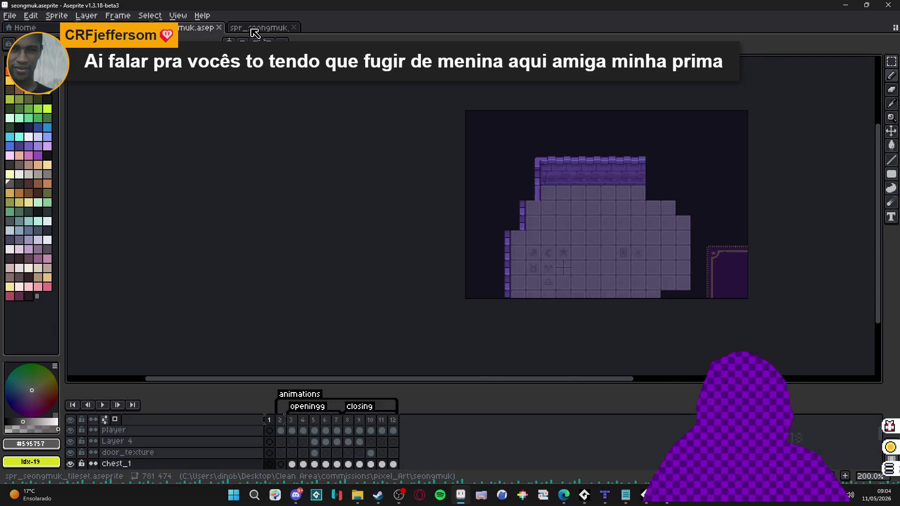
{"action": "key", "text": "ctrl+Tab"}
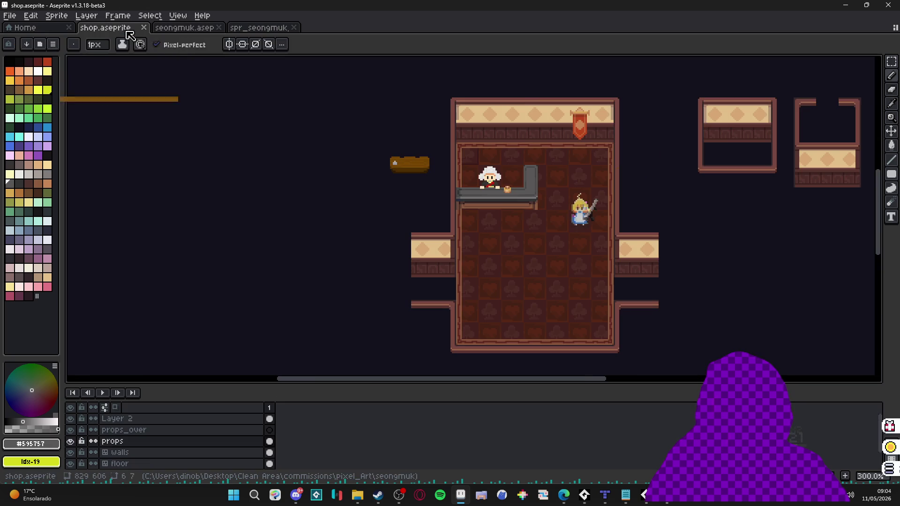
{"action": "key", "text": "ctrl+Tab"}
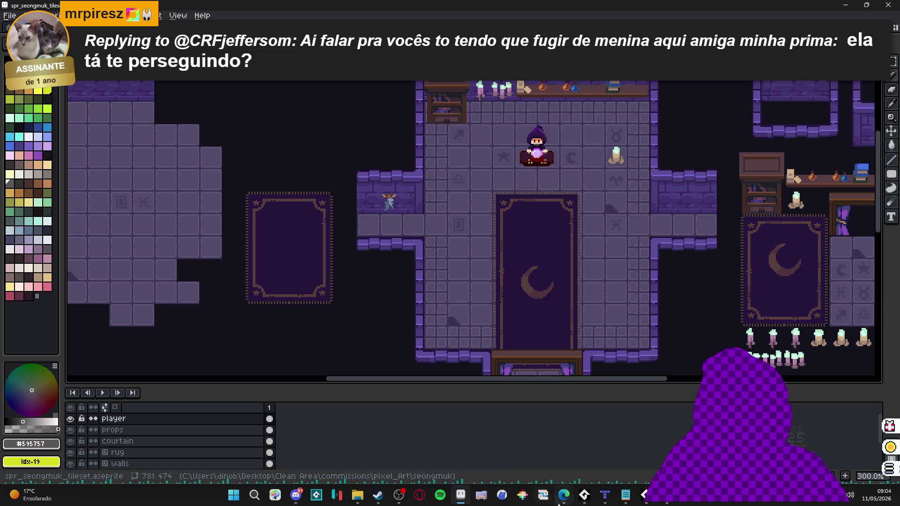
{"action": "mouse_move", "coordinate": [583, 498]}
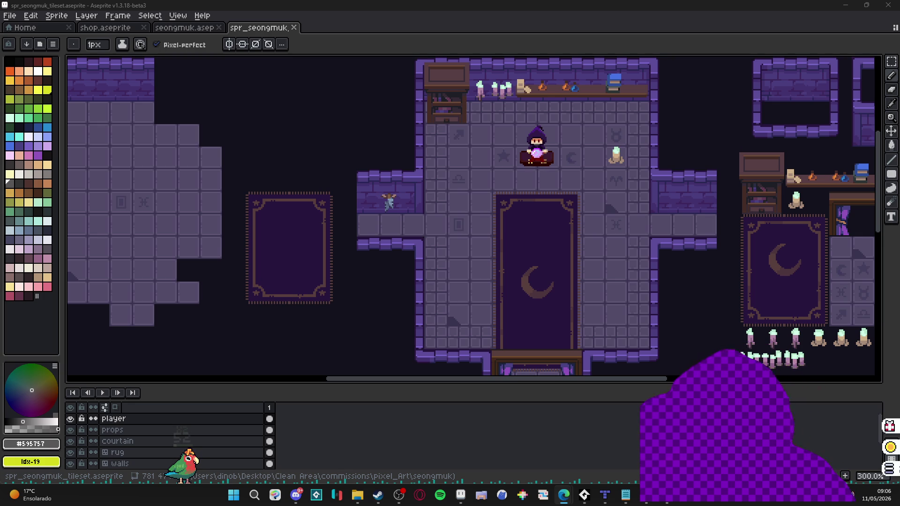
Search the Steam library for 'game' and launch GameMaker.
{"action": "left_click", "coordinate": [380, 496]}
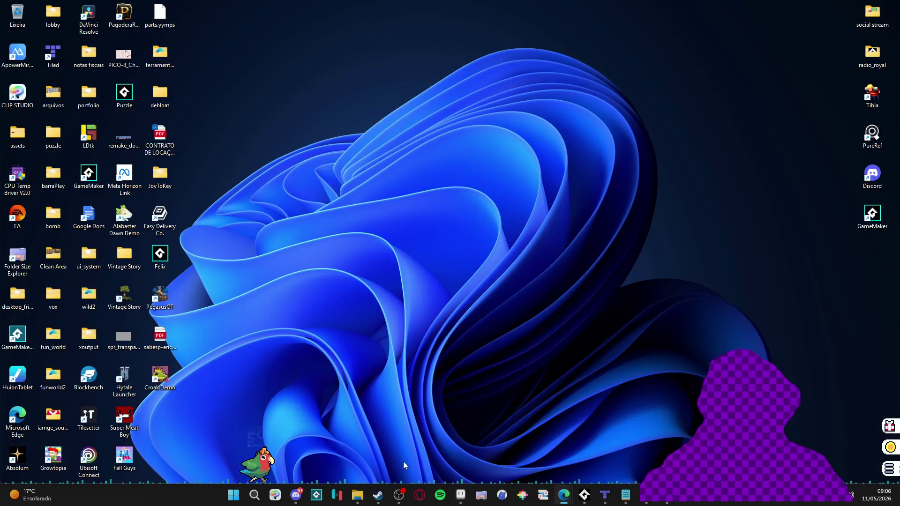
{"action": "left_click", "coordinate": [380, 496]}
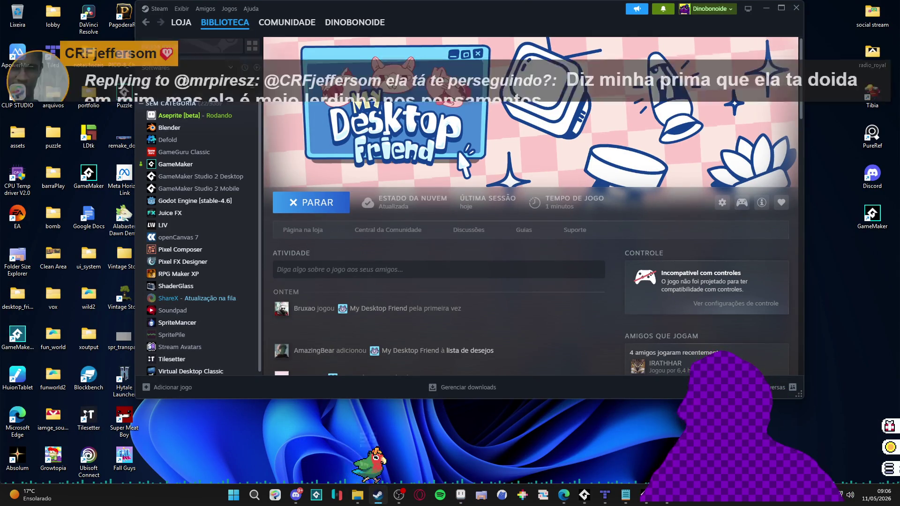
{"action": "scroll", "coordinate": [200, 235], "scroll_direction": "down", "scroll_amount": 10}
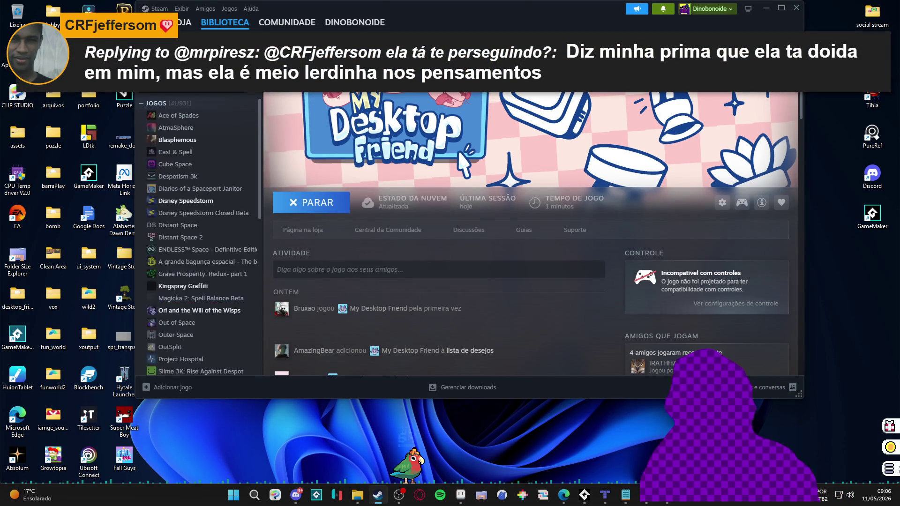
{"action": "key", "text": "ctrl+a"}
{"action": "key", "text": "BackSpace"}
{"action": "type", "text": "game"}
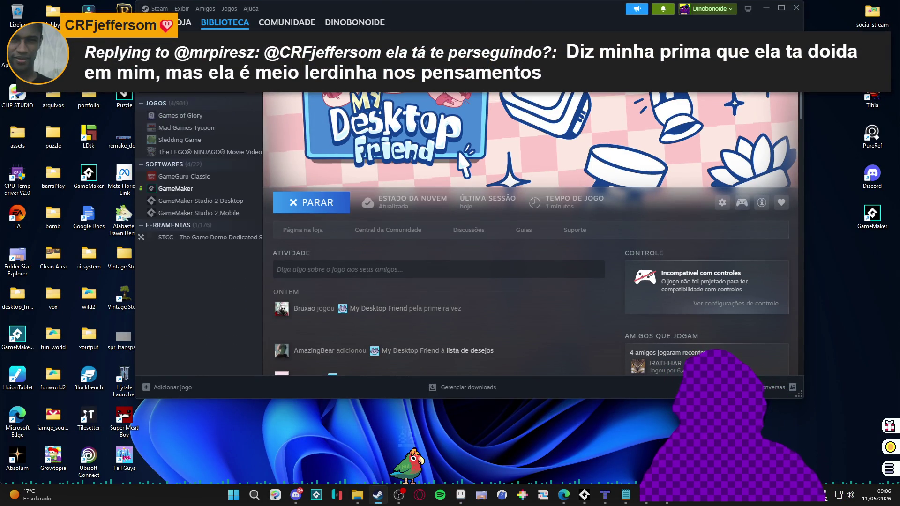
{"action": "left_click", "coordinate": [175, 213]}
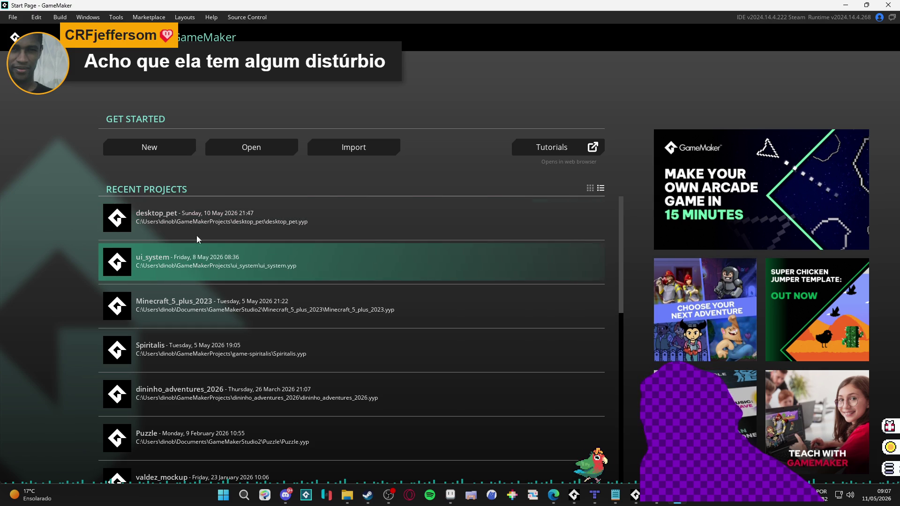
Open the Spiritalis project and resize the asset browser, room view and timeline panels.
{"action": "left_click", "coordinate": [187, 356]}
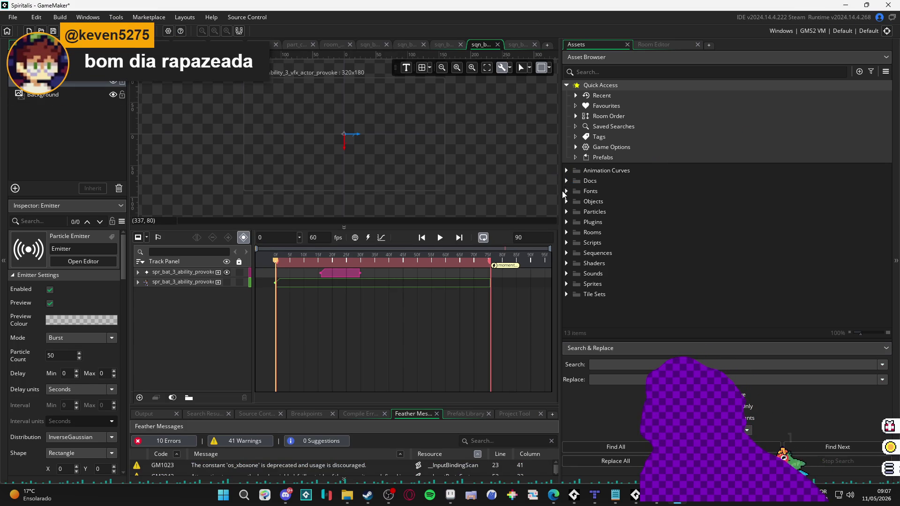
{"action": "left_click_drag", "start_coordinate": [568, 191], "coordinate": [807, 191]}
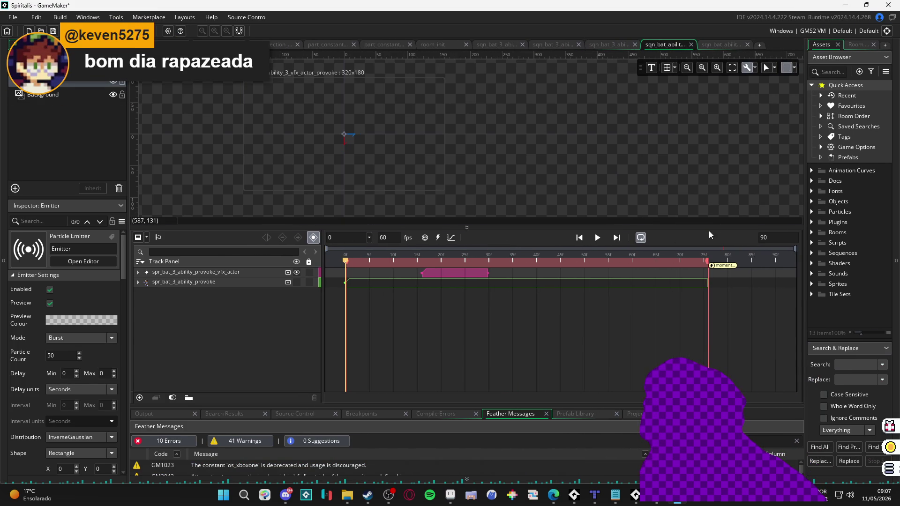
{"action": "left_click_drag", "start_coordinate": [712, 226], "coordinate": [705, 277]}
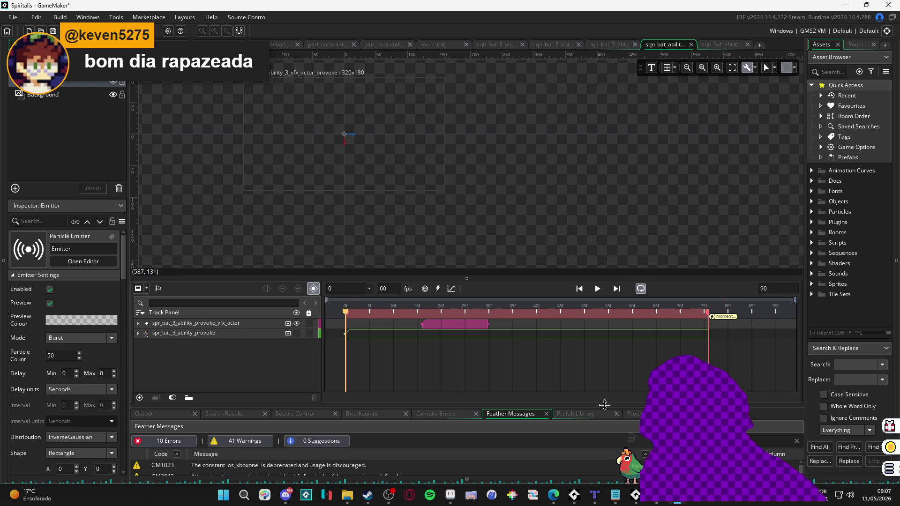
{"action": "left_click_drag", "start_coordinate": [609, 407], "coordinate": [610, 424]}
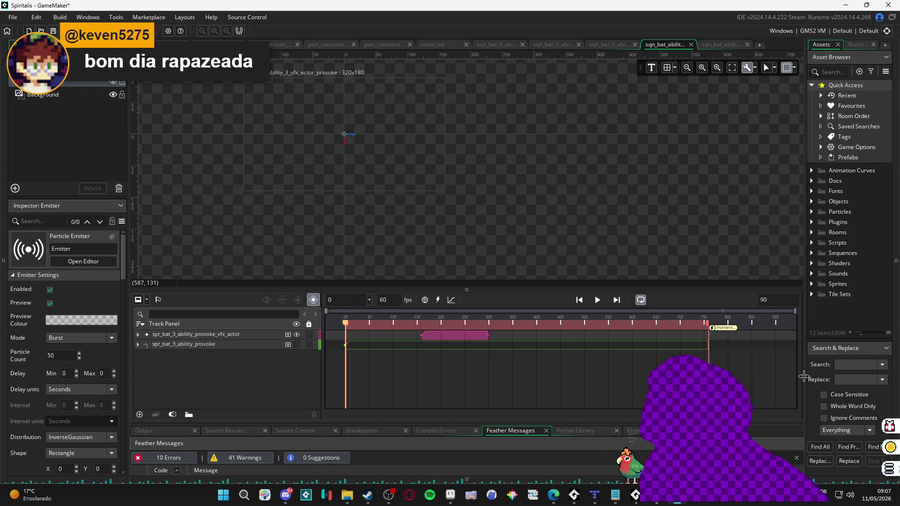
{"action": "left_click_drag", "start_coordinate": [803, 377], "coordinate": [694, 377]}
Preview the sequence, then build and run the game with F5.
{"action": "left_click", "coordinate": [527, 300]}
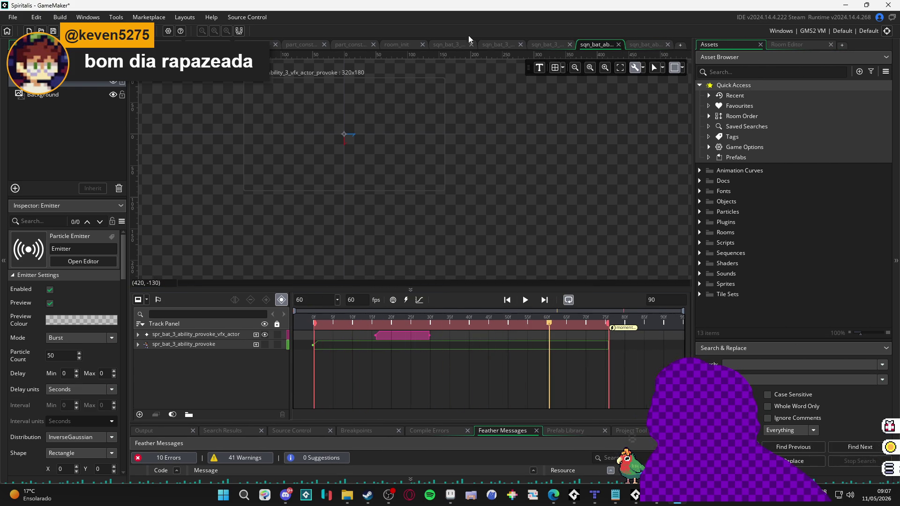
{"action": "key", "text": "F5"}
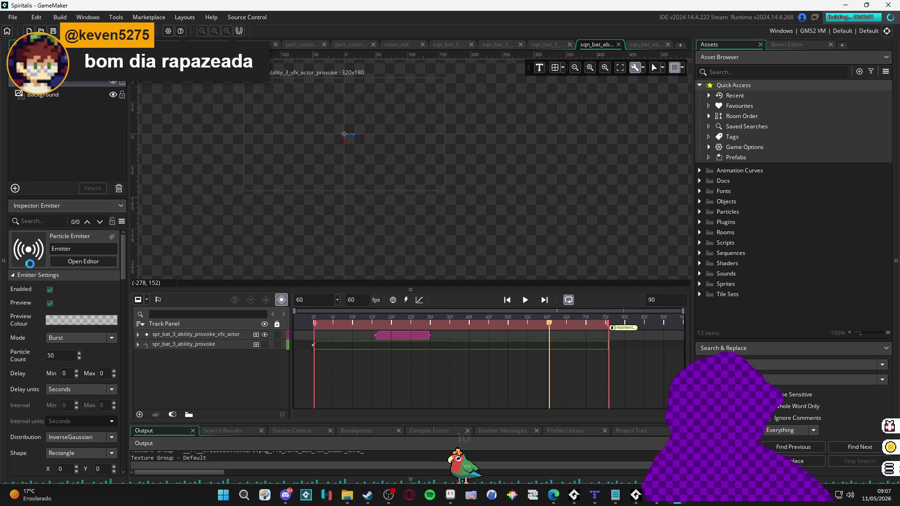
{"action": "mouse_move", "coordinate": [554, 496]}
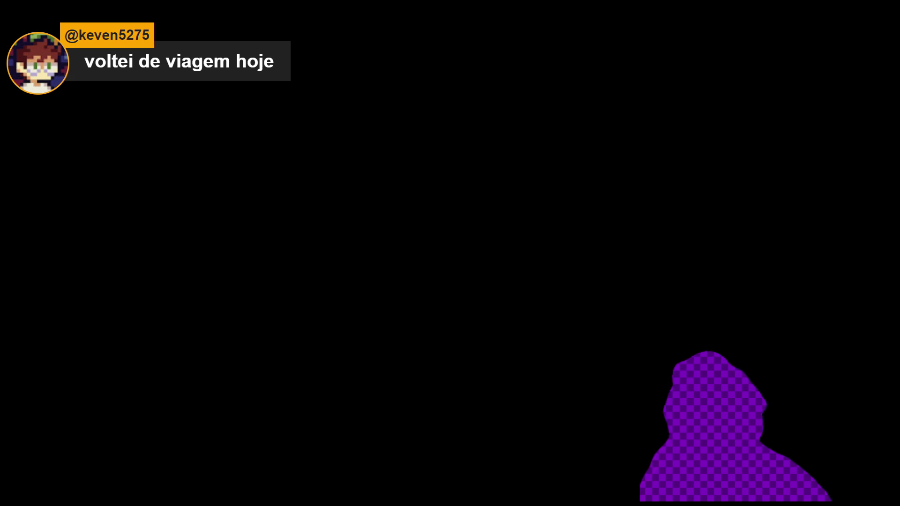
Lower the Master volume in the in-game System > Configs settings.
{"action": "key", "text": "Return"}
{"action": "key", "text": "Escape"}
{"action": "key", "text": "Down"}
{"action": "key", "text": "Return"}
{"action": "key", "text": "Right"}
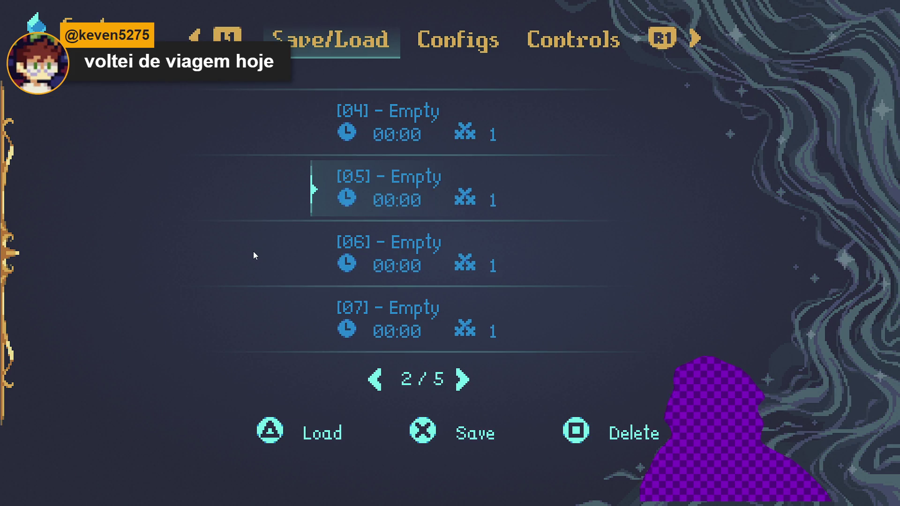
{"action": "key", "text": "e"}
{"action": "key", "text": "Down"}
{"action": "key", "text": "Down"}
{"action": "key", "text": "Down"}
{"action": "key", "text": "Up"}
{"action": "key", "text": "Left"}
{"action": "key", "text": "Left"}
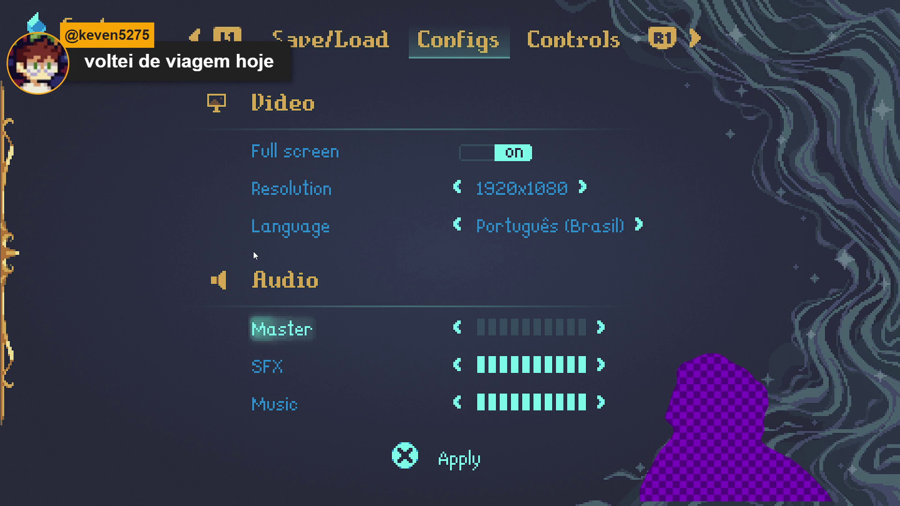
Close the menu and walk the party down into the cave.
{"action": "key", "text": "Escape"}
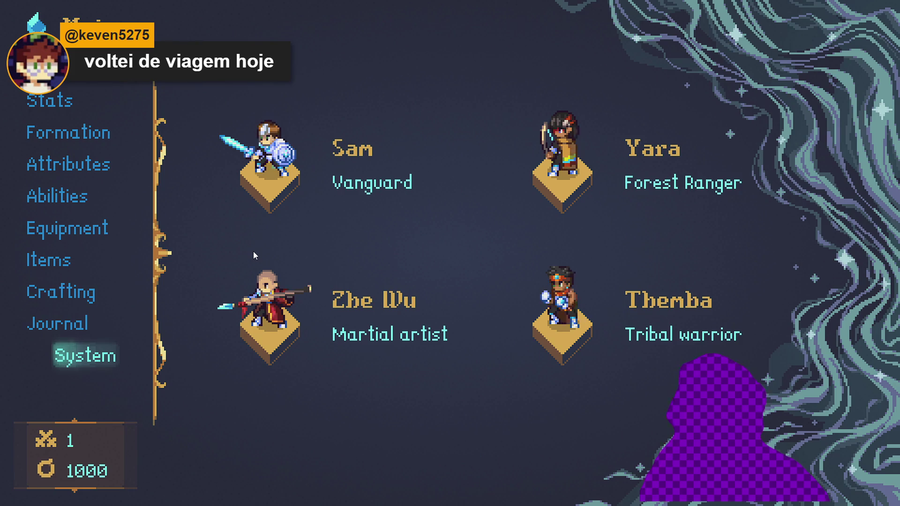
{"action": "key", "text": "Escape"}
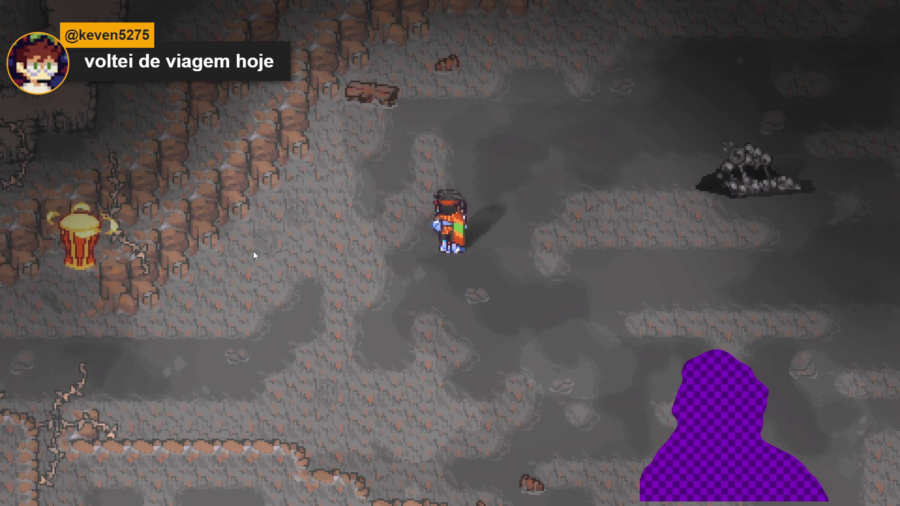
{"action": "key", "text": "Down"}
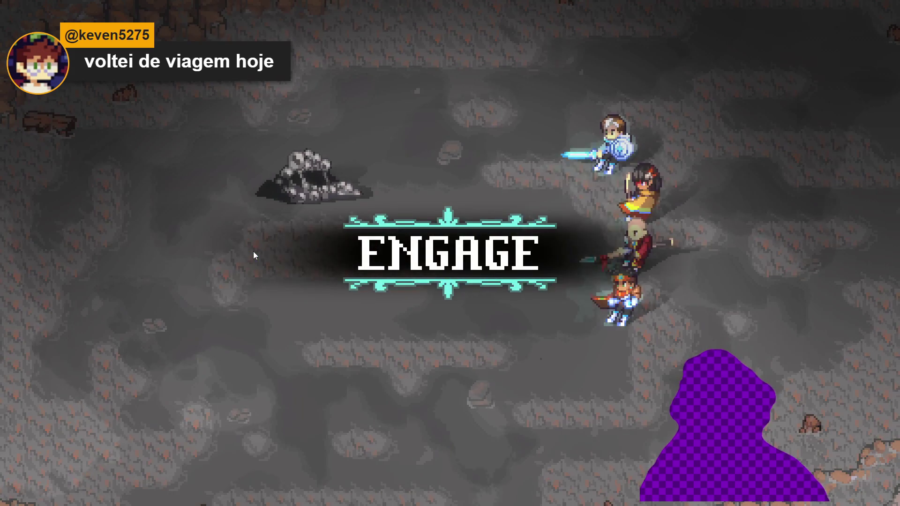